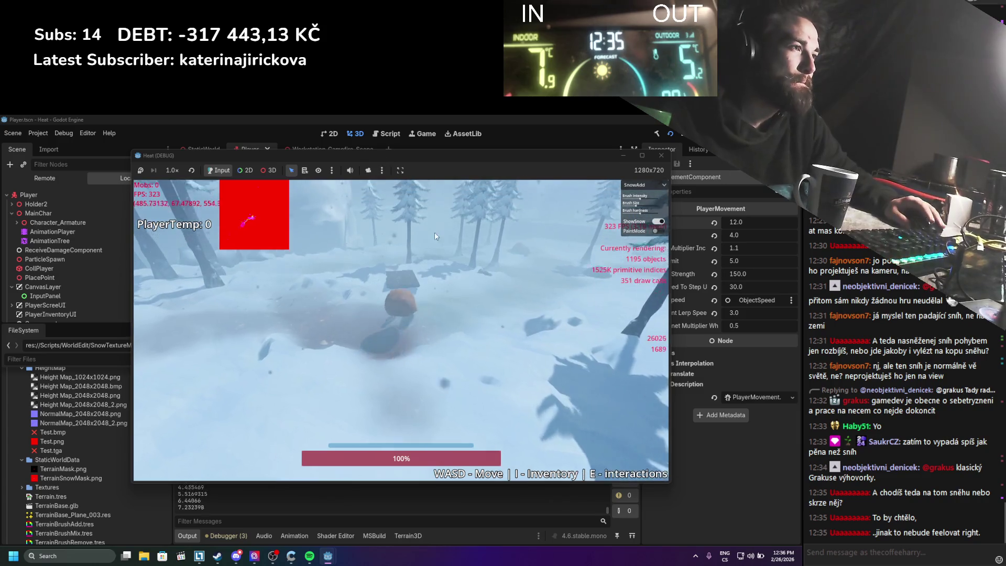
Step: Walk the player past the crate, rock, stone slab and trees and up the snowy slope, leaving trails
{"action": "key", "text": "w"}
{"action": "key", "text": "w"}
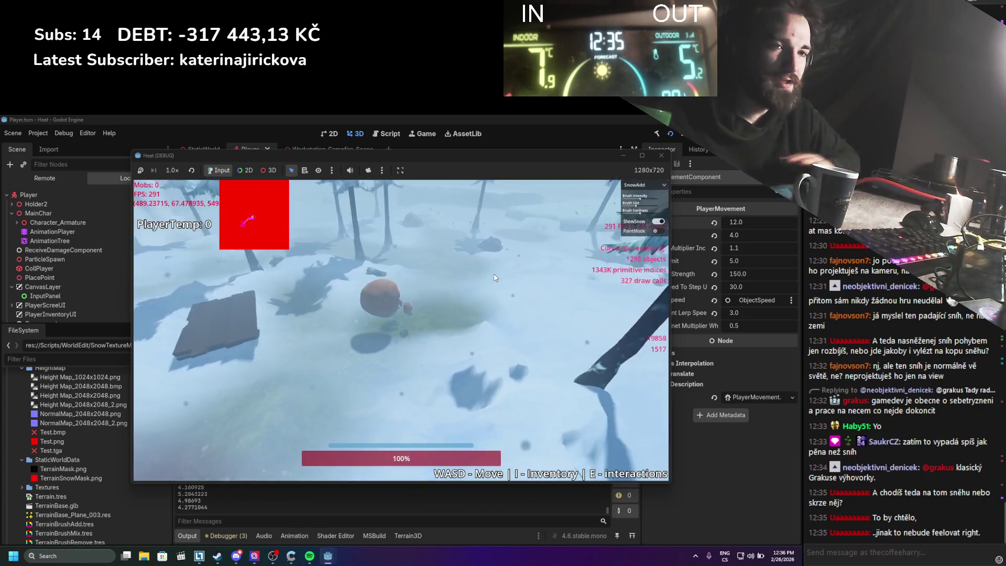
{"action": "key", "text": "w"}
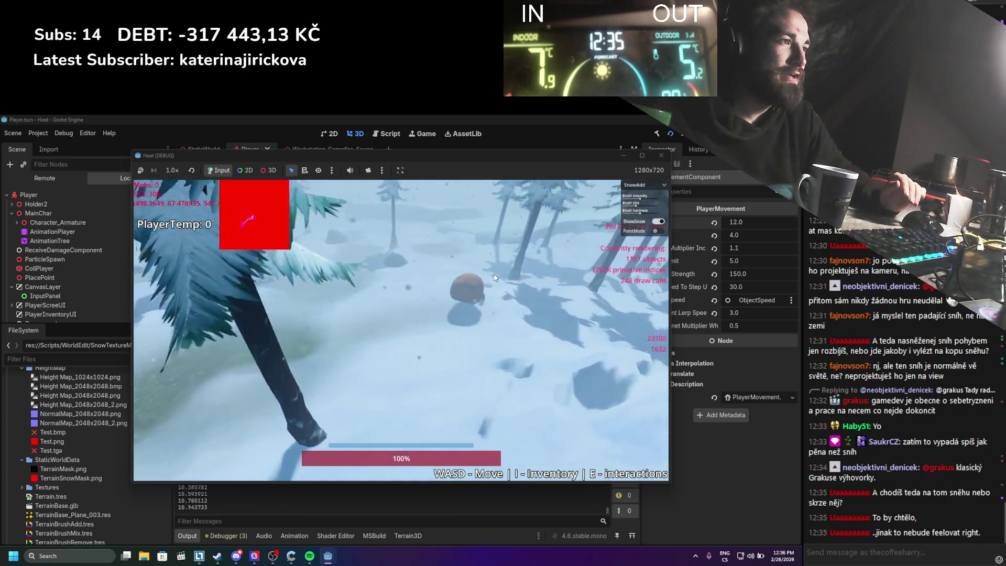
{"action": "key", "text": "s"}
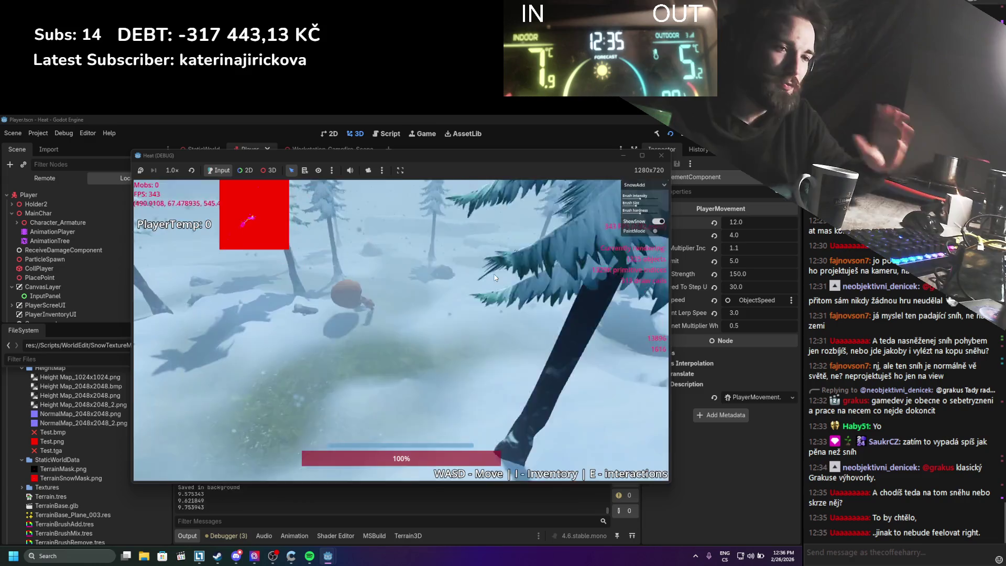
{"action": "key", "text": "w"}
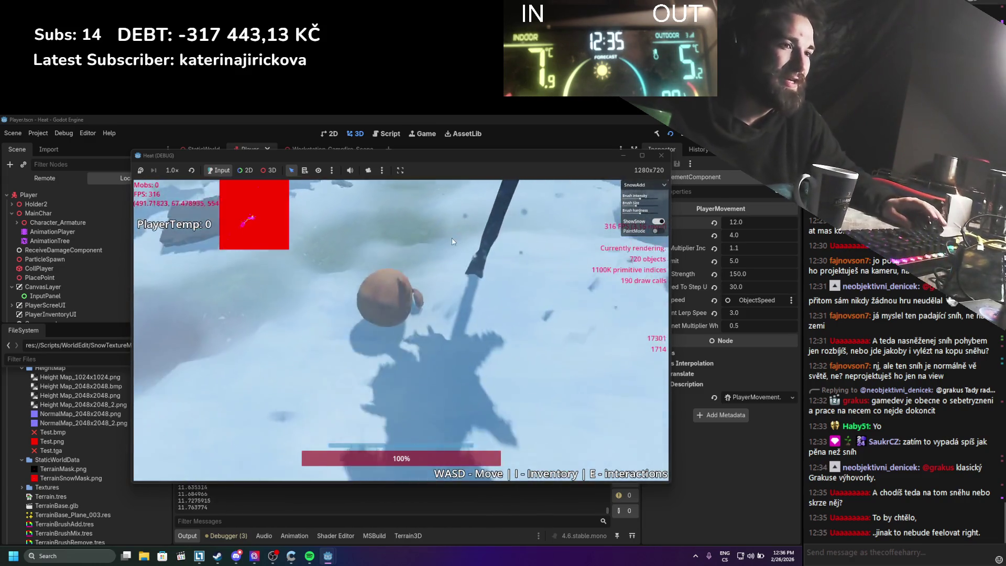
{"action": "key", "text": "s"}
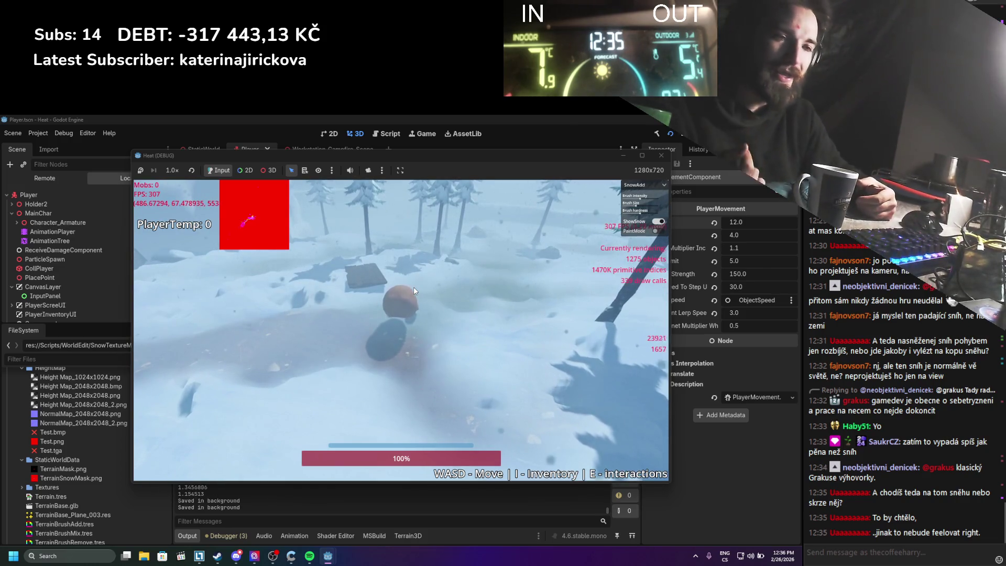
{"action": "key", "text": "w"}
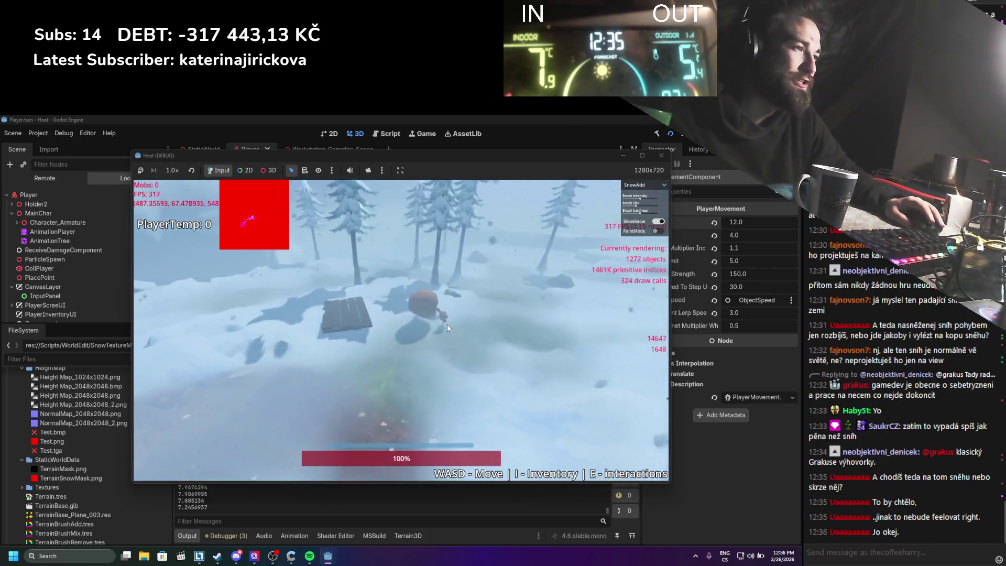
{"action": "key", "text": "w"}
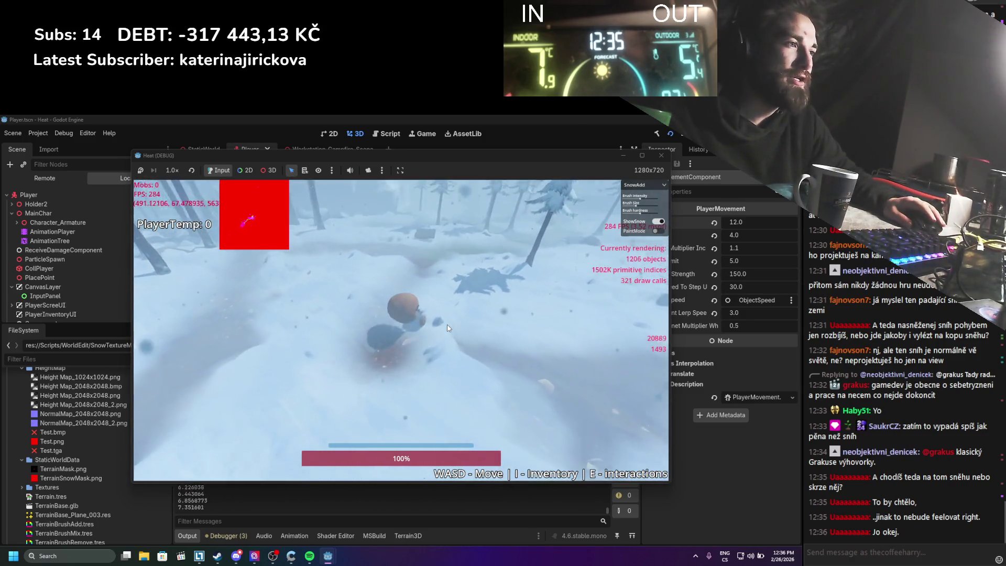
{"action": "key", "text": "w"}
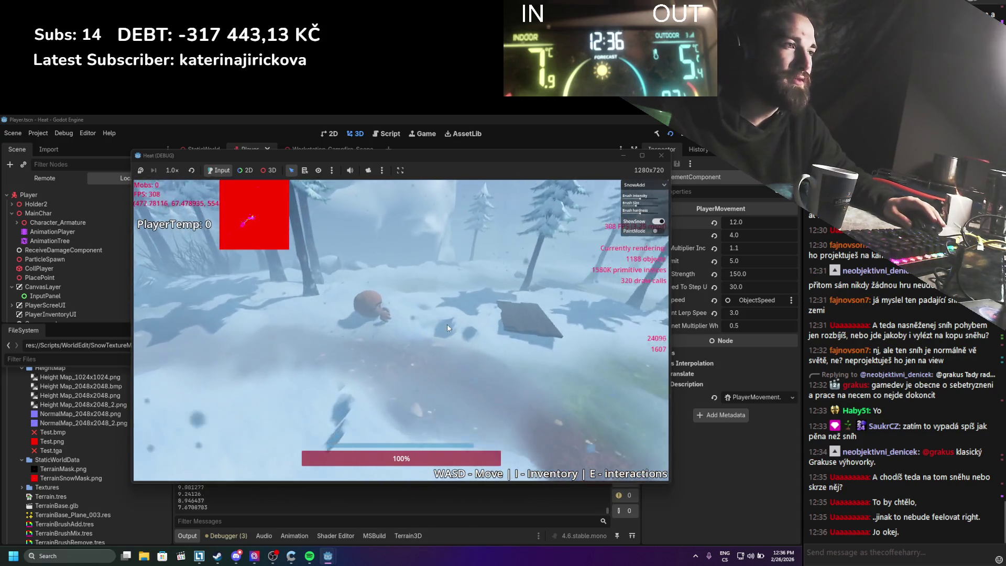
{"action": "key", "text": "w"}
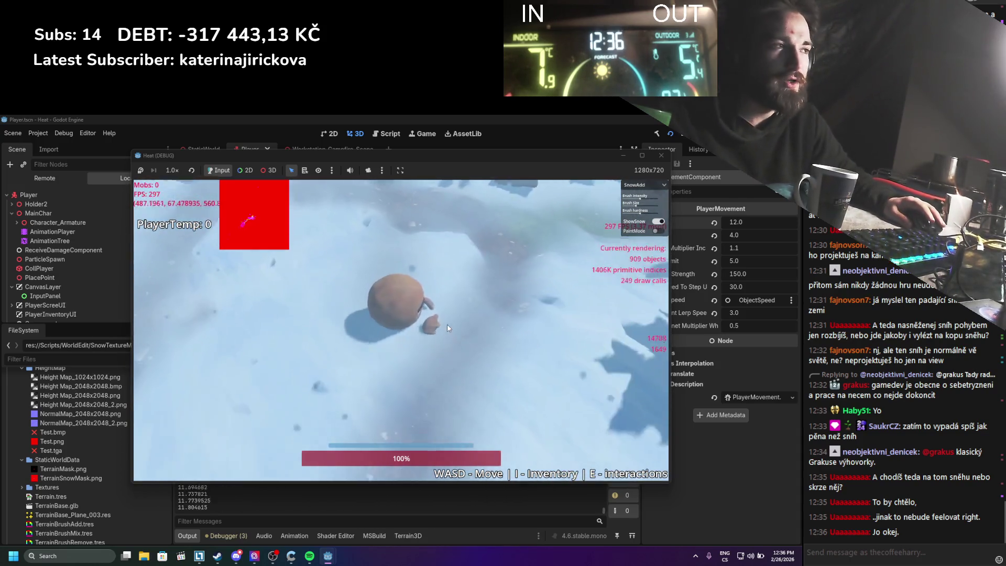
{"action": "key", "text": "s"}
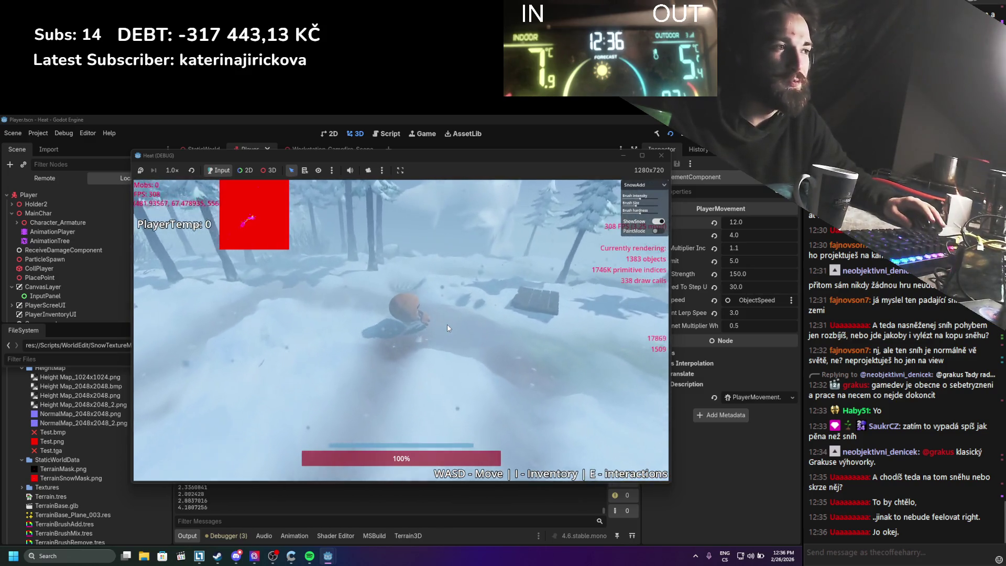
{"action": "key", "text": "w"}
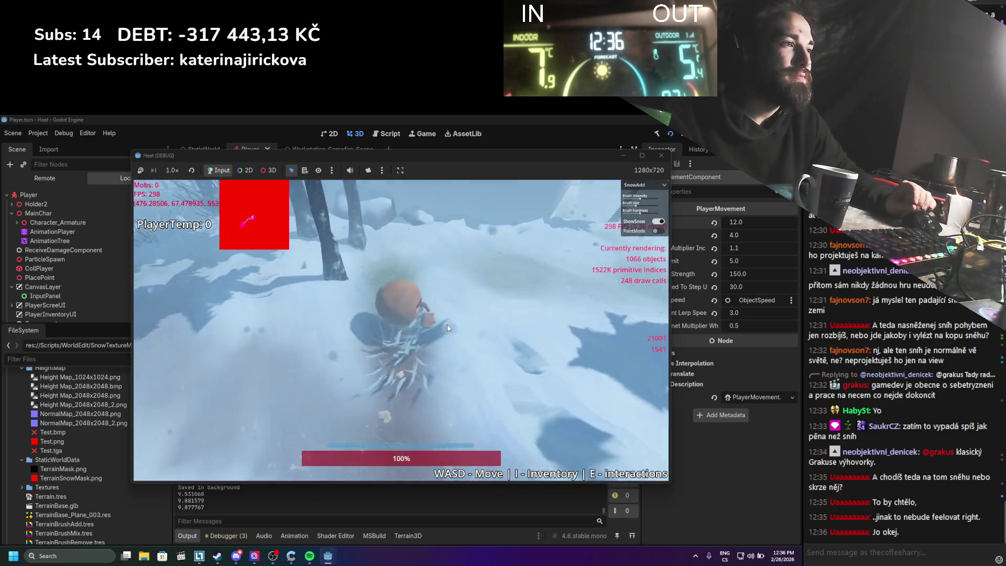
{"action": "key", "text": "w"}
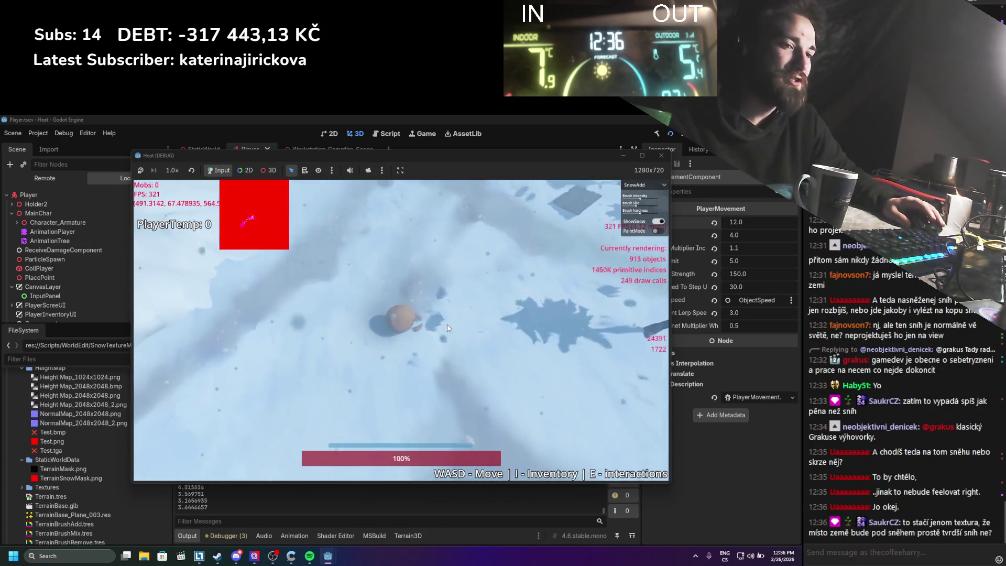
{"action": "key", "text": "w"}
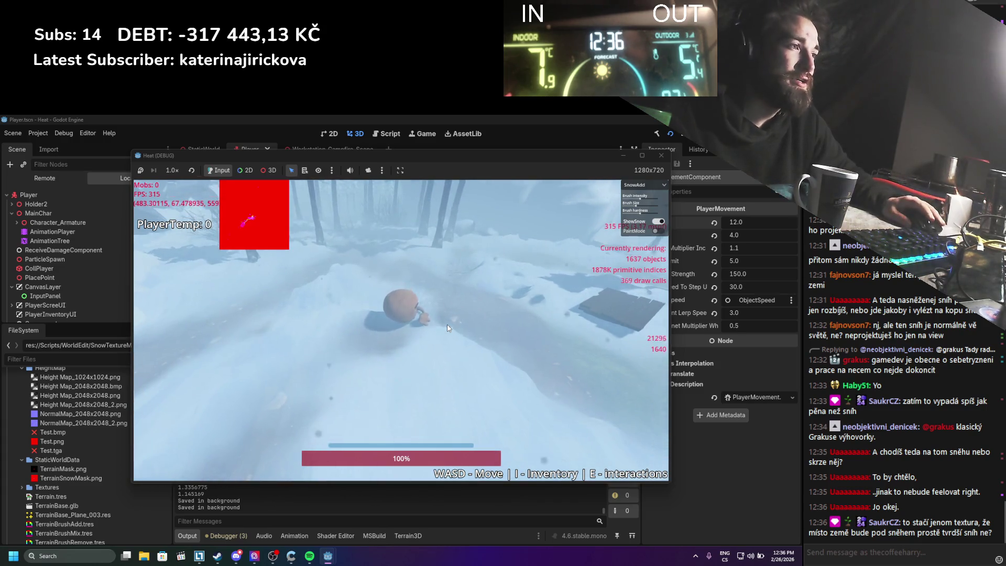
{"action": "key", "text": "w"}
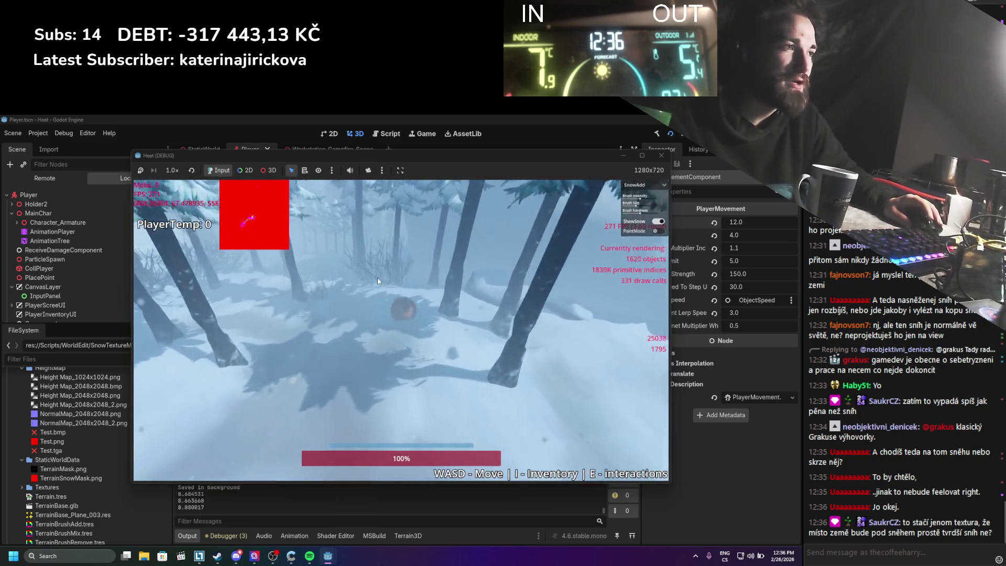
{"action": "key", "text": "s"}
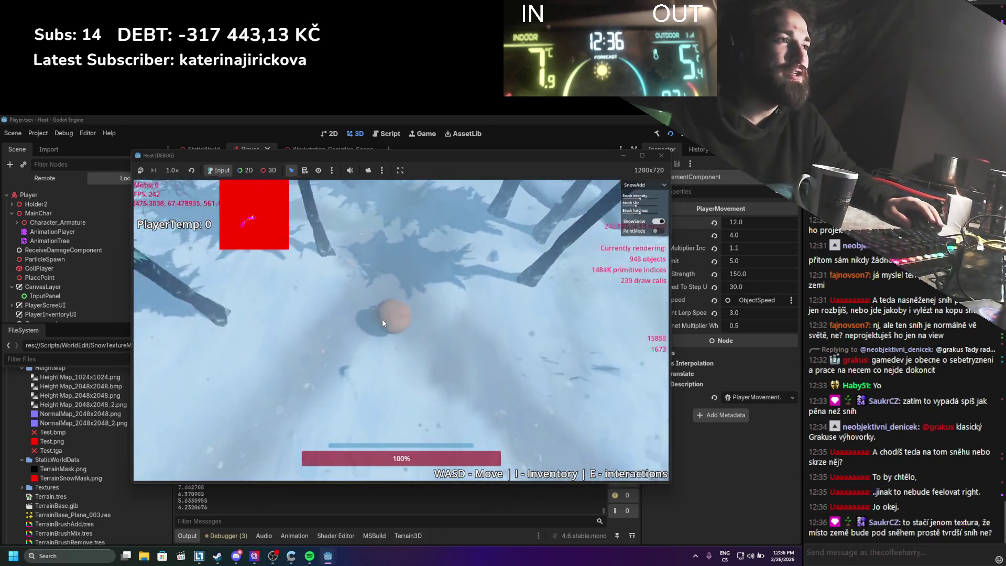
{"action": "key", "text": "w"}
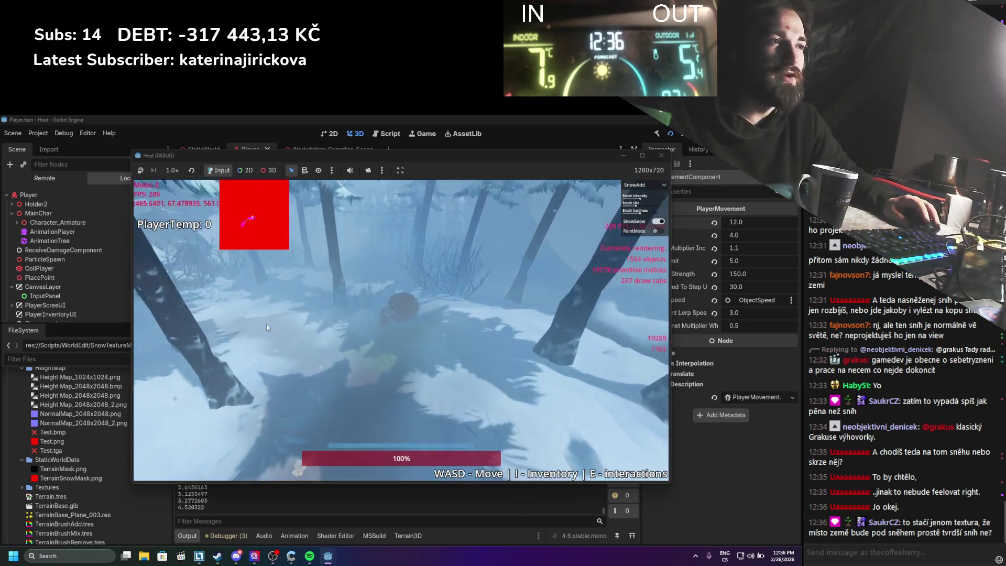
{"action": "key", "text": "w"}
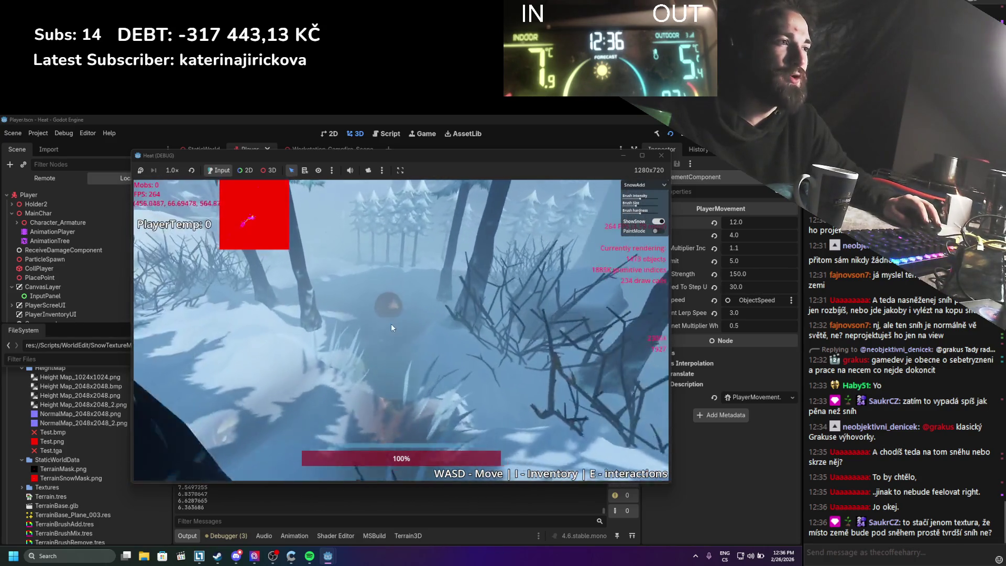
{"action": "key", "text": "w"}
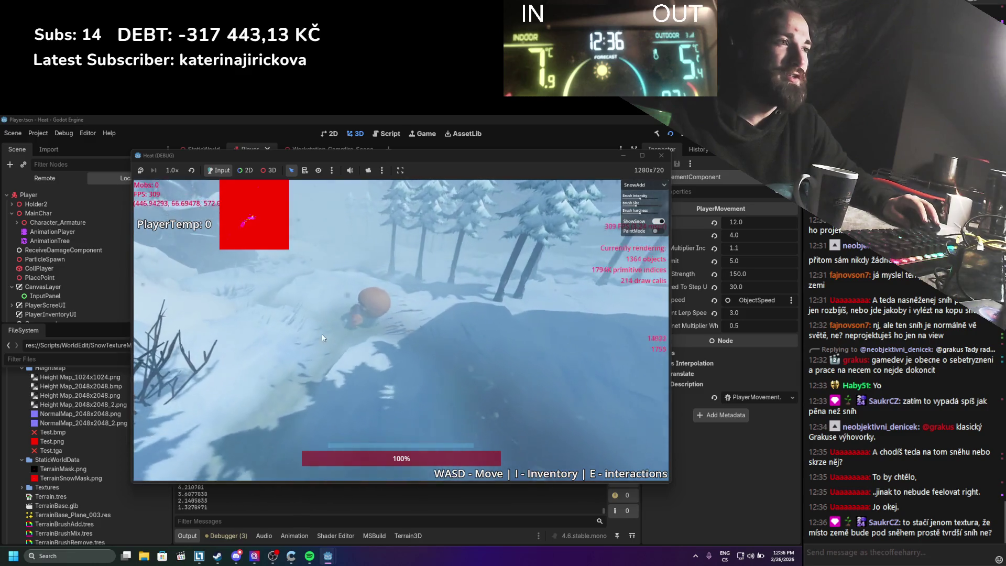
{"action": "key", "text": "w"}
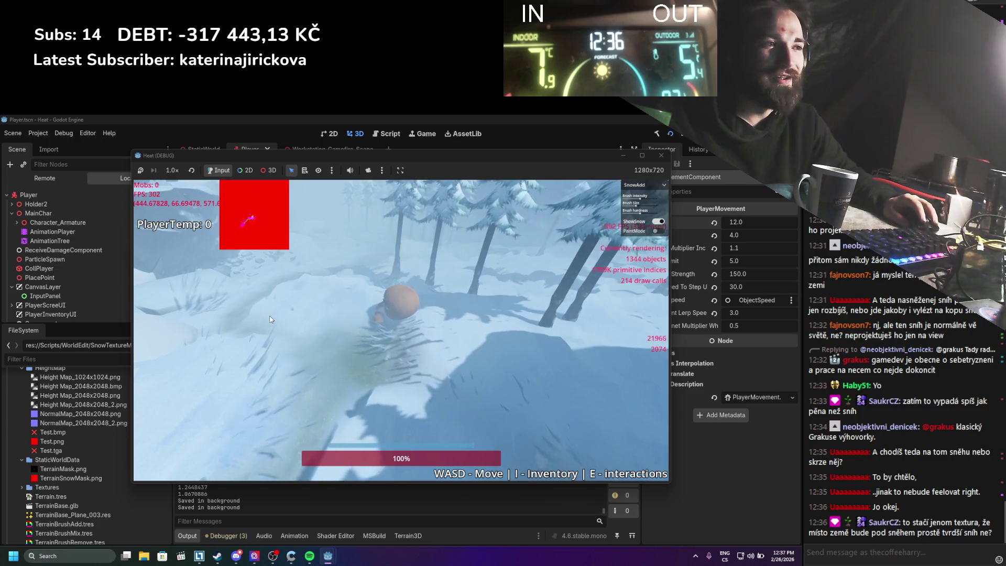
{"action": "key", "text": "w"}
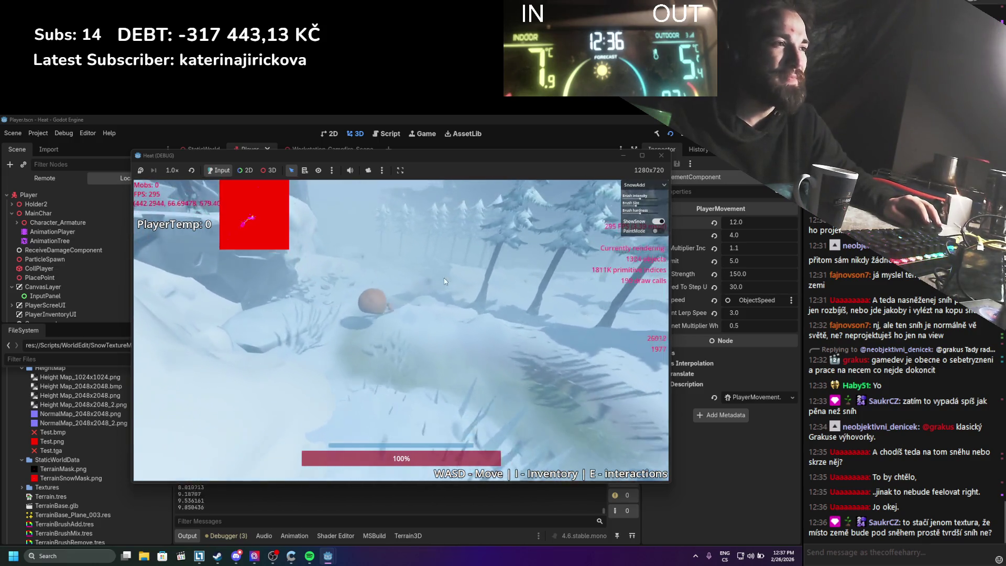
{"action": "key", "text": "w"}
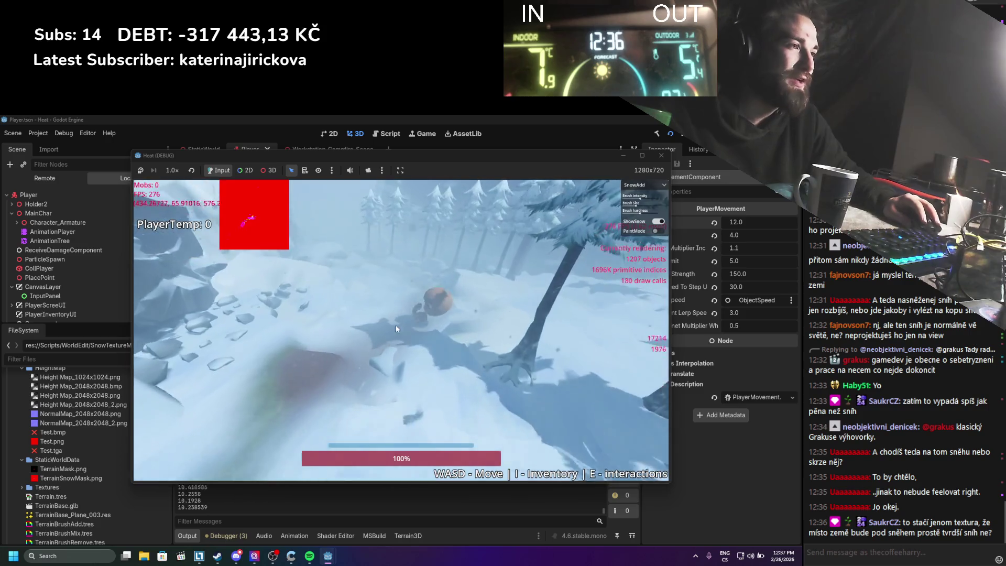
{"action": "key", "text": "w"}
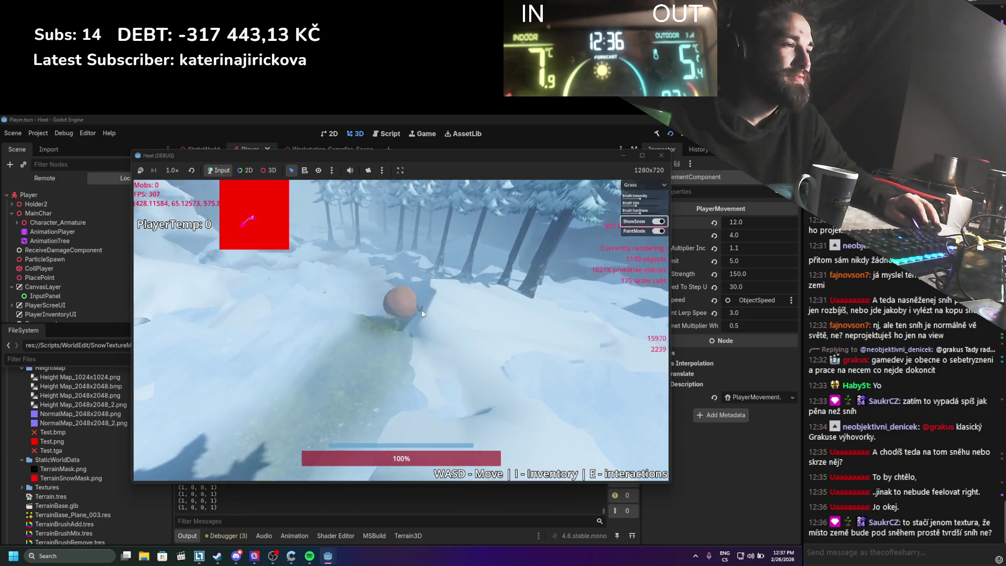
Step: Pick the Dirt brush and walk the player to paint a dirt path through the snow
{"action": "key", "text": "w"}
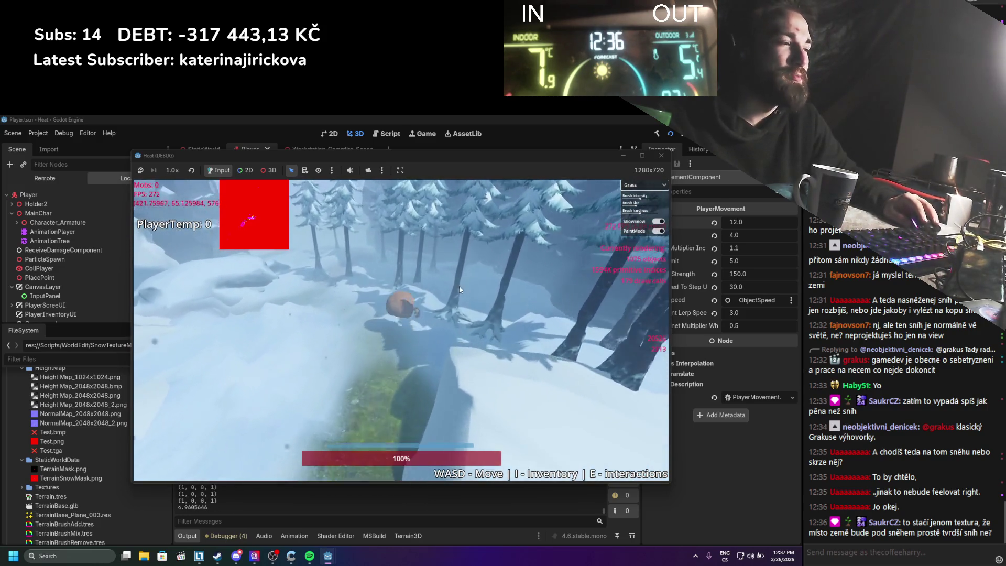
{"action": "key", "text": "w"}
{"action": "left_click", "coordinate": [643, 185]}
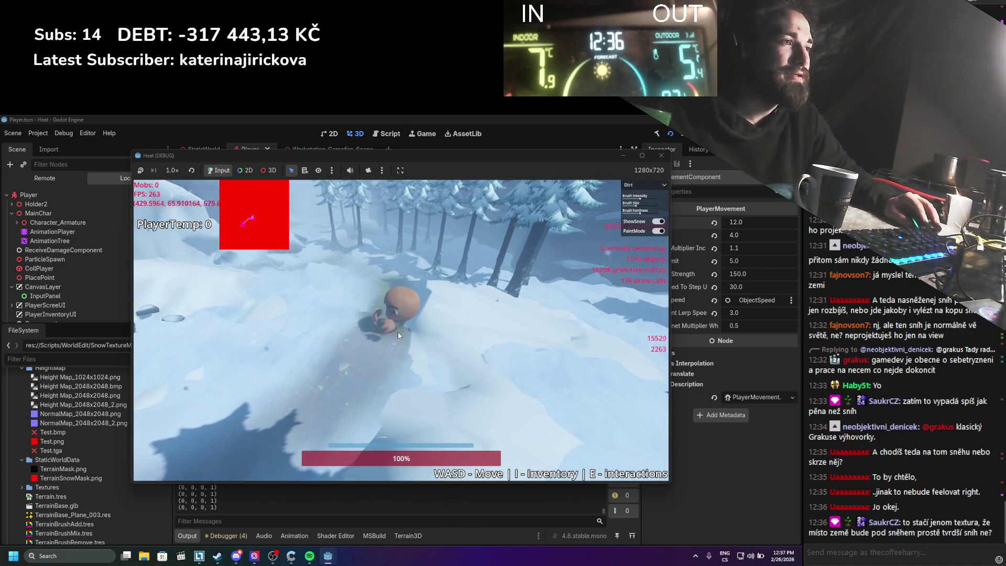
{"action": "key", "text": "w"}
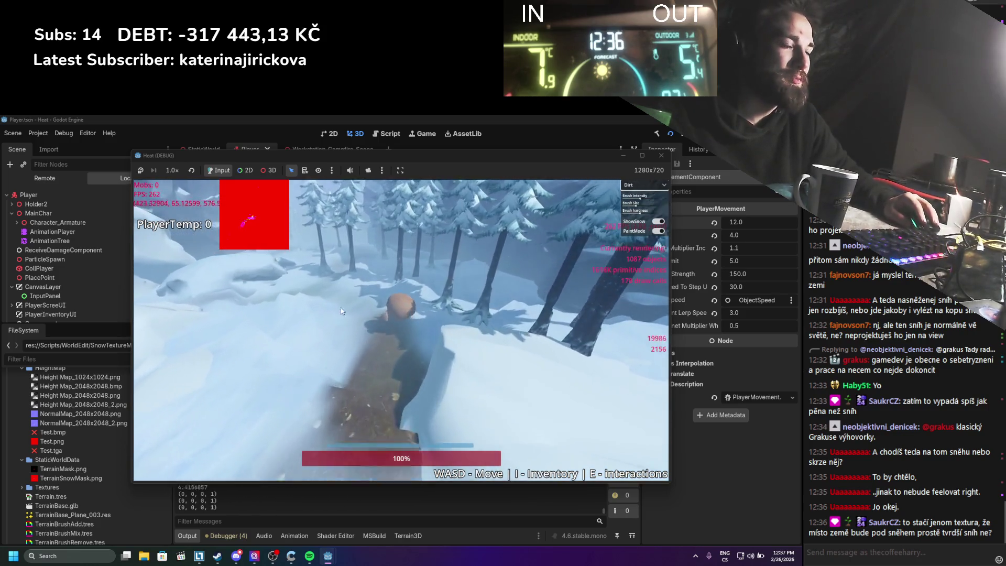
Step: Switch the brush back to SnowAdd, turn painting off, and keep walking along the path
{"action": "left_click", "coordinate": [637, 183]}
{"action": "left_click", "coordinate": [633, 198]}
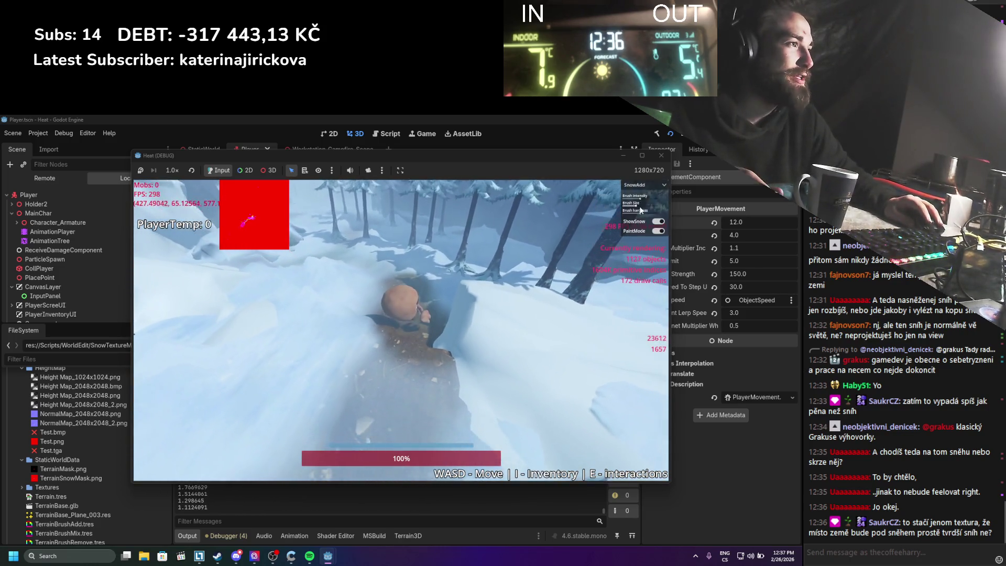
{"action": "left_click", "coordinate": [656, 231]}
{"action": "key", "text": "w"}
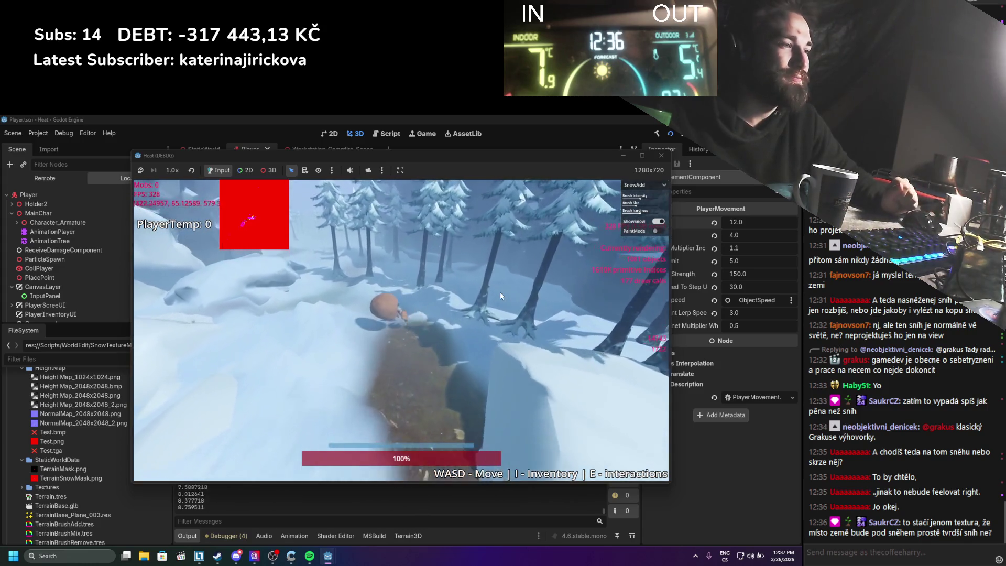
{"action": "key", "text": "w"}
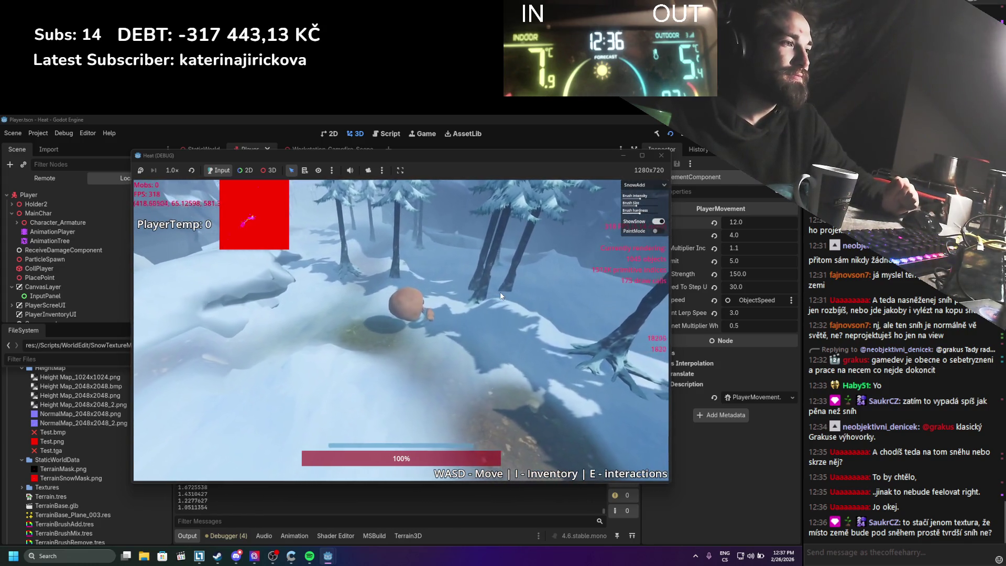
{"action": "key", "text": "w"}
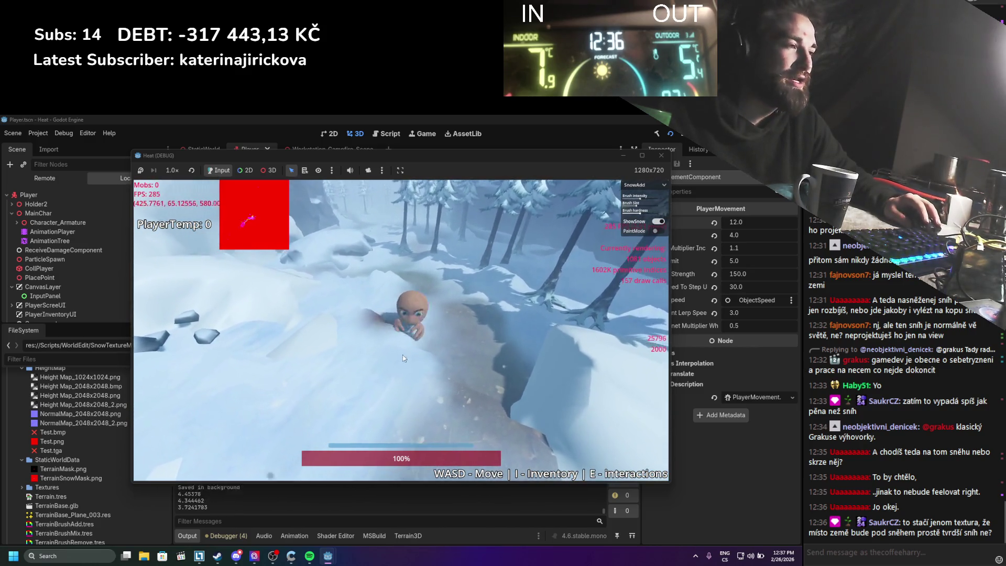
Step: Walk the player along the snow path, past the rocks and into the trees, carving a trench
{"action": "key", "text": "w"}
{"action": "key", "text": "w"}
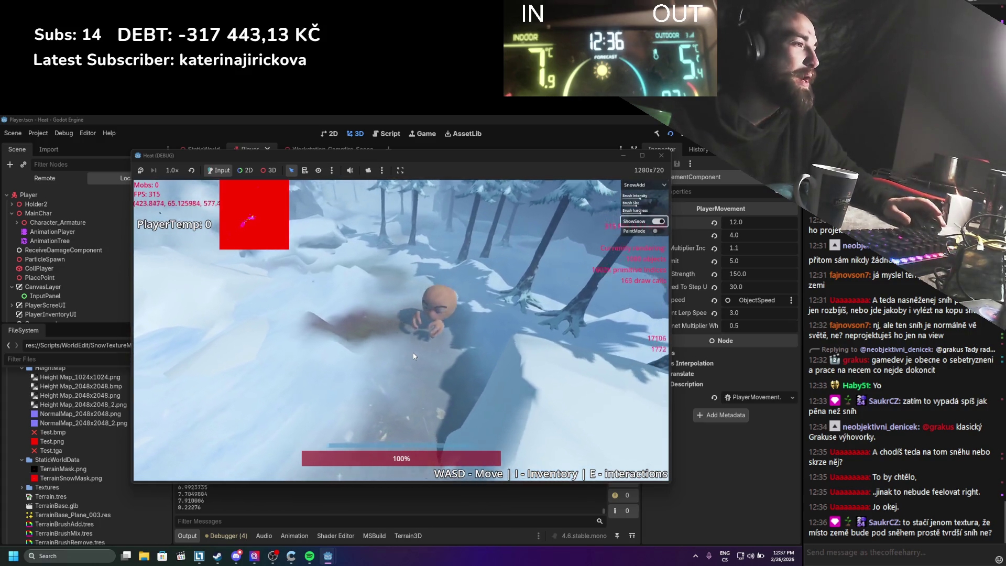
{"action": "key", "text": "w"}
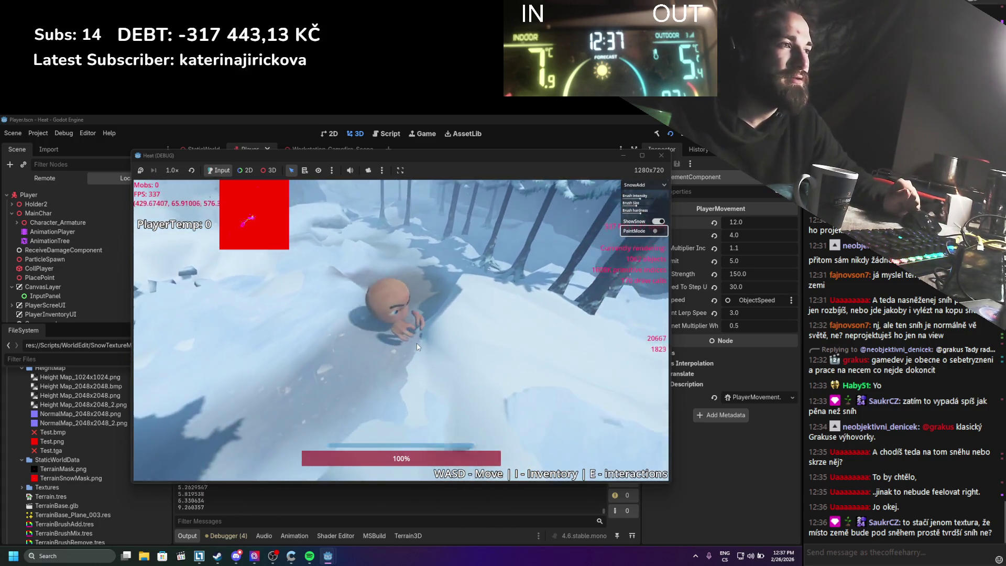
{"action": "key", "text": "w"}
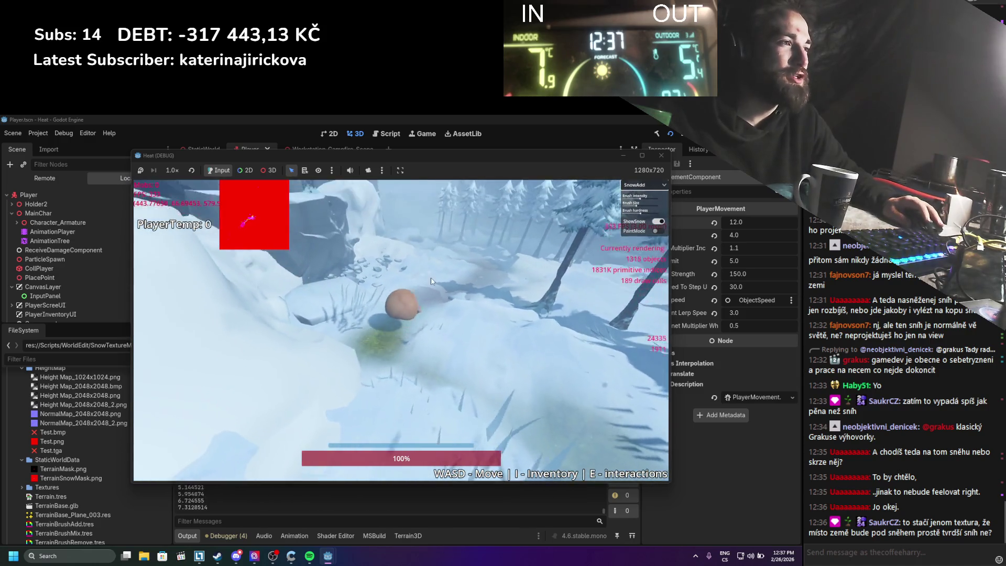
{"action": "key", "text": "w"}
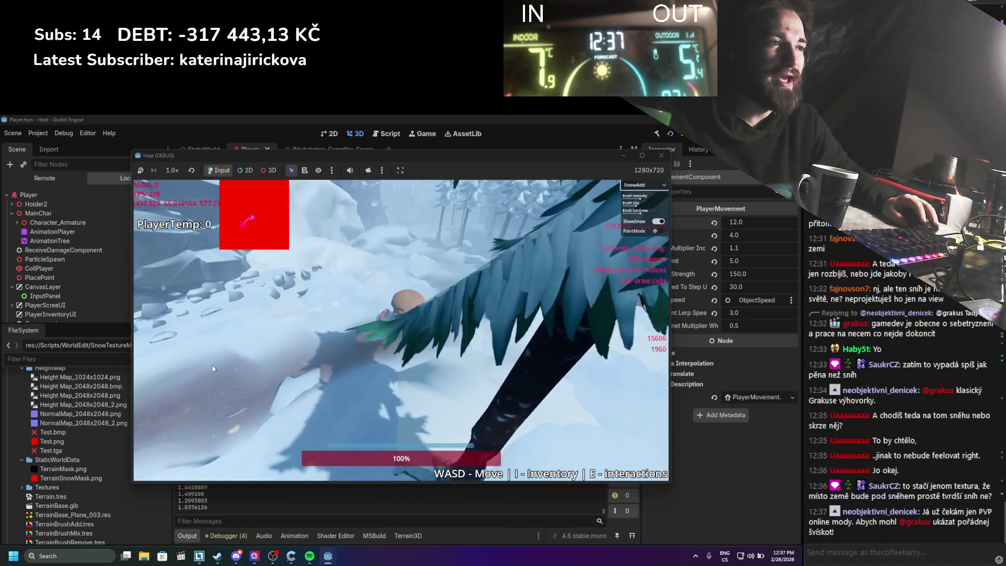
{"action": "key", "text": "w"}
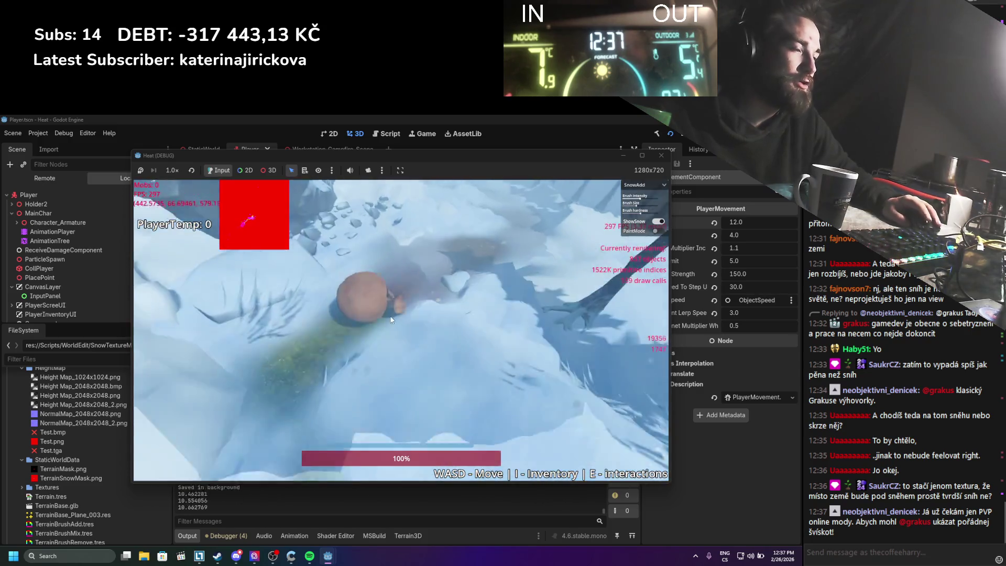
{"action": "key", "text": "w"}
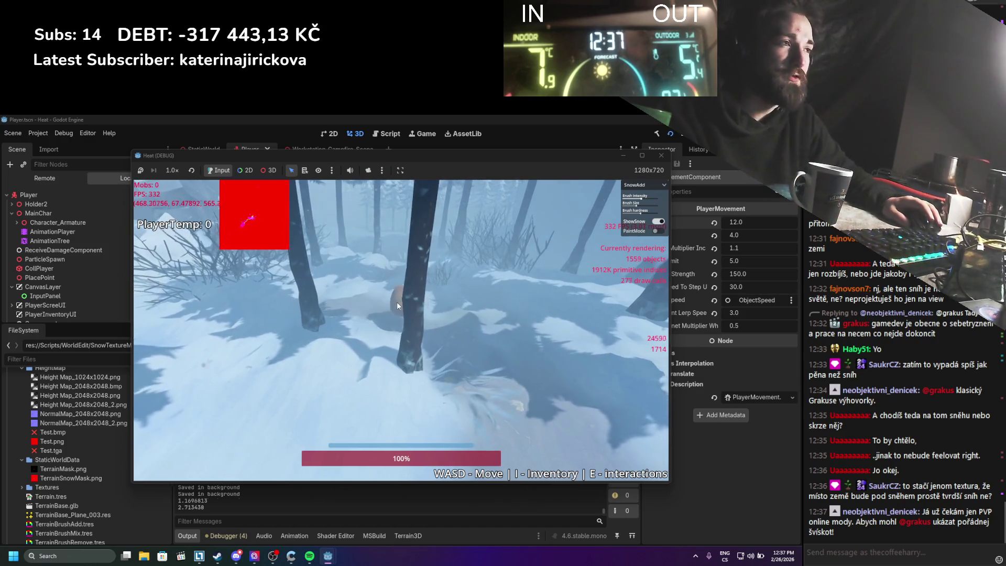
Step: Walk the player deep into the forest, then back out across the open snowfield
{"action": "key", "text": "w"}
{"action": "scroll", "coordinate": [397, 307], "scroll_direction": "down", "scroll_amount": 5}
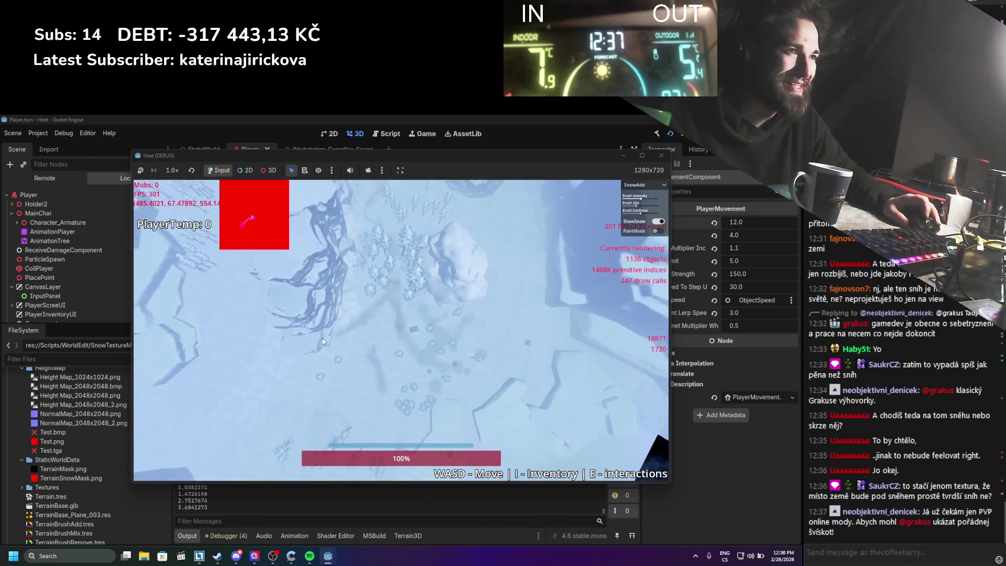
{"action": "scroll", "coordinate": [323, 340], "scroll_direction": "up", "scroll_amount": 5}
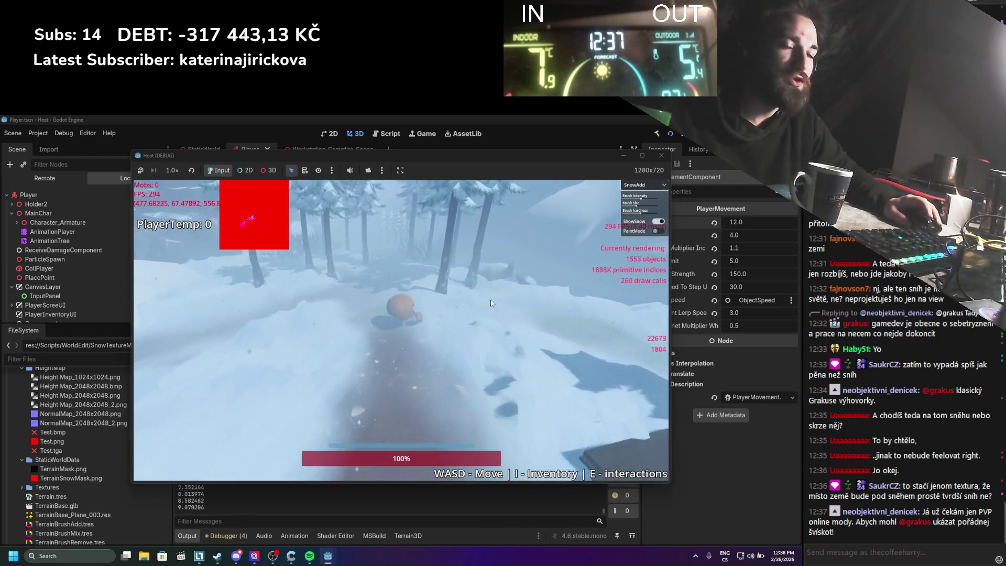
{"action": "key", "text": "w"}
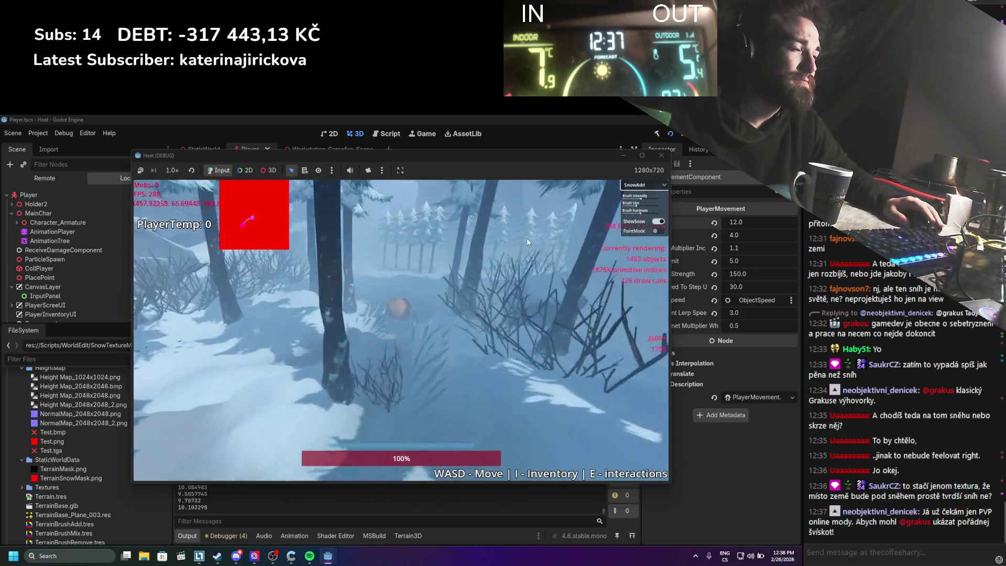
{"action": "key", "text": "w"}
{"action": "key", "text": "w"}
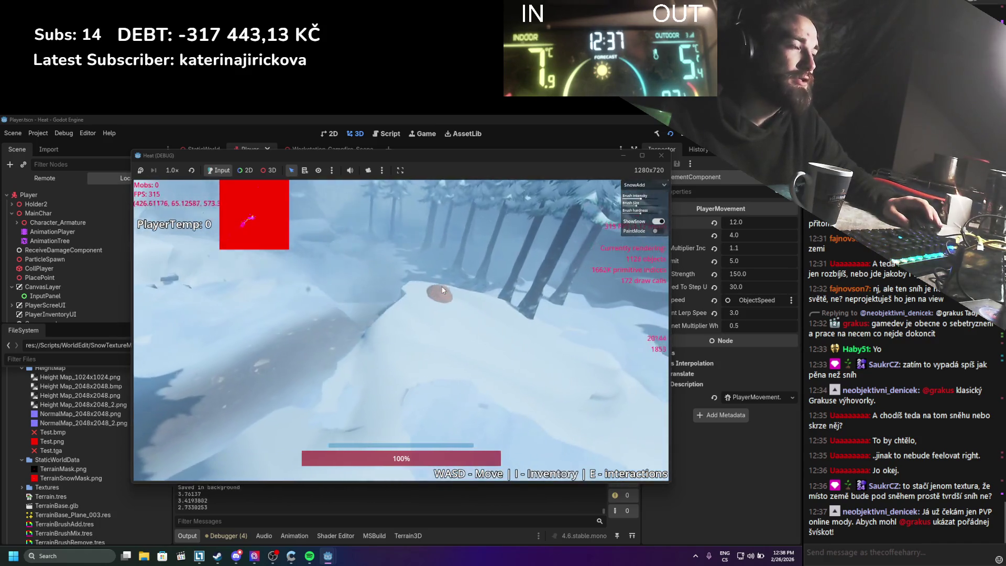
{"action": "key", "text": "w"}
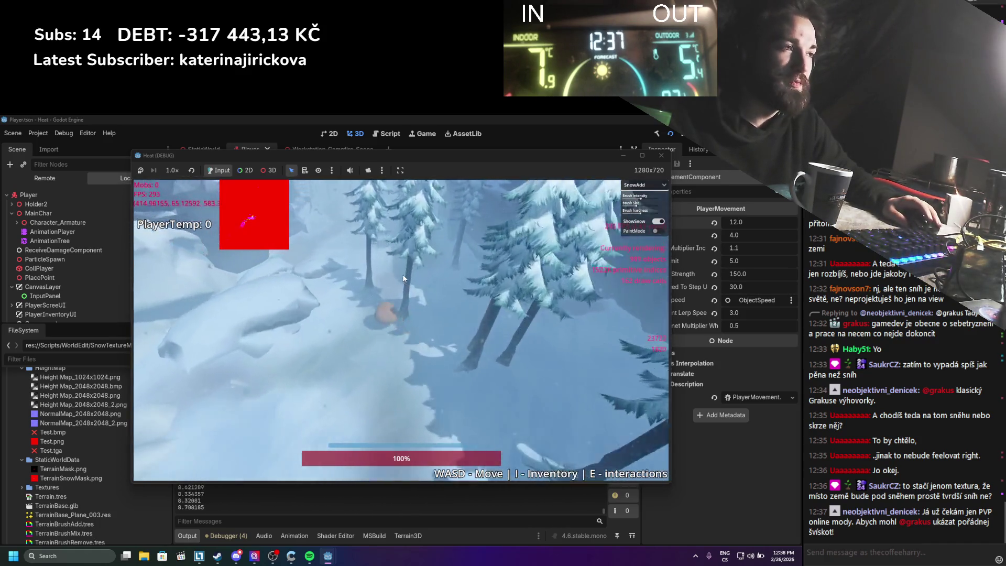
{"action": "key", "text": "w"}
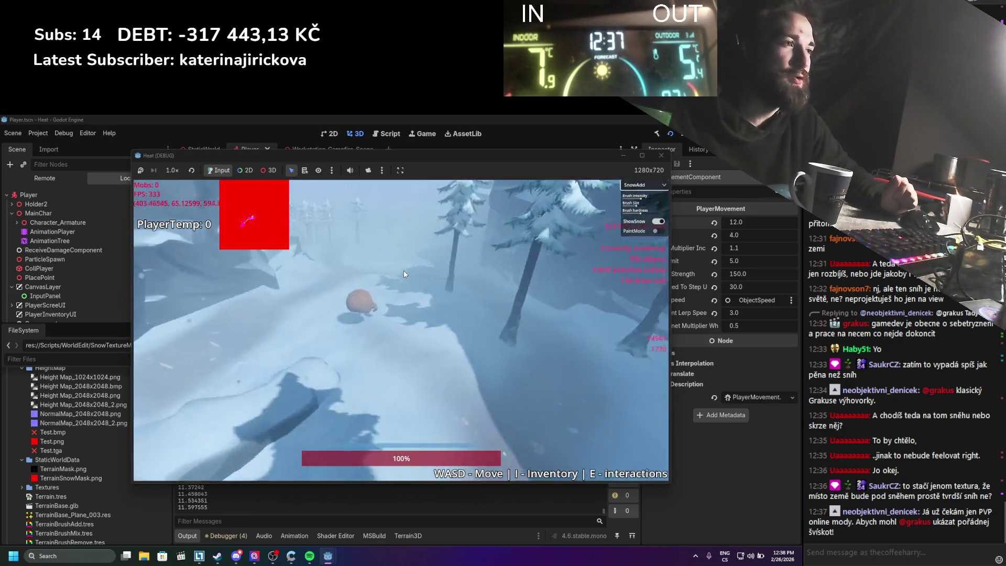
{"action": "key", "text": "w"}
{"action": "key", "text": "w"}
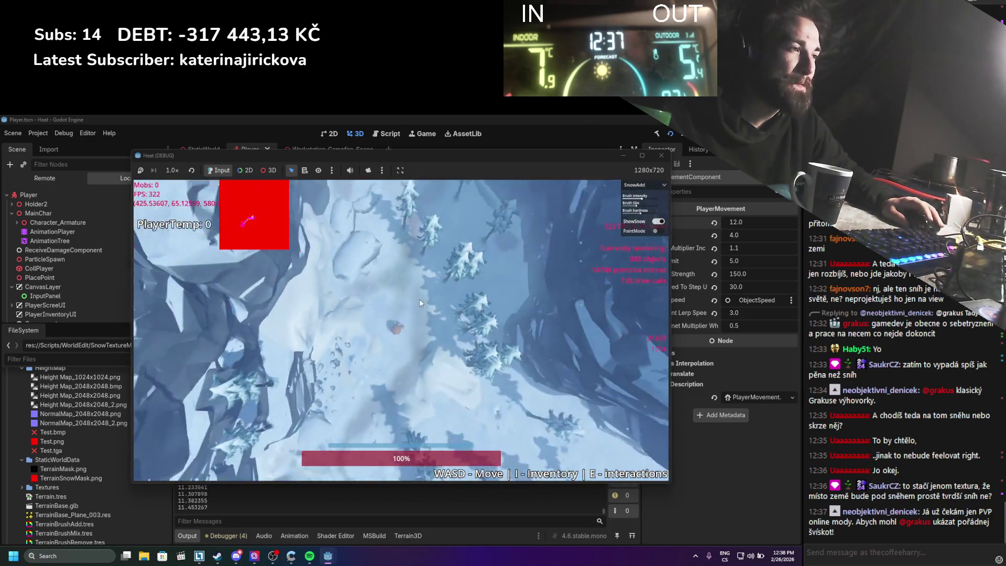
{"action": "key", "text": "w"}
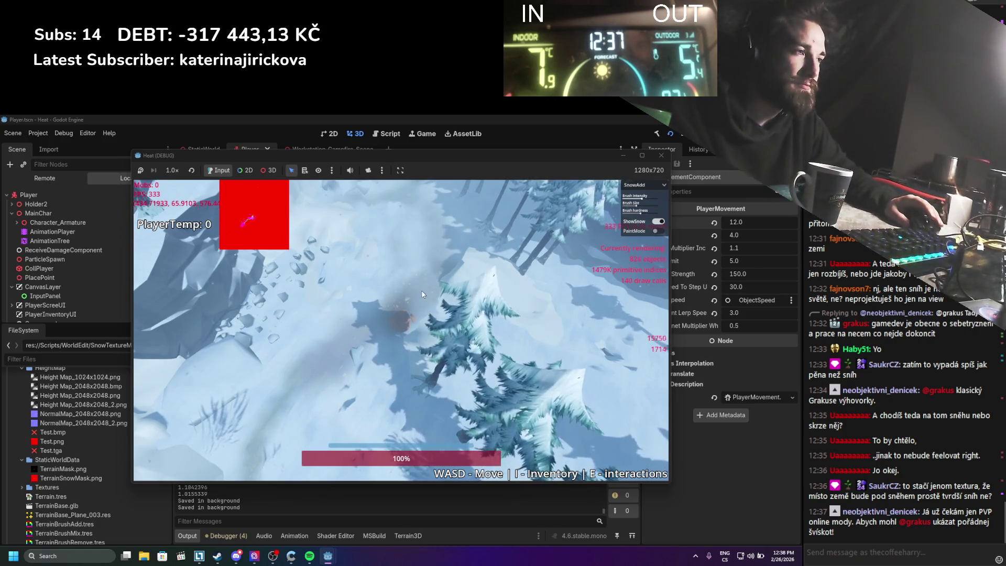
{"action": "key", "text": "w"}
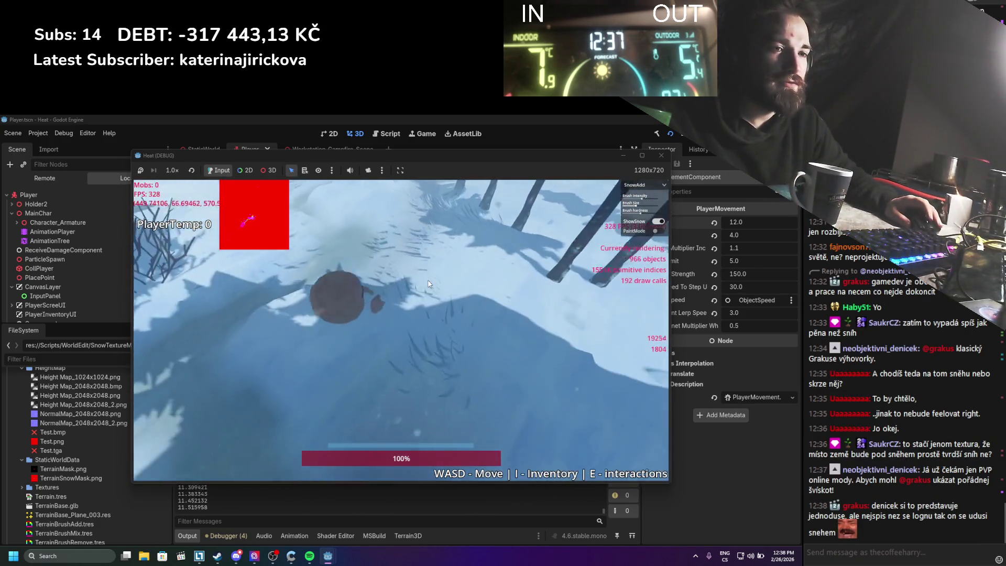
{"action": "key", "text": "w"}
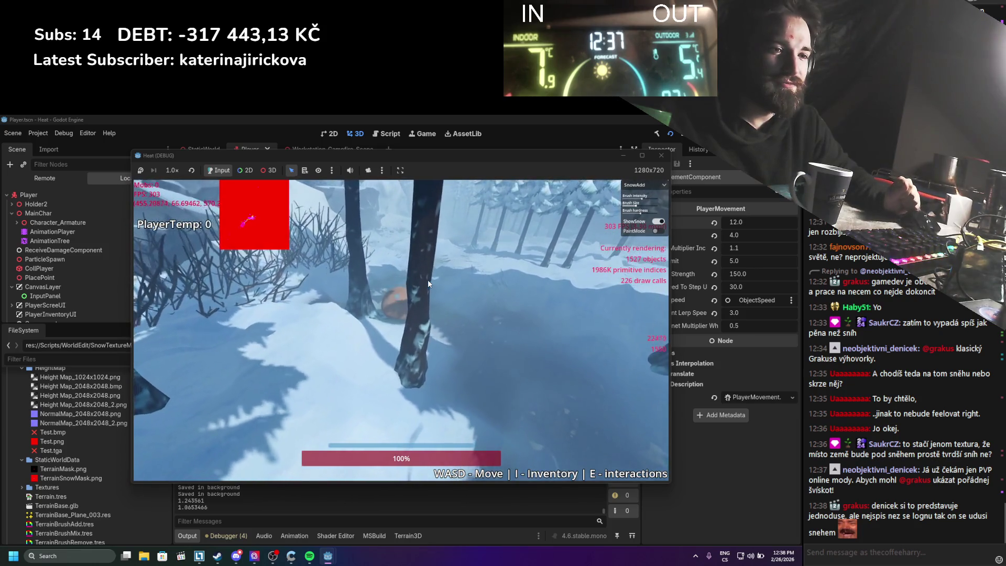
{"action": "key", "text": "w"}
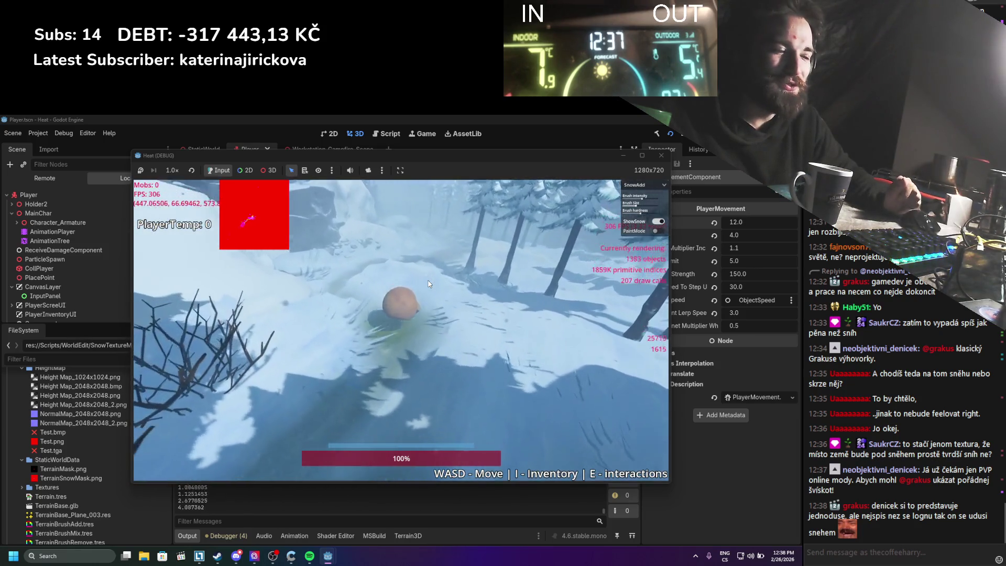
{"action": "key", "text": "w"}
{"action": "key", "text": "w"}
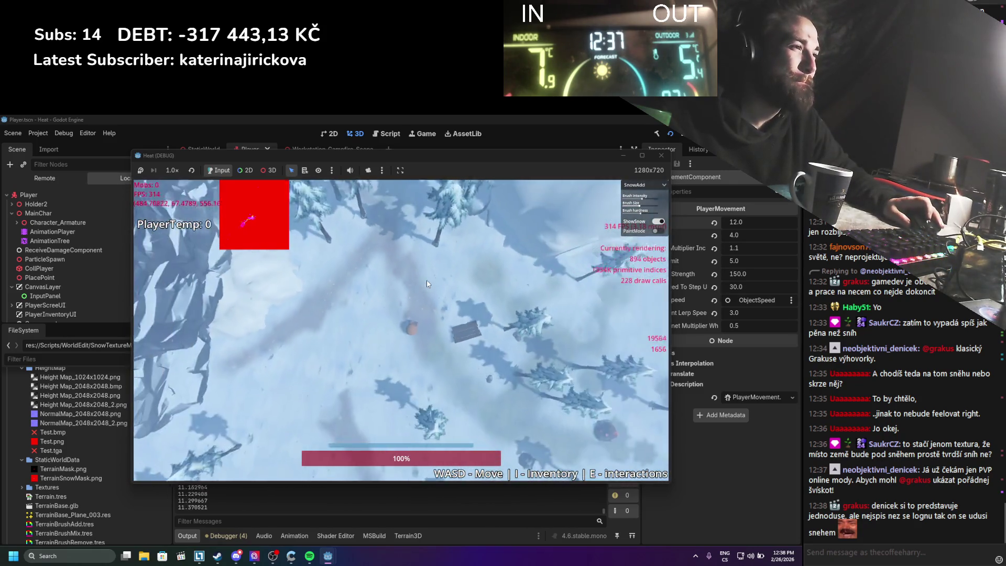
Step: Walk among the trees and pine foliage and across open snow again, then stop the running game
{"action": "scroll", "coordinate": [427, 284], "scroll_direction": "up", "scroll_amount": 5}
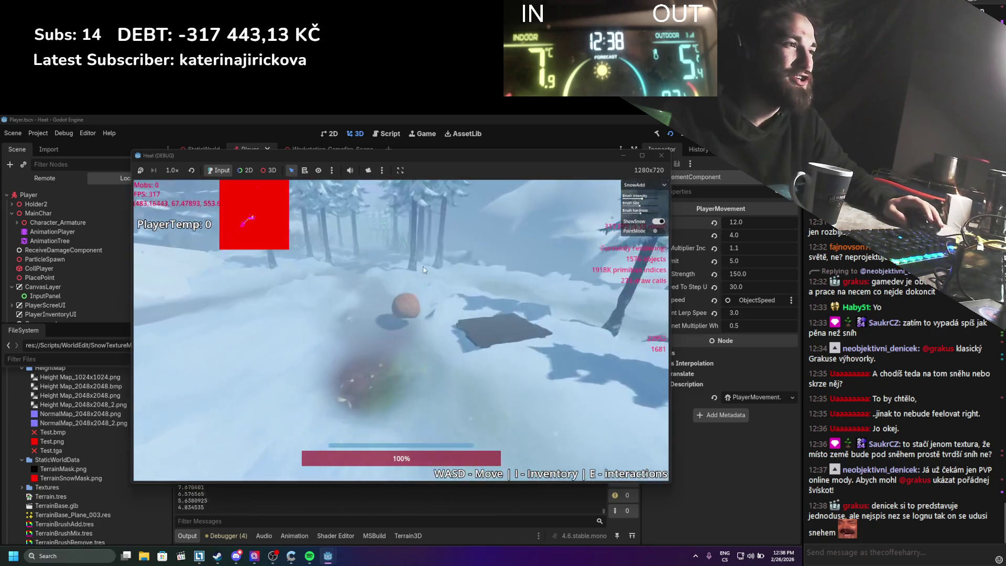
{"action": "key", "text": "w"}
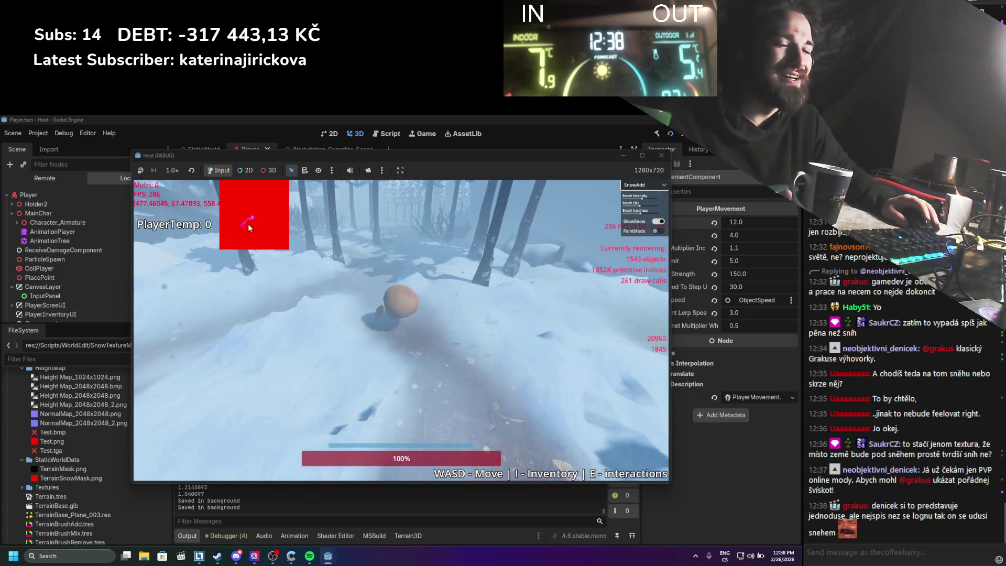
{"action": "key", "text": "w"}
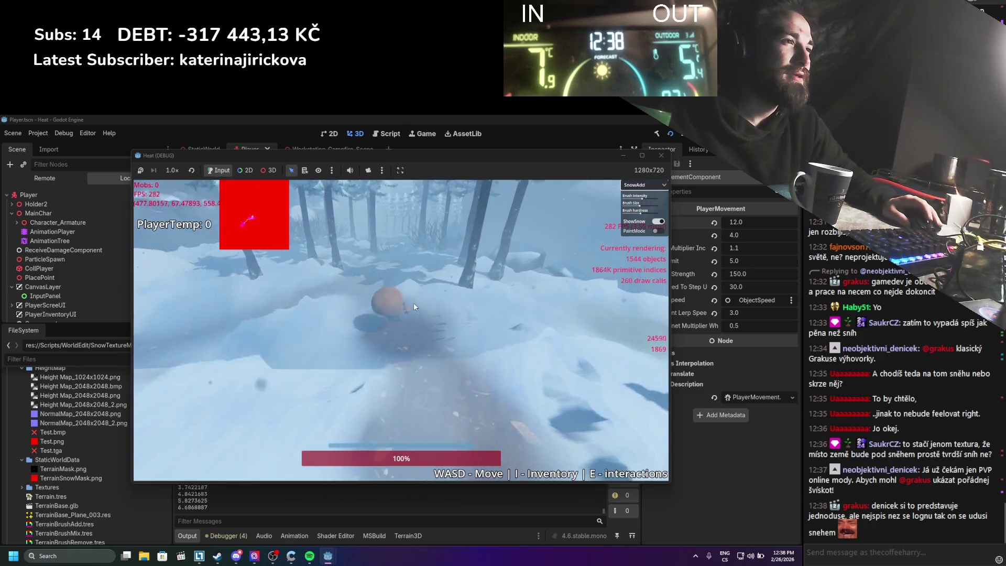
{"action": "key", "text": "w"}
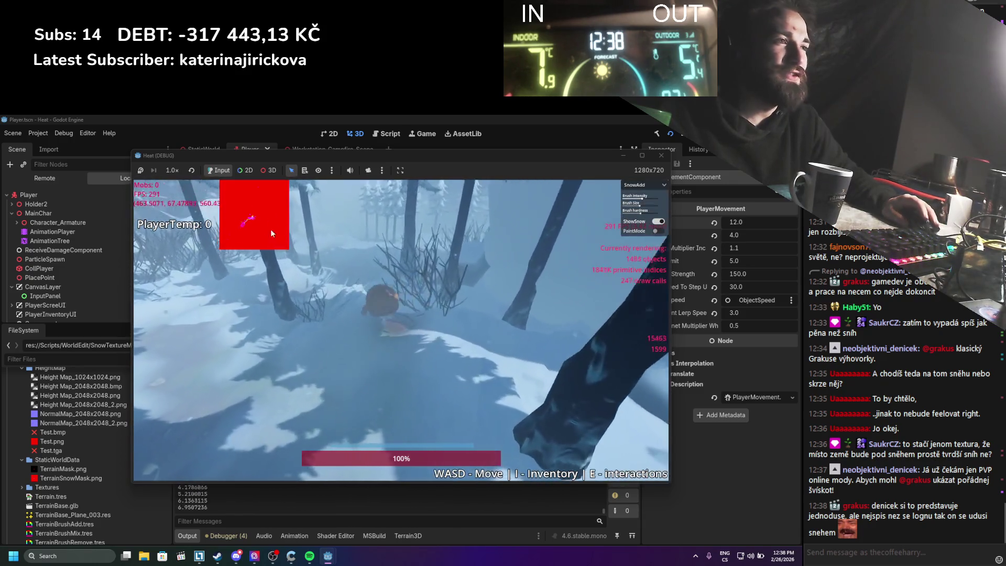
{"action": "key", "text": "w"}
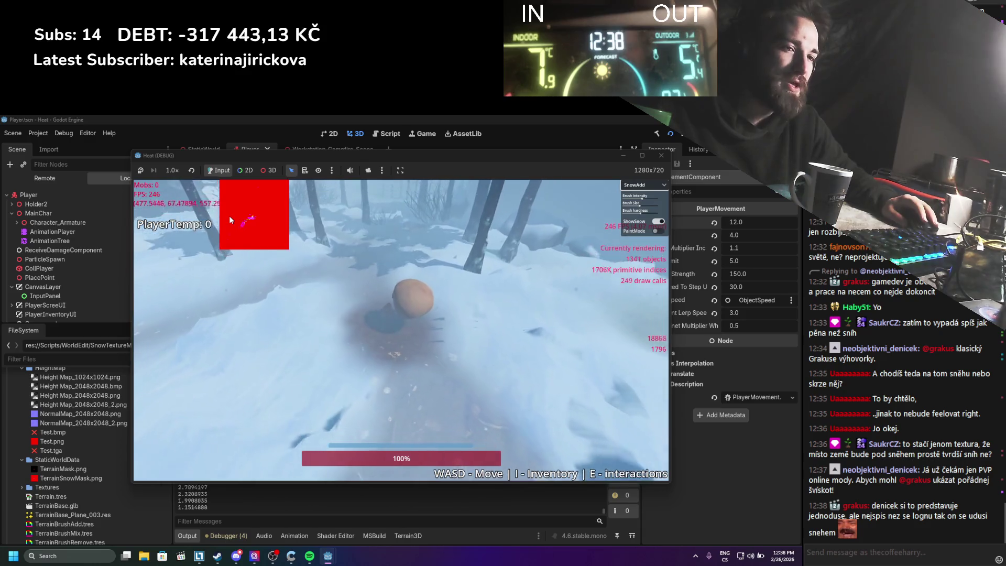
{"action": "key", "text": "w"}
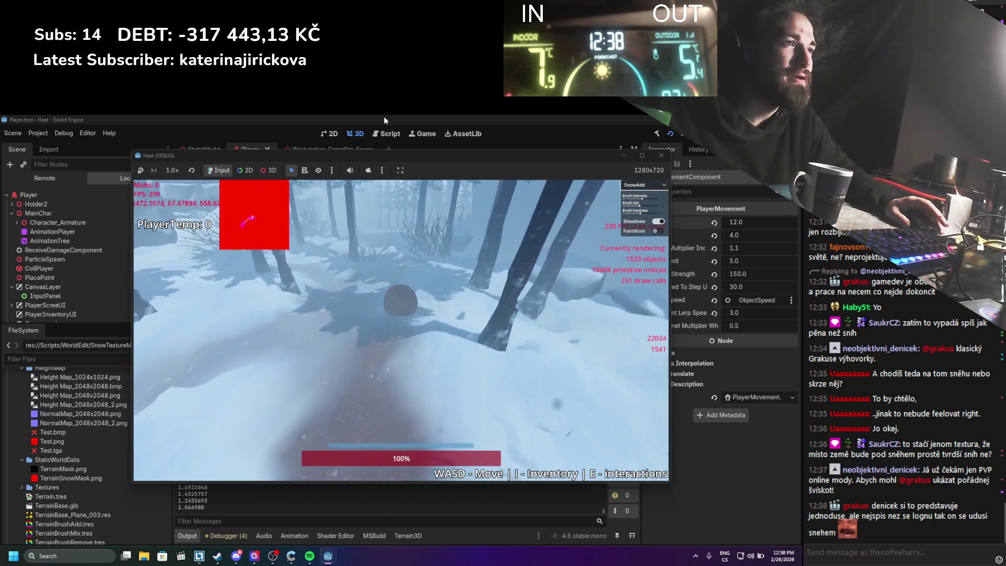
{"action": "key", "text": "w"}
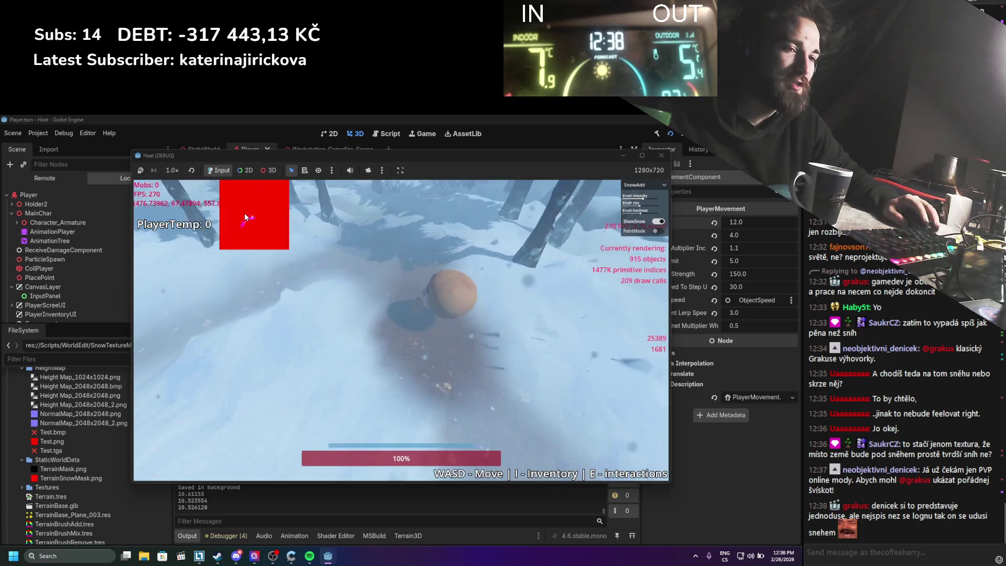
{"action": "key", "text": "w"}
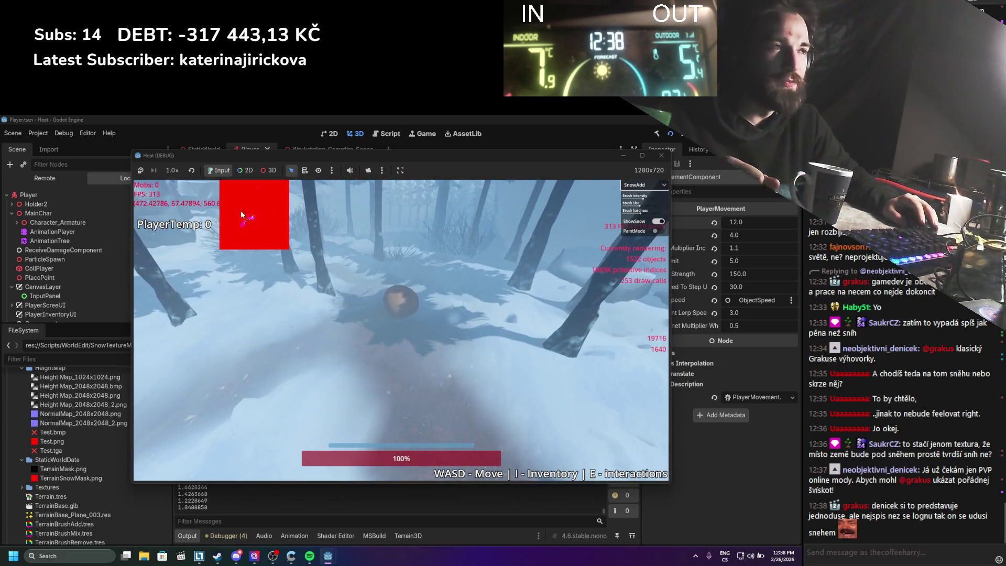
{"action": "key", "text": "w"}
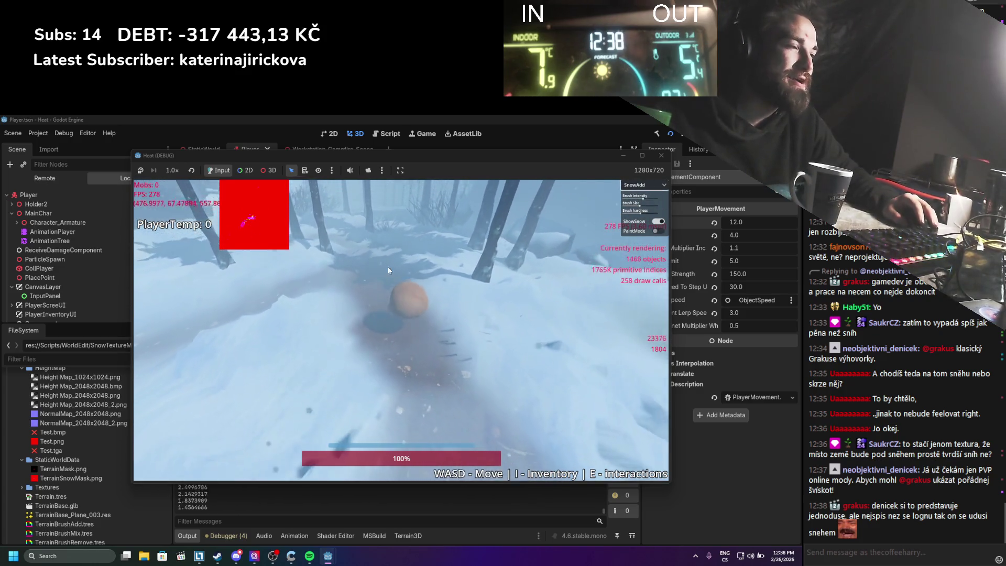
{"action": "key", "text": "w"}
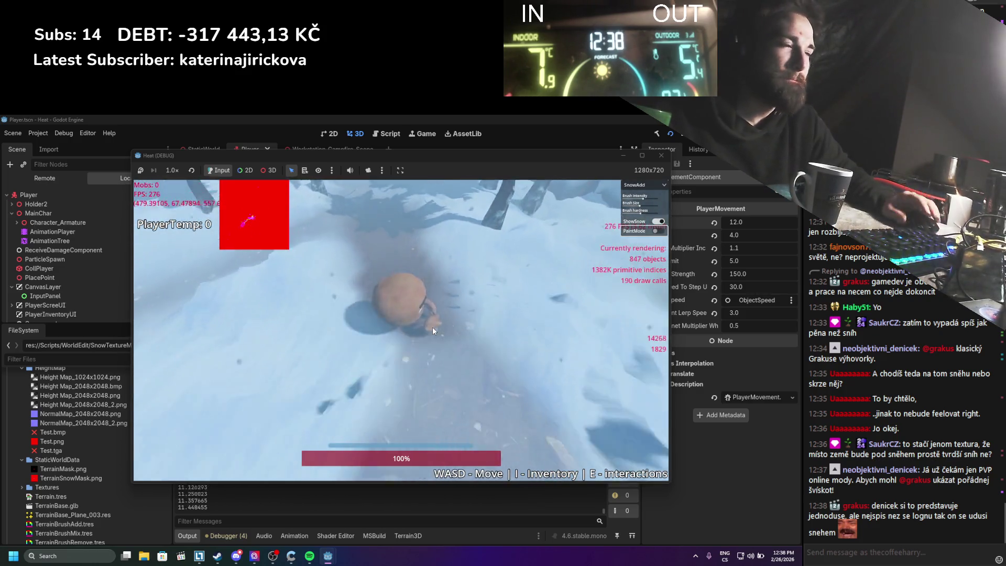
{"action": "key", "text": "w"}
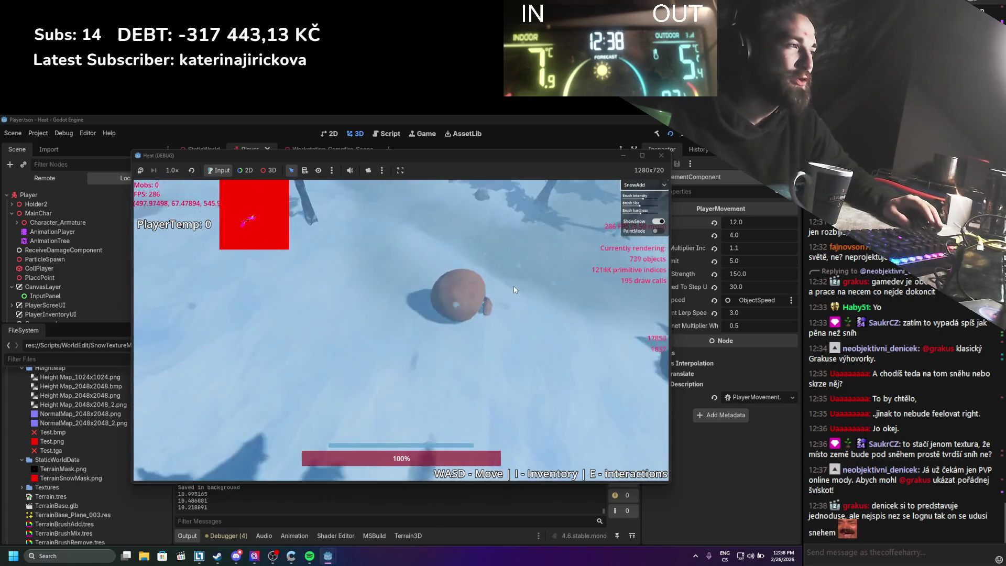
{"action": "key", "text": "w"}
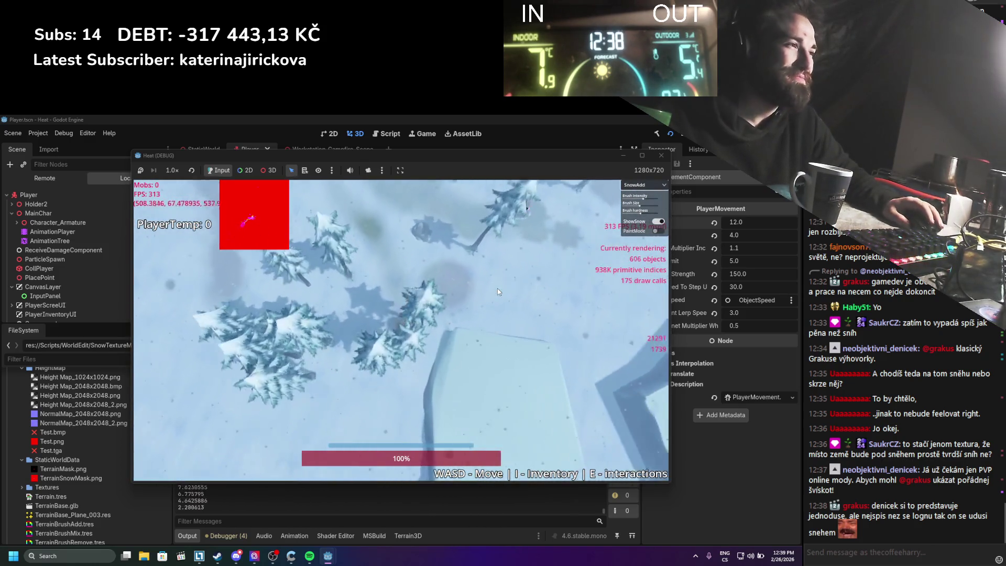
{"action": "key", "text": "s"}
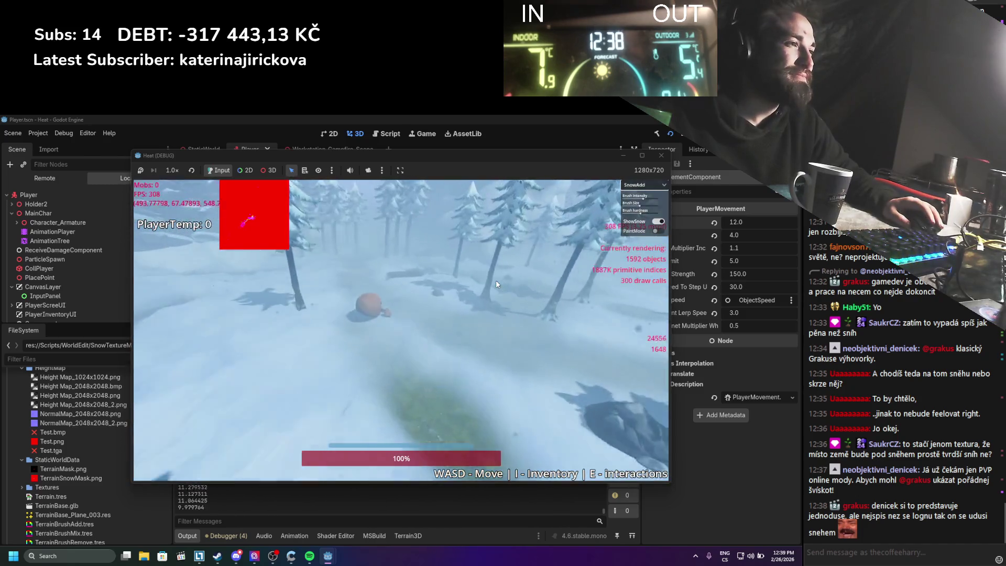
{"action": "key", "text": "w"}
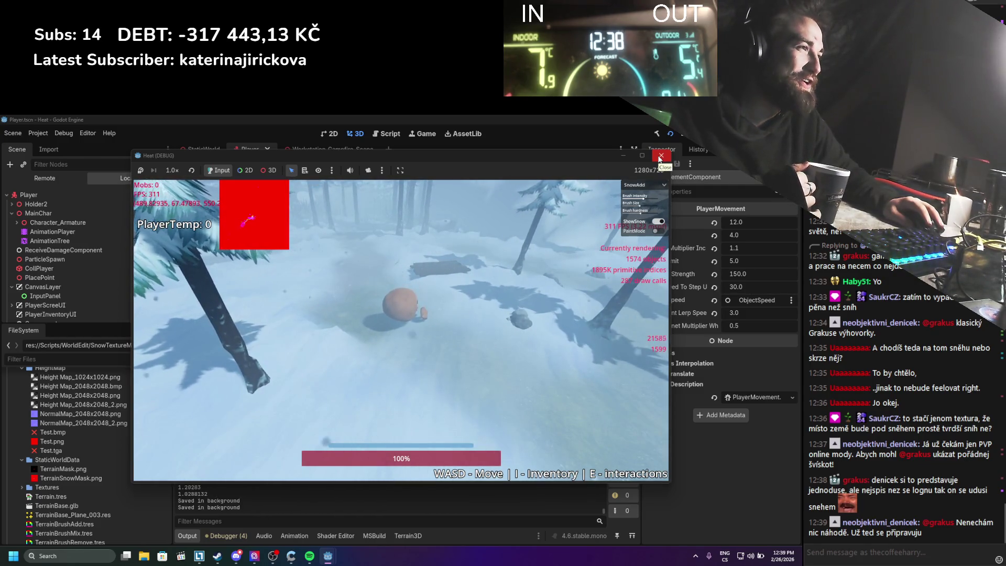
{"action": "left_click", "coordinate": [660, 156]}
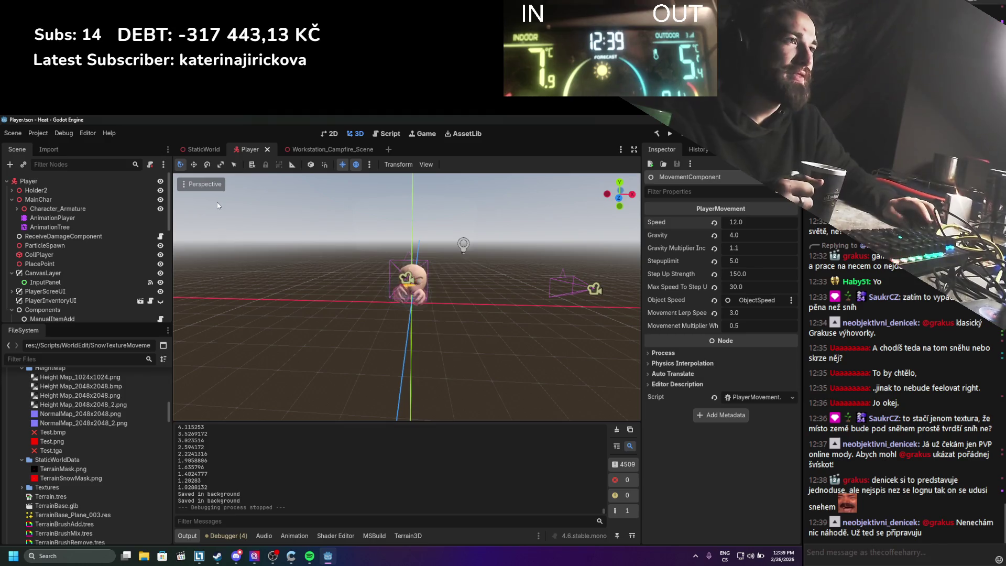
Step: Switch to the StaticWorld scene and toggle the SnowAdd node's visibility off and back on
{"action": "left_click", "coordinate": [204, 149]}
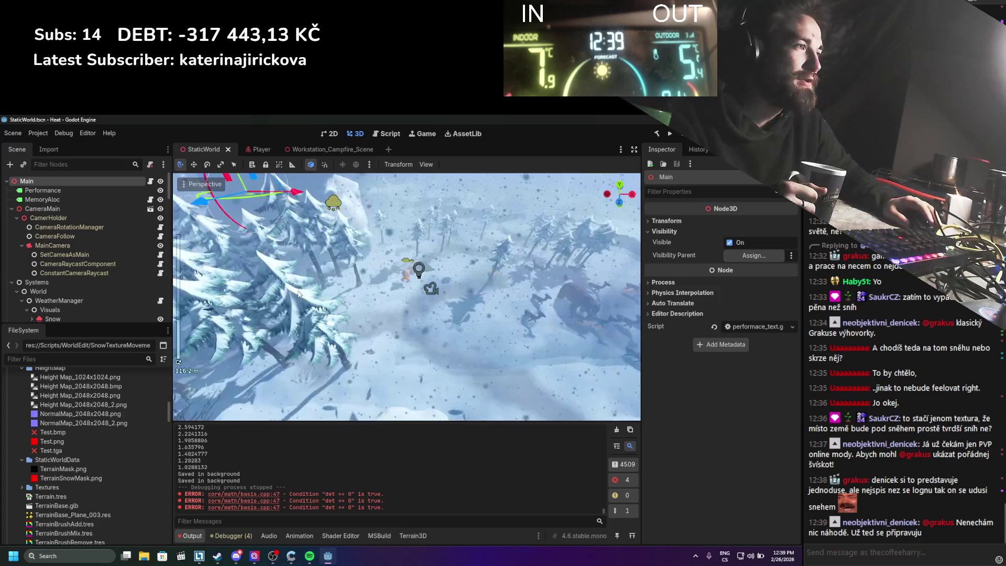
{"action": "scroll", "coordinate": [81, 257], "scroll_direction": "down", "scroll_amount": 5}
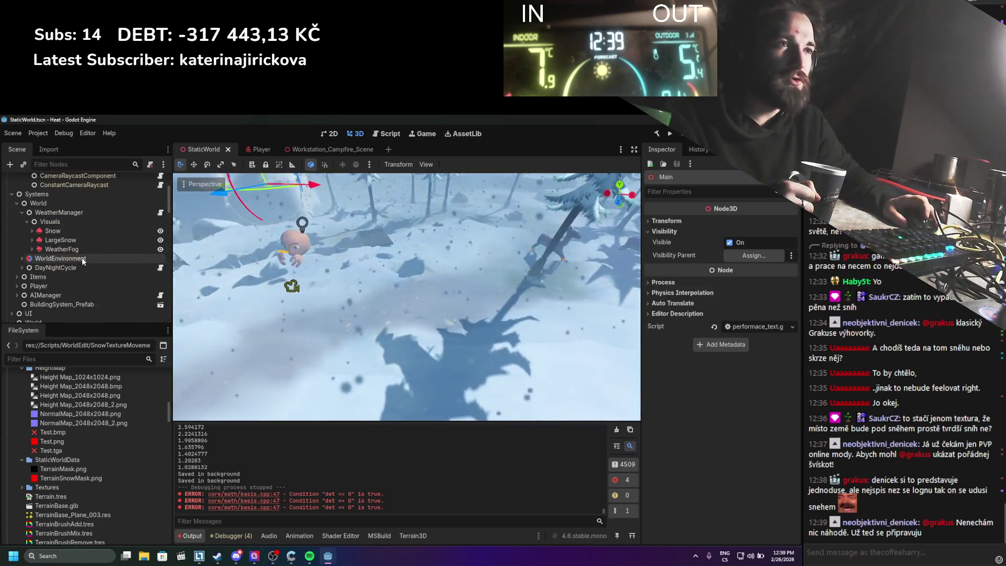
{"action": "scroll", "coordinate": [83, 255], "scroll_direction": "down", "scroll_amount": 5}
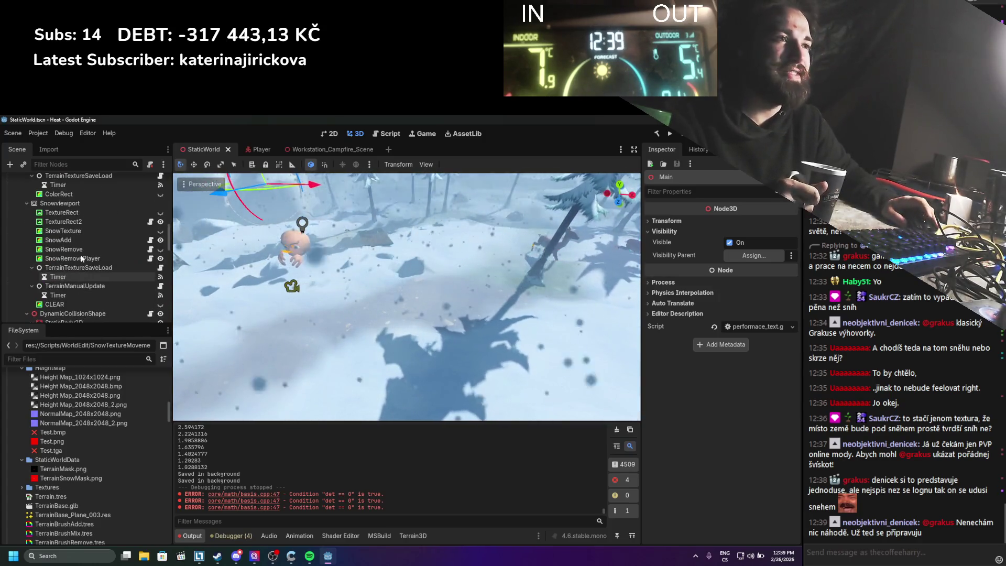
{"action": "scroll", "coordinate": [94, 257], "scroll_direction": "up", "scroll_amount": 1}
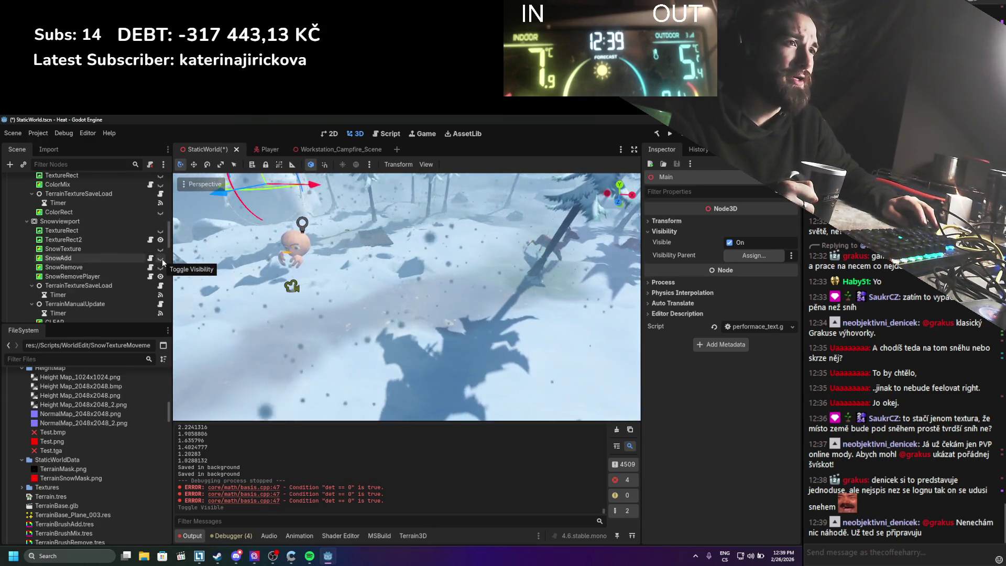
{"action": "double_click", "coordinate": [161, 259]}
Step: Hide the Snow, LargeSnow and WeatherFog effects and save the StaticWorld scene
{"action": "scroll", "coordinate": [159, 259], "scroll_direction": "up", "scroll_amount": 10}
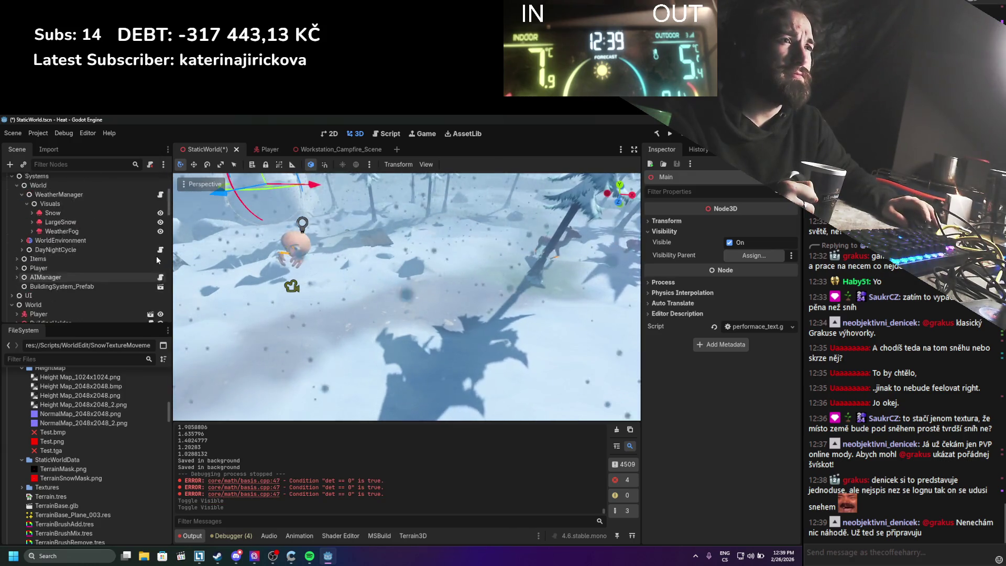
{"action": "left_click", "coordinate": [160, 266]}
{"action": "left_click", "coordinate": [160, 275]}
{"action": "left_click", "coordinate": [160, 284]}
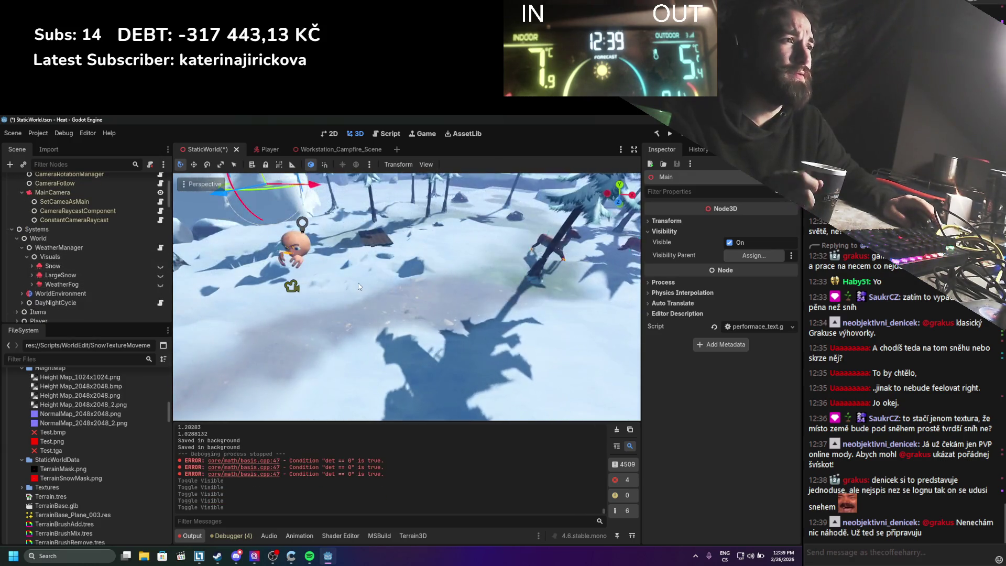
{"action": "scroll", "coordinate": [385, 274], "scroll_direction": "down", "scroll_amount": 5}
{"action": "key", "text": "ctrl+s"}
Step: Select a deer in the world and open its Deer_Scene for editing
{"action": "scroll", "coordinate": [430, 288], "scroll_direction": "up", "scroll_amount": 5}
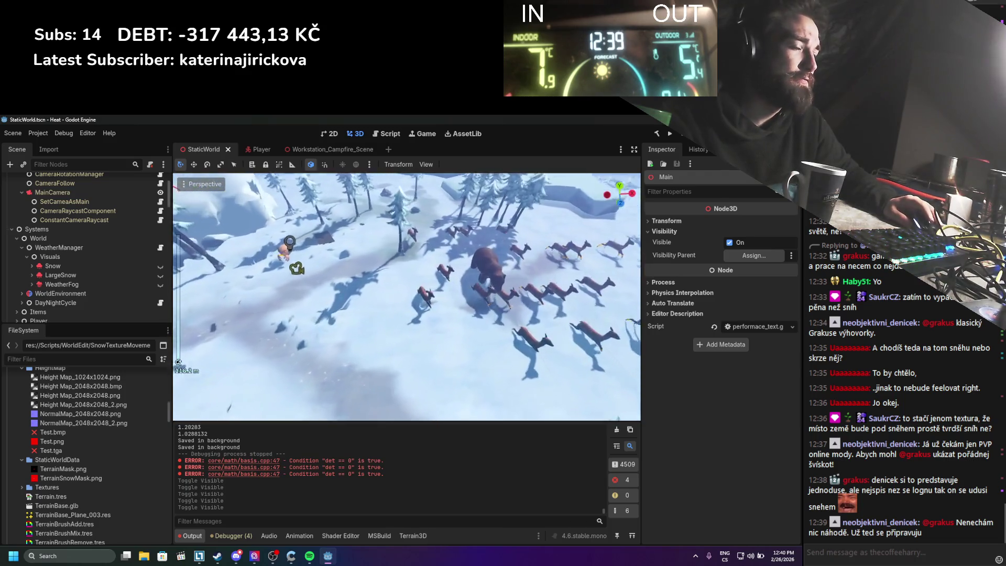
{"action": "scroll", "coordinate": [454, 300], "scroll_direction": "up", "scroll_amount": 3}
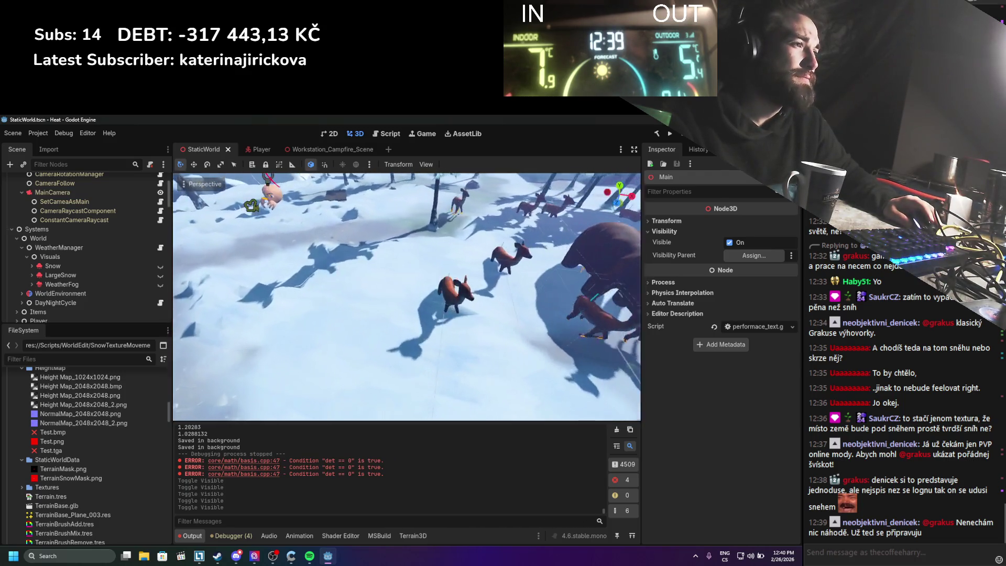
{"action": "left_click", "coordinate": [454, 301]}
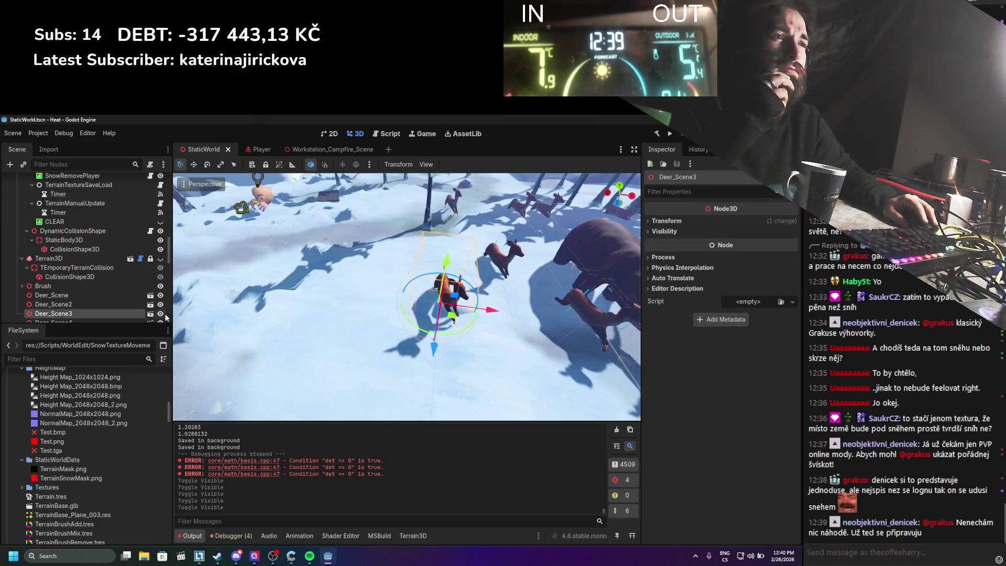
{"action": "left_click", "coordinate": [153, 315]}
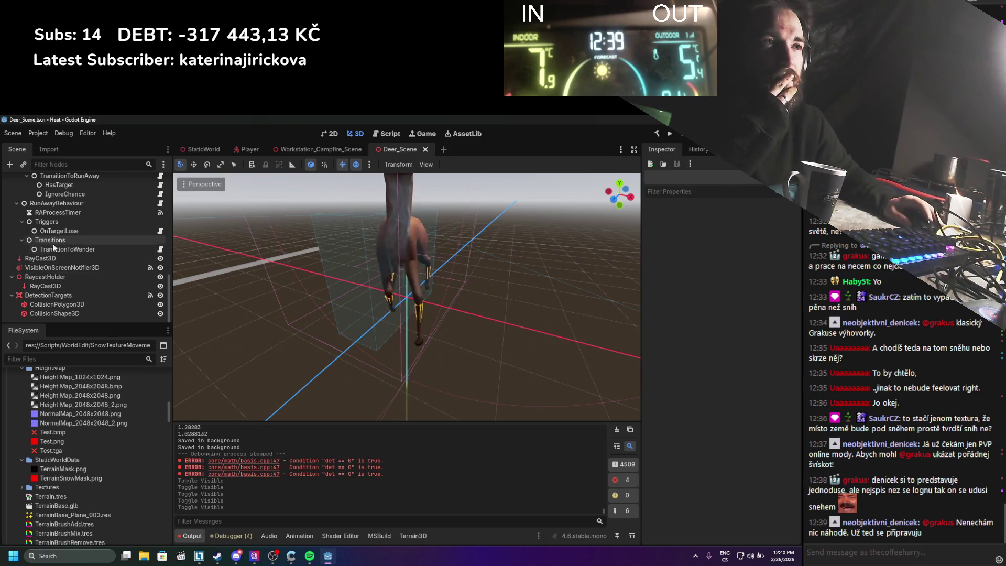
Step: Select the deer's WanderBehaviour node and open its BT_WanderBehaviour script in Visual Studio
{"action": "scroll", "coordinate": [75, 249], "scroll_direction": "up", "scroll_amount": 1}
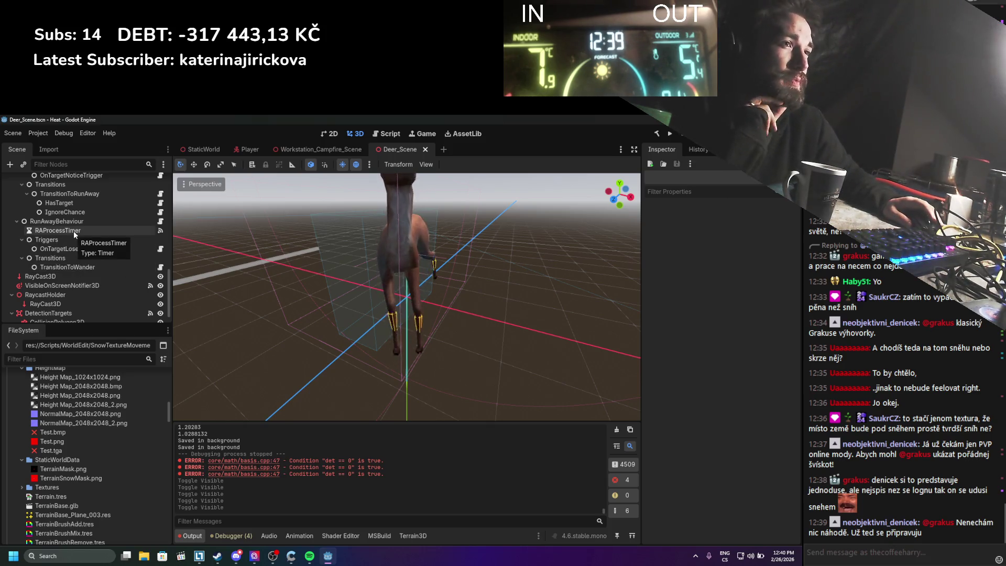
{"action": "scroll", "coordinate": [76, 250], "scroll_direction": "up", "scroll_amount": 2}
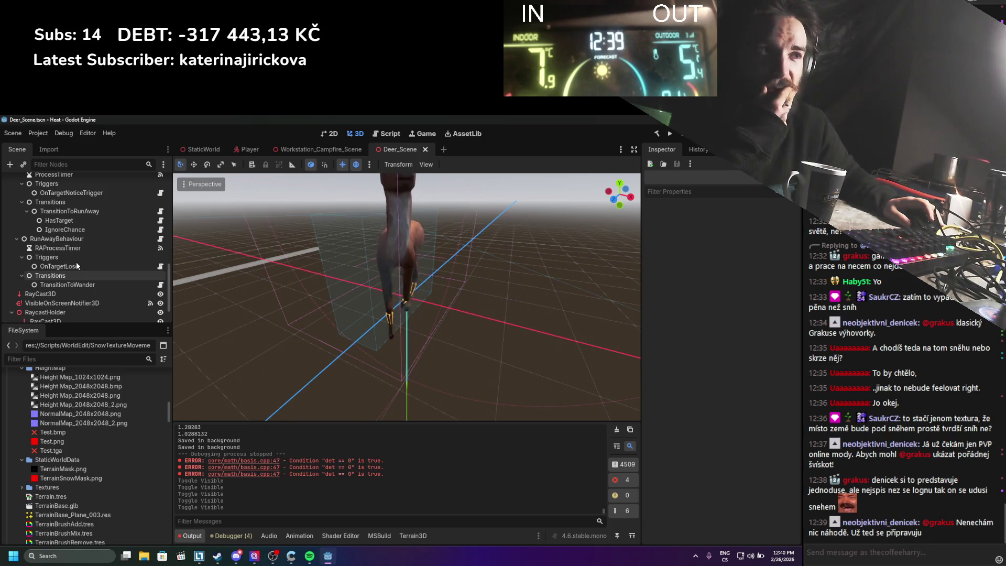
{"action": "scroll", "coordinate": [77, 266], "scroll_direction": "up", "scroll_amount": 2}
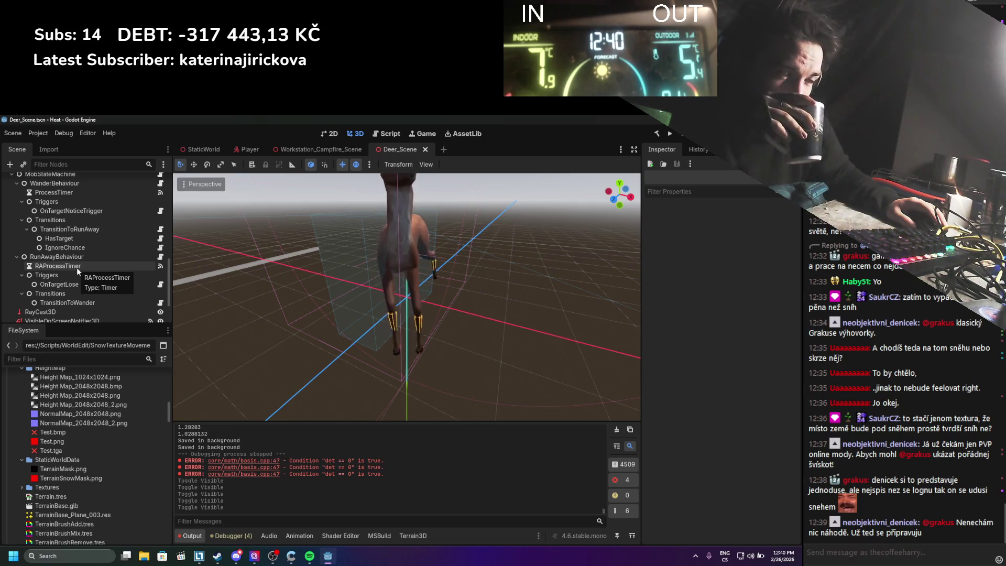
{"action": "scroll", "coordinate": [77, 267], "scroll_direction": "up", "scroll_amount": 2}
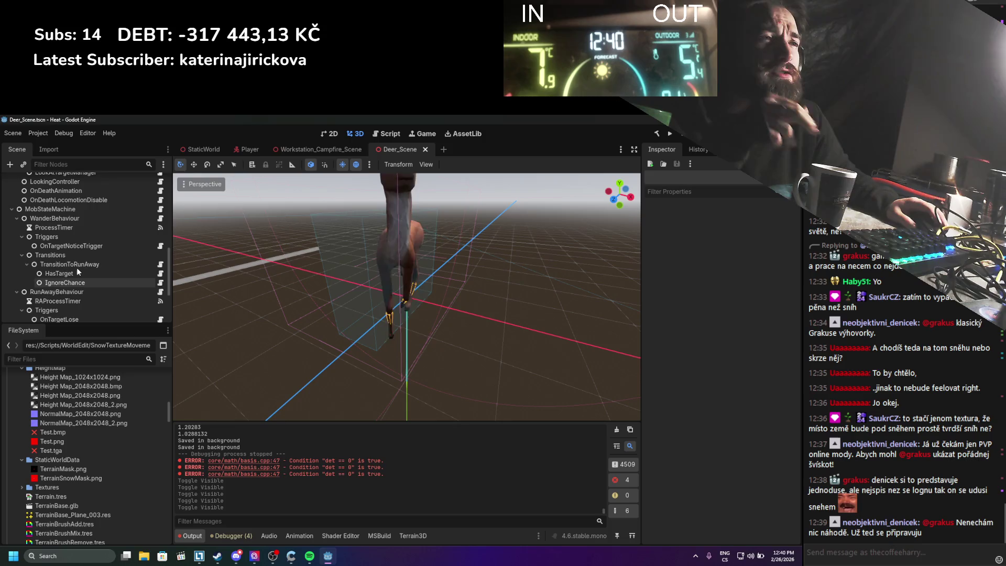
{"action": "scroll", "coordinate": [77, 268], "scroll_direction": "up", "scroll_amount": 5}
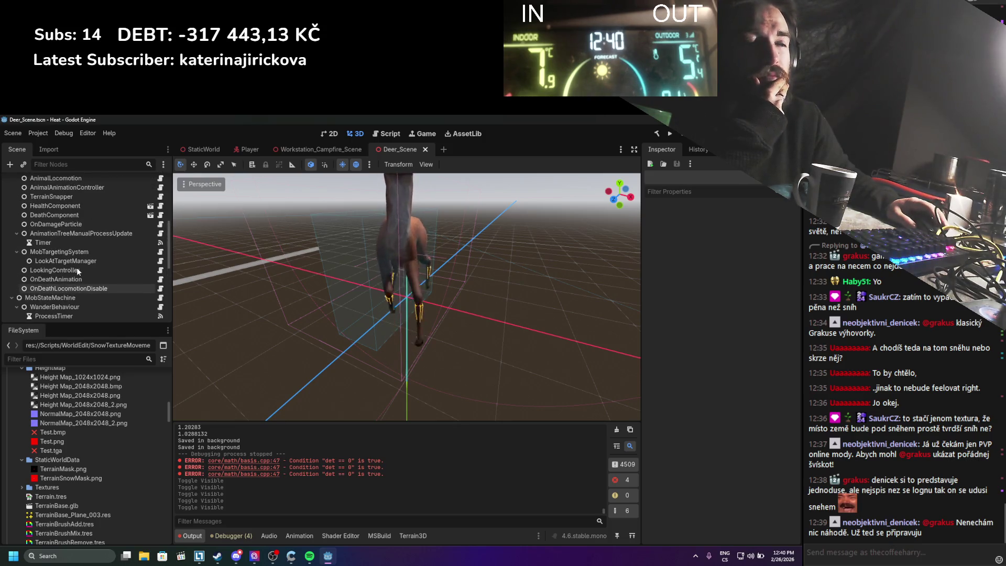
{"action": "scroll", "coordinate": [82, 239], "scroll_direction": "up", "scroll_amount": 1}
{"action": "scroll", "coordinate": [81, 240], "scroll_direction": "up", "scroll_amount": 2}
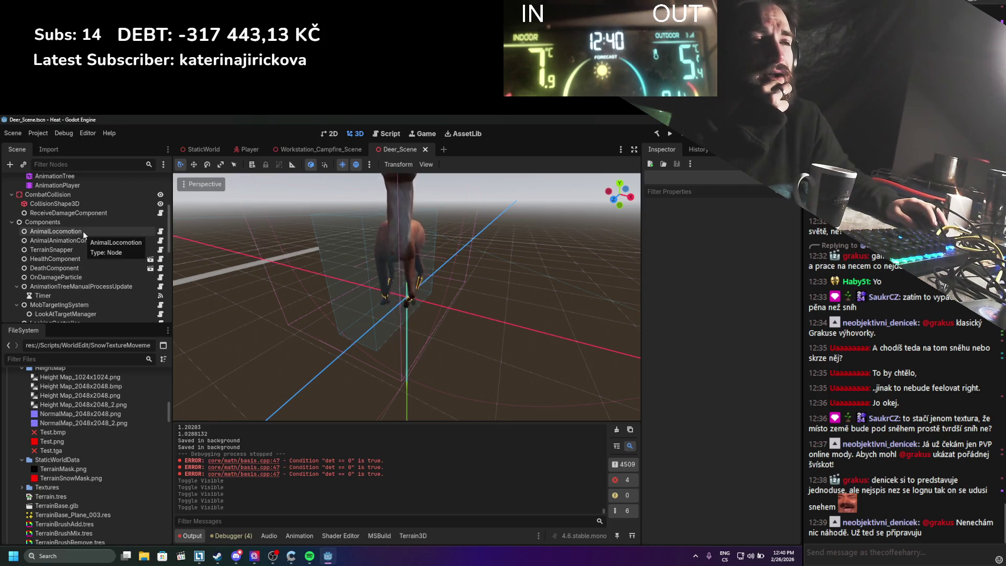
{"action": "scroll", "coordinate": [83, 231], "scroll_direction": "down", "scroll_amount": 10}
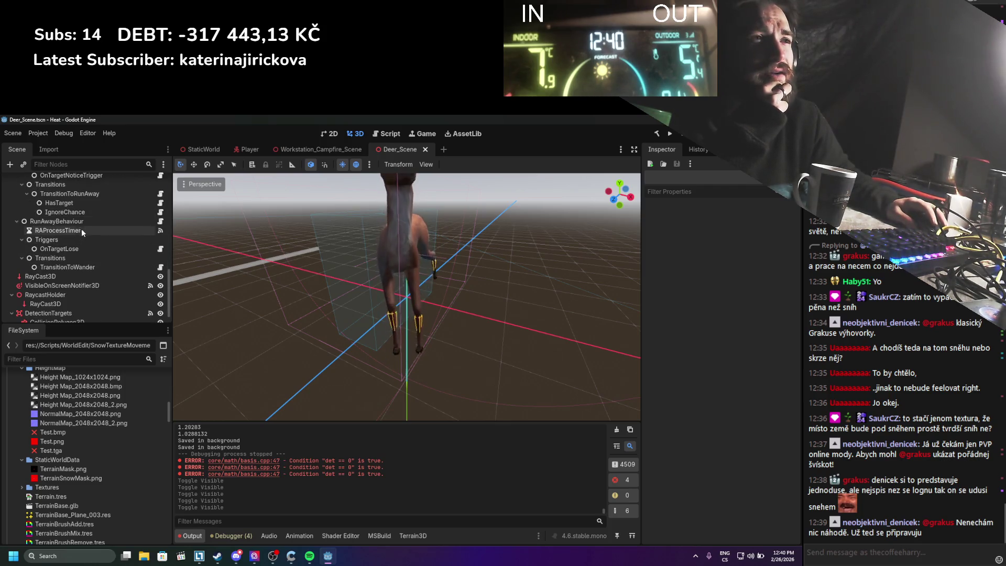
{"action": "scroll", "coordinate": [82, 226], "scroll_direction": "up", "scroll_amount": 4}
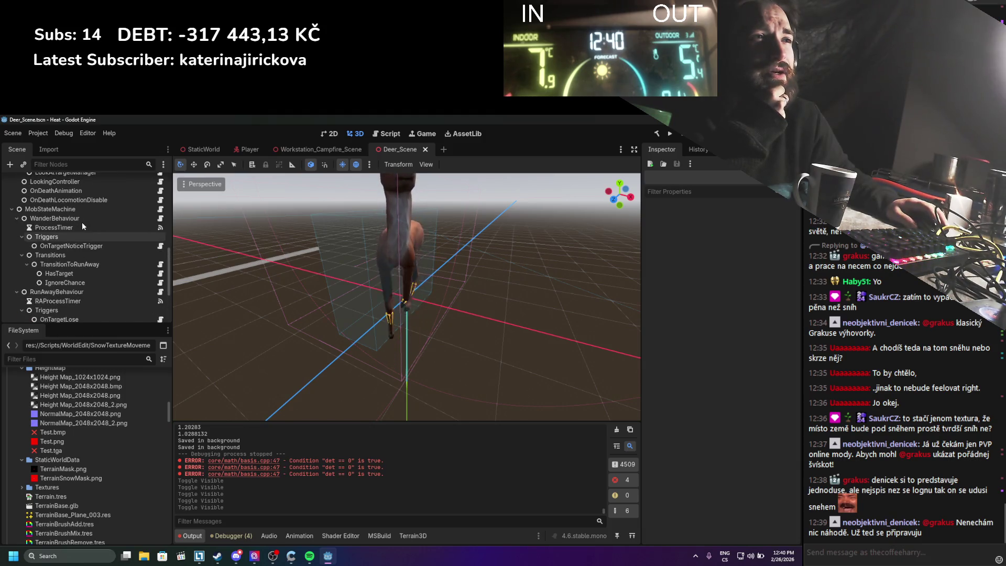
{"action": "left_click", "coordinate": [83, 220]}
{"action": "left_click", "coordinate": [161, 218]}
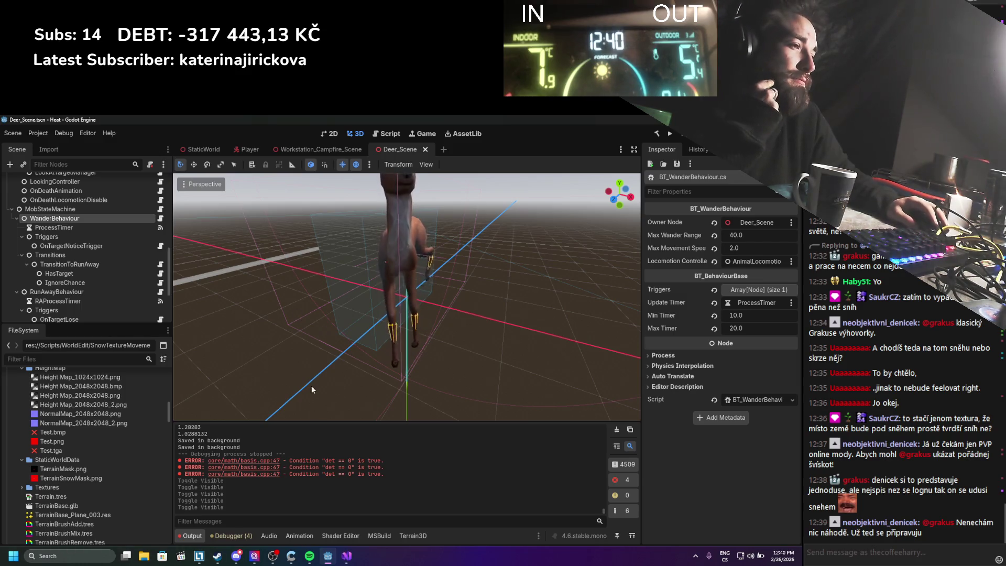
{"action": "left_click", "coordinate": [346, 555]}
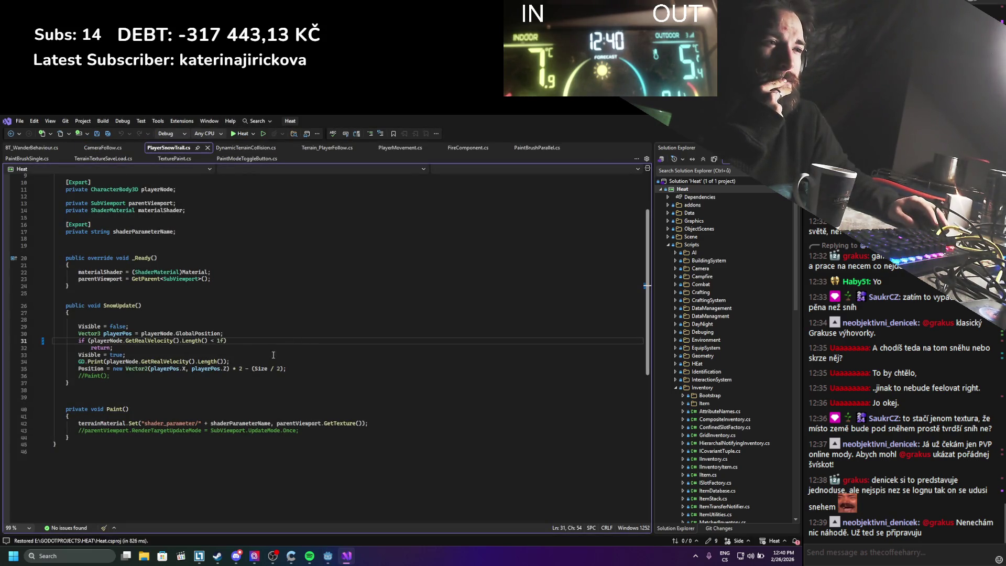
Step: Delete the GD.Print debug line on line 34 of PlayerSnowTrail.cs and save
{"action": "left_click_drag", "start_coordinate": [243, 362], "coordinate": [23, 361]}
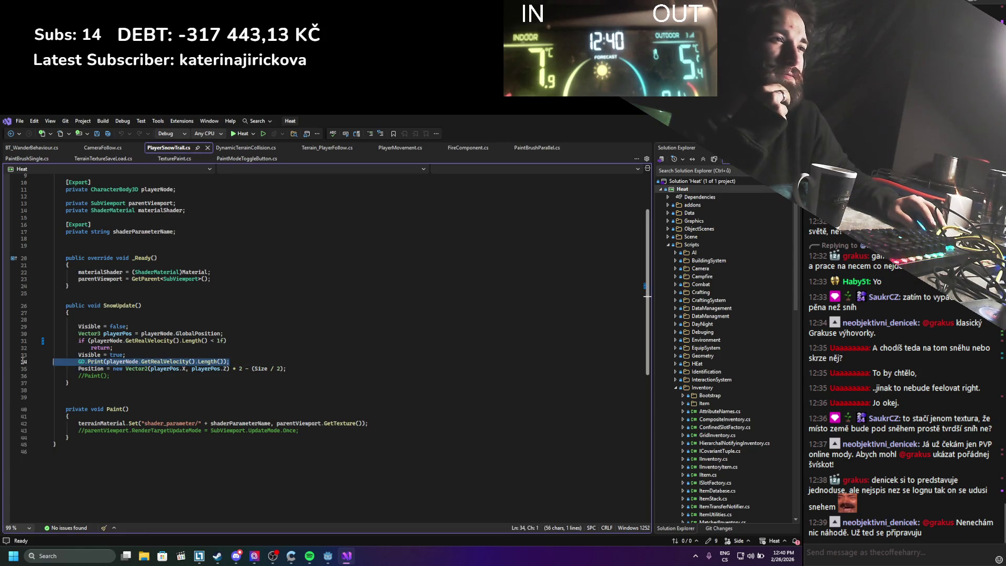
{"action": "key", "text": "BackSpace"}
{"action": "key", "text": "BackSpace"}
{"action": "key", "text": "ctrl+s"}
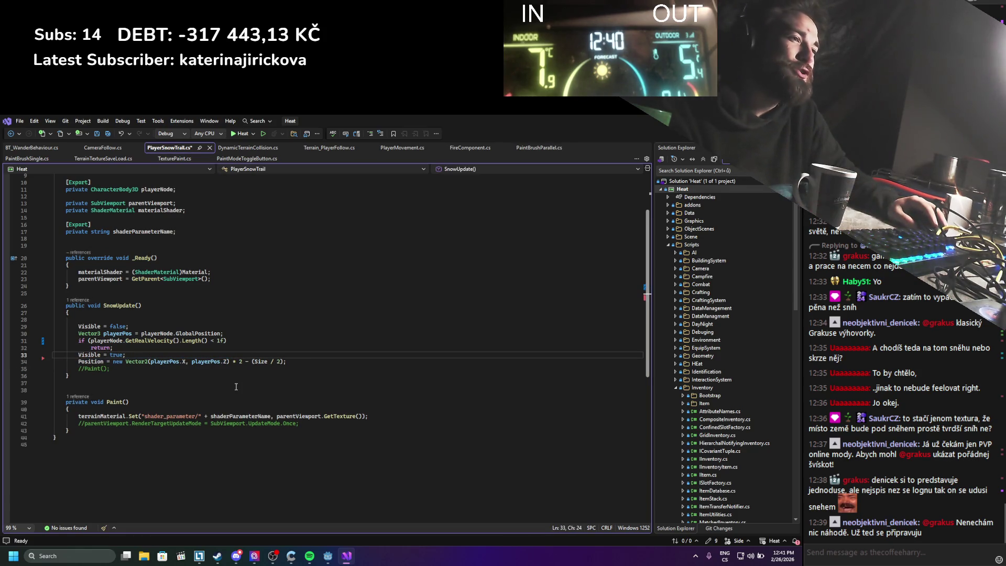
Step: Close the PlayerSnowTrail, CameraFollow, DynamicTerrainCollision and Terrain_PlayerFollow script tabs
{"action": "left_click", "coordinate": [206, 147]}
{"action": "left_click", "coordinate": [128, 150]}
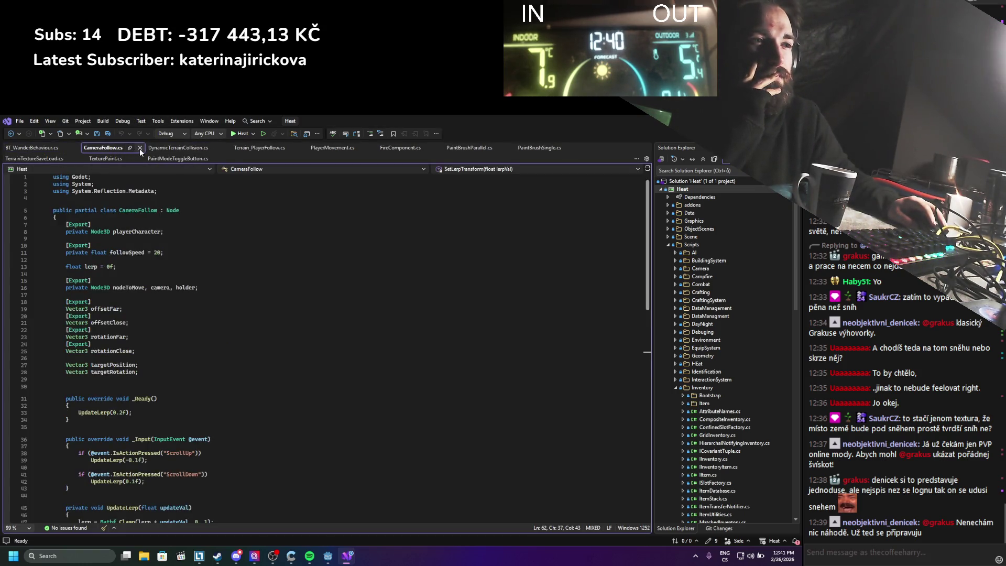
{"action": "scroll", "coordinate": [143, 211], "scroll_direction": "down", "scroll_amount": 10}
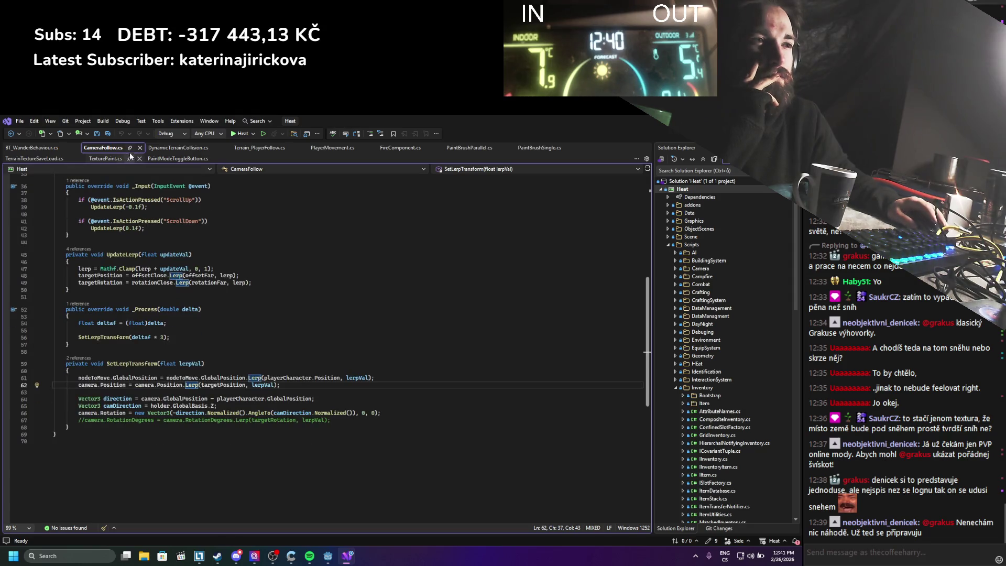
{"action": "left_click", "coordinate": [139, 148]}
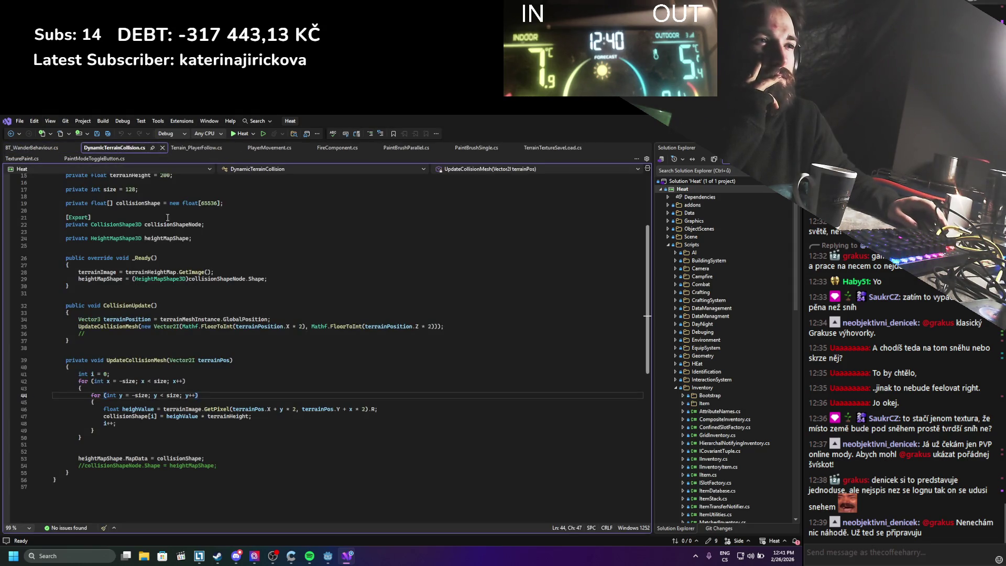
{"action": "scroll", "coordinate": [169, 247], "scroll_direction": "up", "scroll_amount": 3}
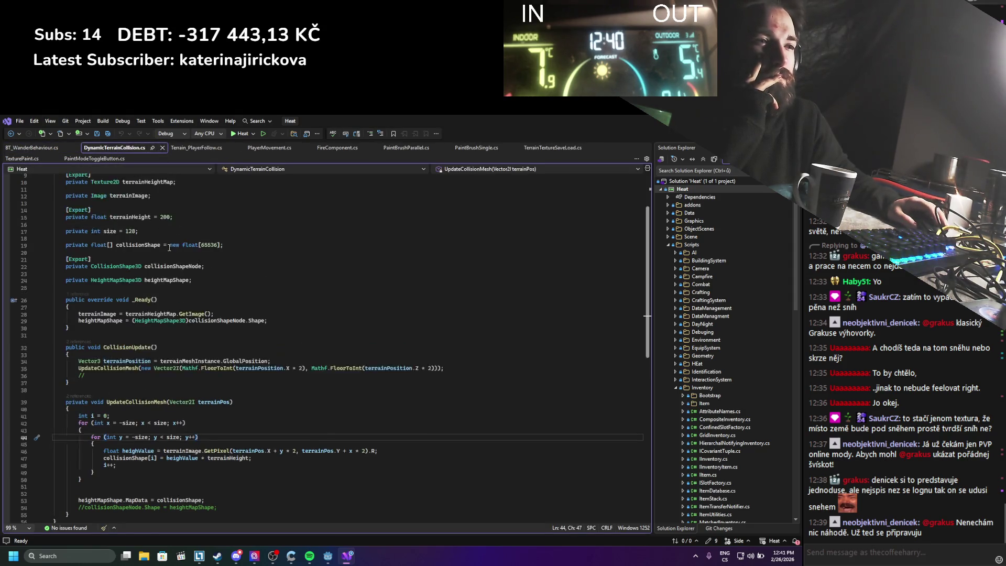
{"action": "left_click", "coordinate": [162, 148]}
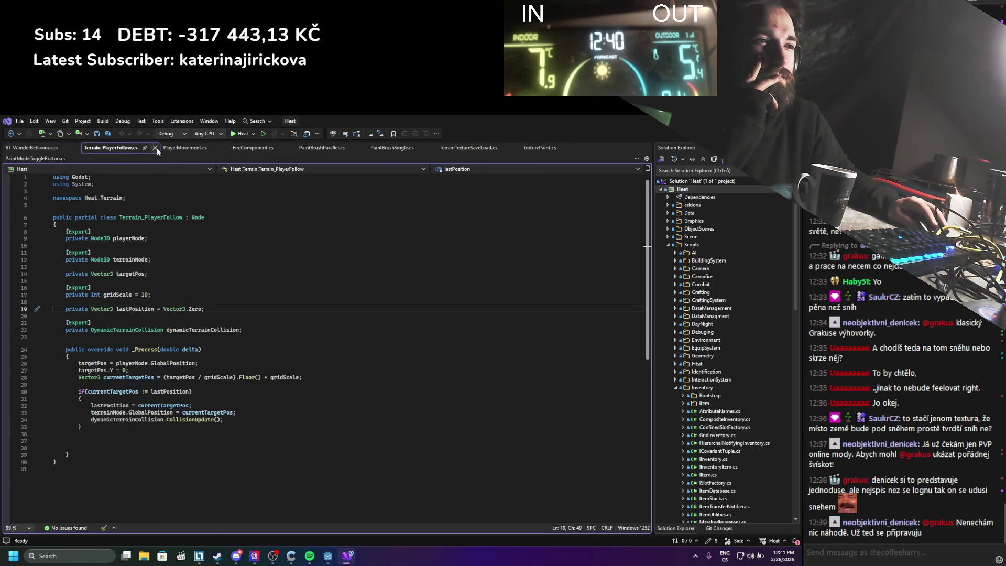
{"action": "left_click", "coordinate": [155, 148]}
{"action": "right_click", "coordinate": [41, 150]}
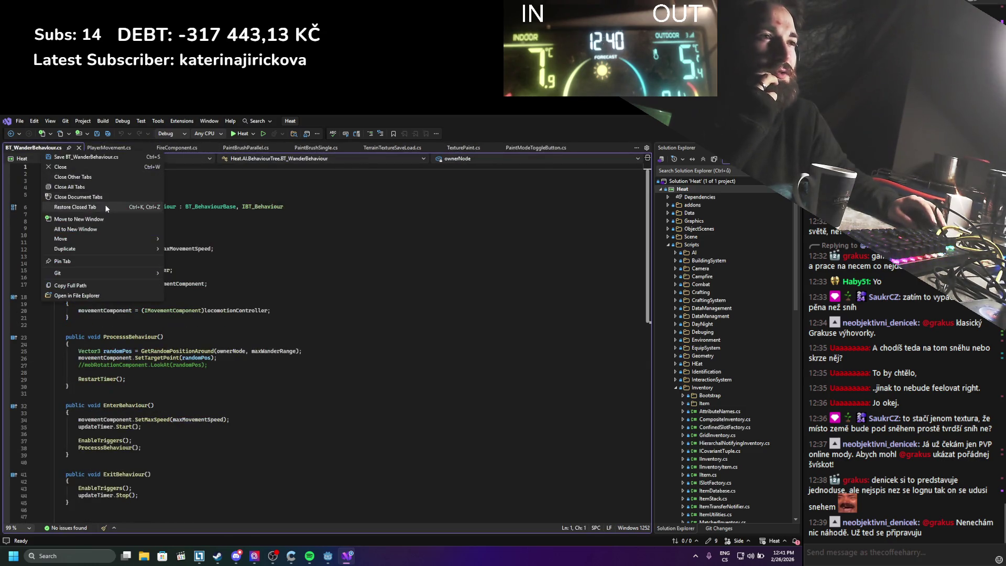
Step: Close all open files except BT_WanderBehaviour.cs
{"action": "left_click", "coordinate": [97, 177]}
{"action": "scroll", "coordinate": [157, 241], "scroll_direction": "down", "scroll_amount": 3}
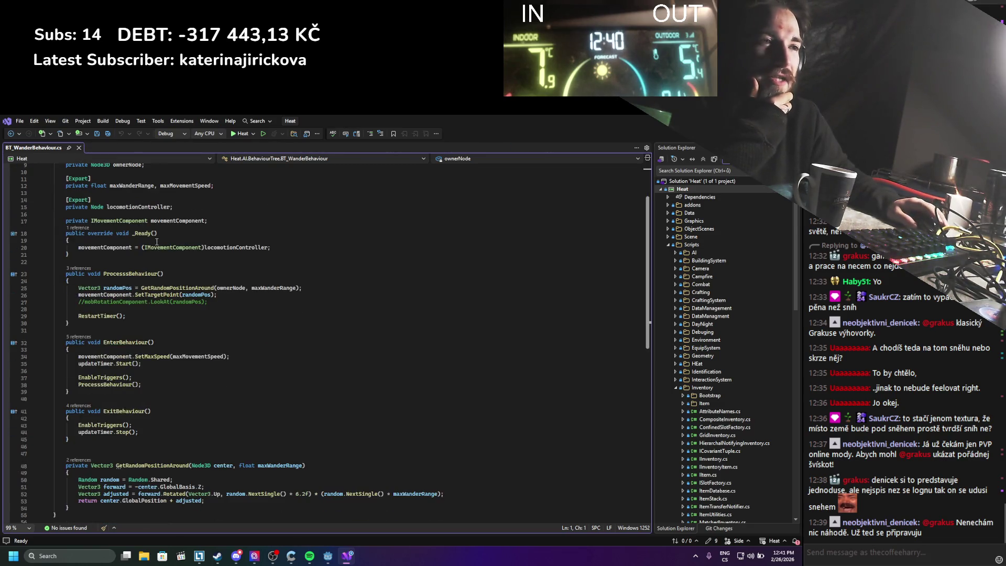
{"action": "scroll", "coordinate": [246, 357], "scroll_direction": "down", "scroll_amount": 2}
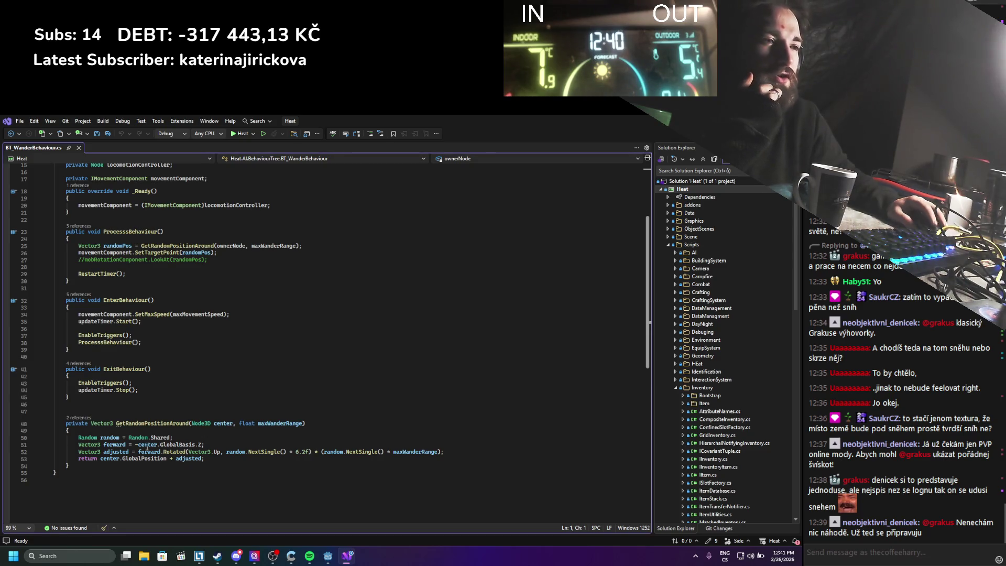
Step: Review the GetRandomPositionAround method on lines 48–54, then return to Godot
{"action": "left_click_drag", "start_coordinate": [217, 454], "coordinate": [52, 430]}
{"action": "left_click", "coordinate": [257, 486]}
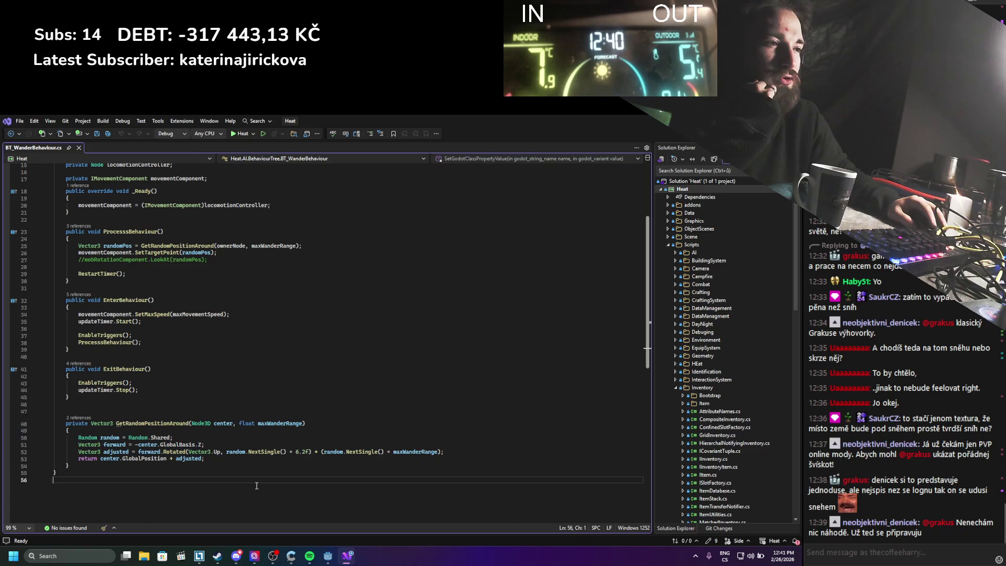
{"action": "mouse_move", "coordinate": [257, 485]}
{"action": "left_mouse_down"}
{"action": "mouse_move", "coordinate": [108, 423]}
{"action": "mouse_move", "coordinate": [52, 424]}
{"action": "left_mouse_up"}
{"action": "left_click_drag", "start_coordinate": [188, 464], "coordinate": [78, 425]}
{"action": "left_click", "coordinate": [232, 472]}
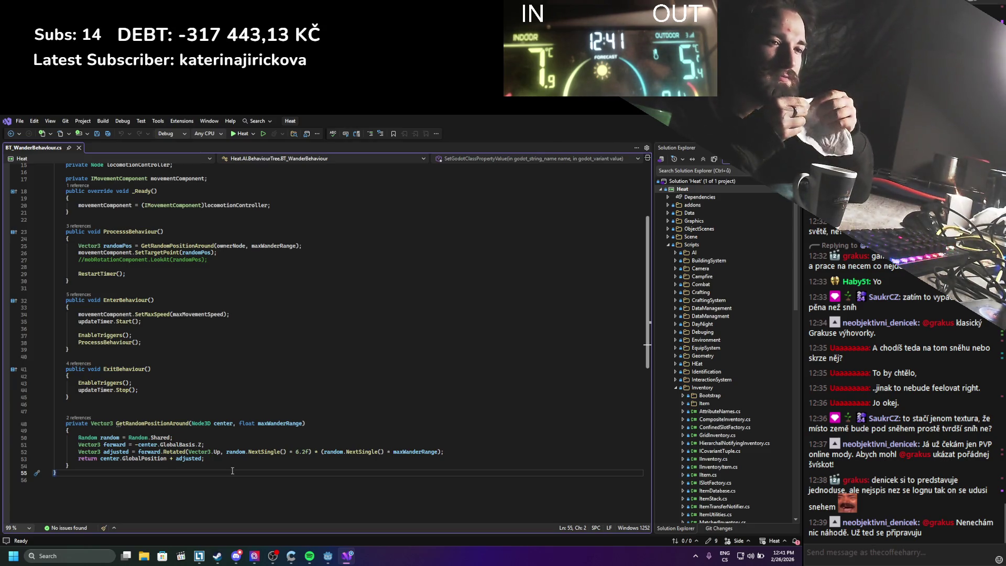
{"action": "key", "text": "alt+Tab"}
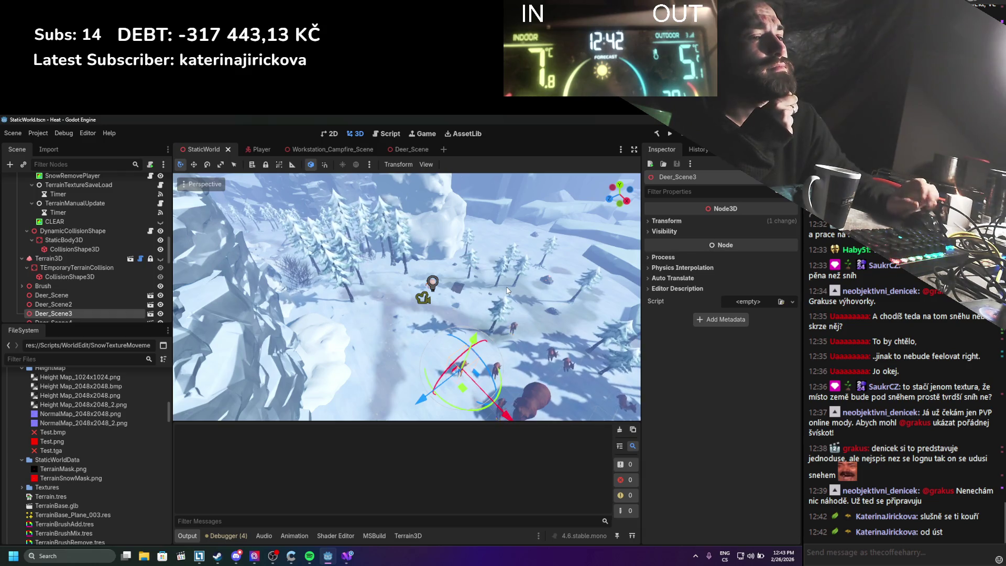
{"action": "scroll", "coordinate": [498, 283], "scroll_direction": "down", "scroll_amount": 4}
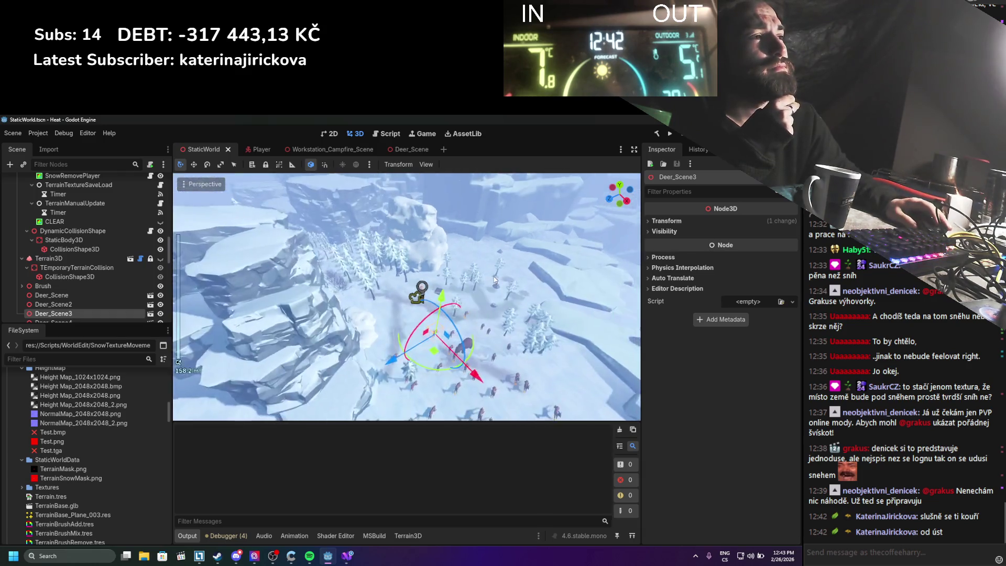
{"action": "scroll", "coordinate": [494, 279], "scroll_direction": "up", "scroll_amount": 3}
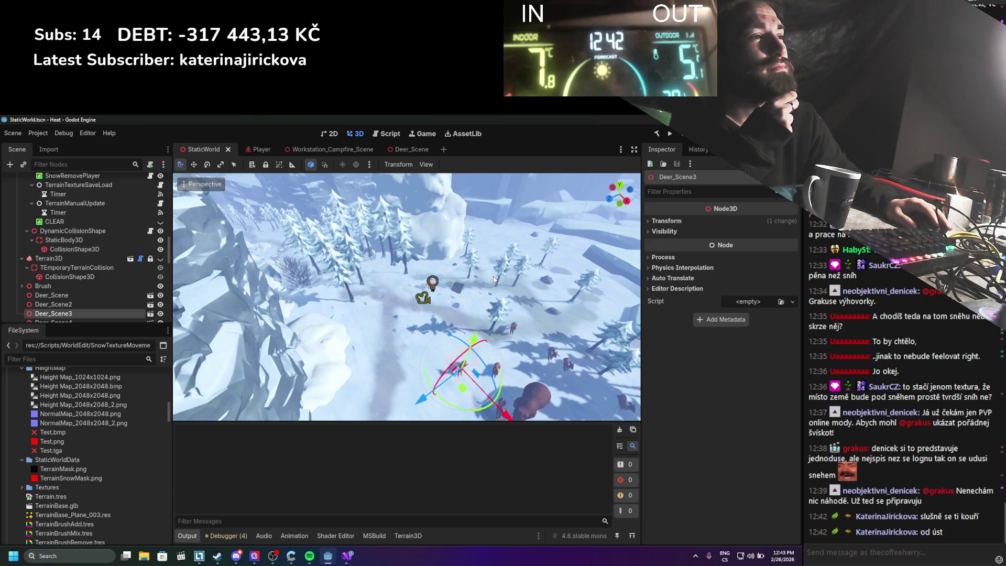
{"action": "scroll", "coordinate": [492, 276], "scroll_direction": "down", "scroll_amount": 4}
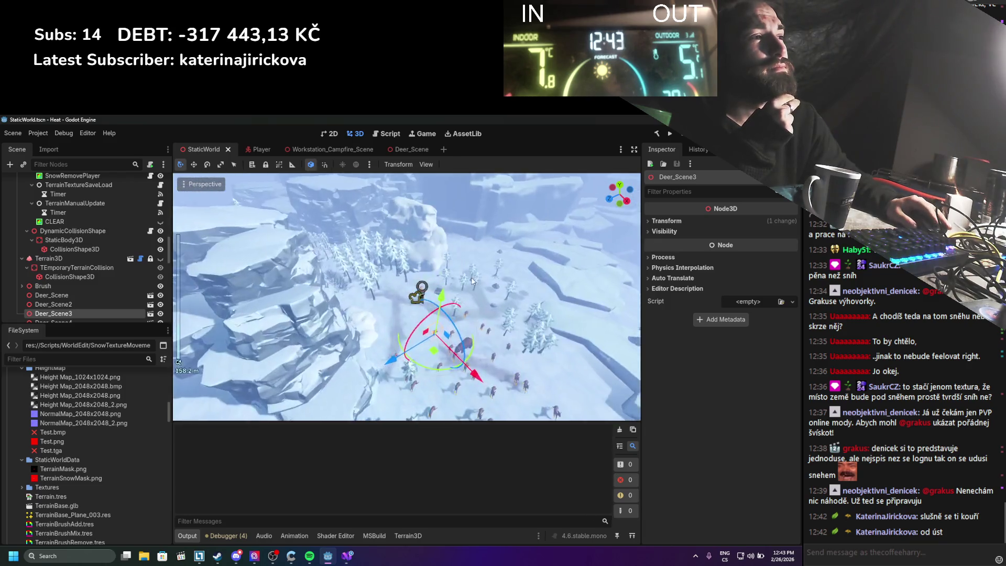
{"action": "mouse_move", "coordinate": [472, 281]}
{"action": "left_mouse_down"}
{"action": "mouse_move", "coordinate": [461, 313]}
{"action": "mouse_move", "coordinate": [455, 299]}
{"action": "left_mouse_up"}
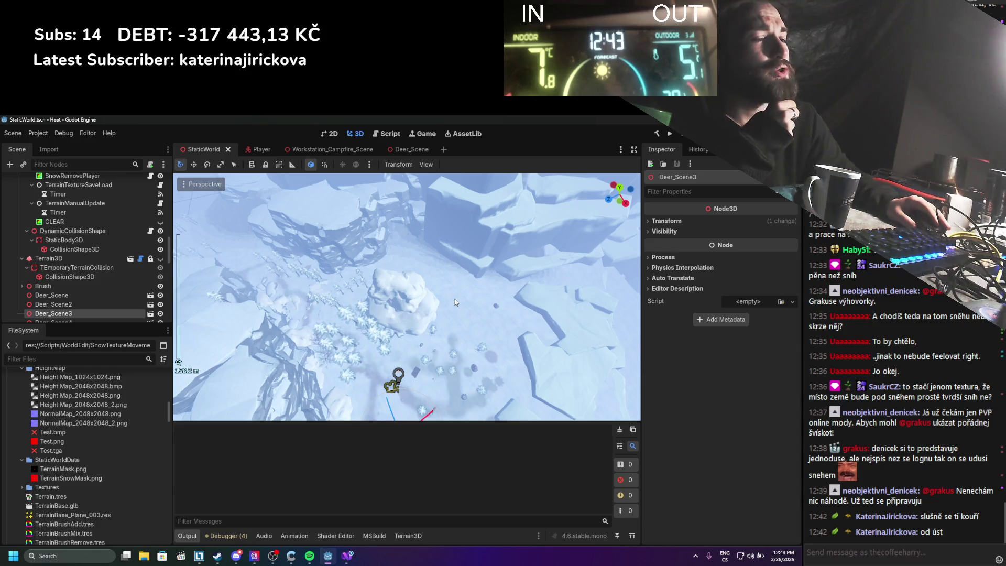
{"action": "scroll", "coordinate": [454, 298], "scroll_direction": "up", "scroll_amount": 3}
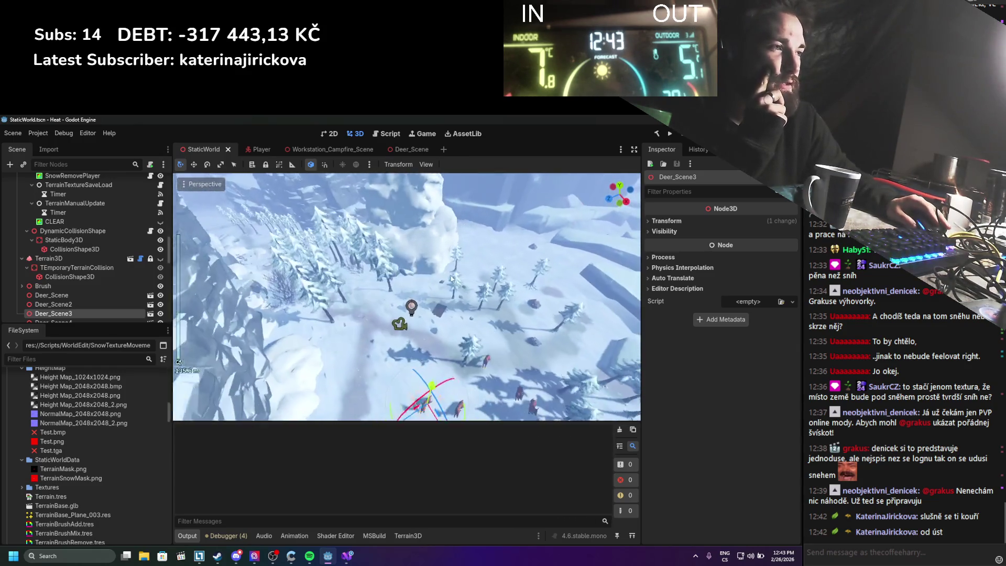
{"action": "left_click_drag", "start_coordinate": [452, 278], "coordinate": [448, 267]}
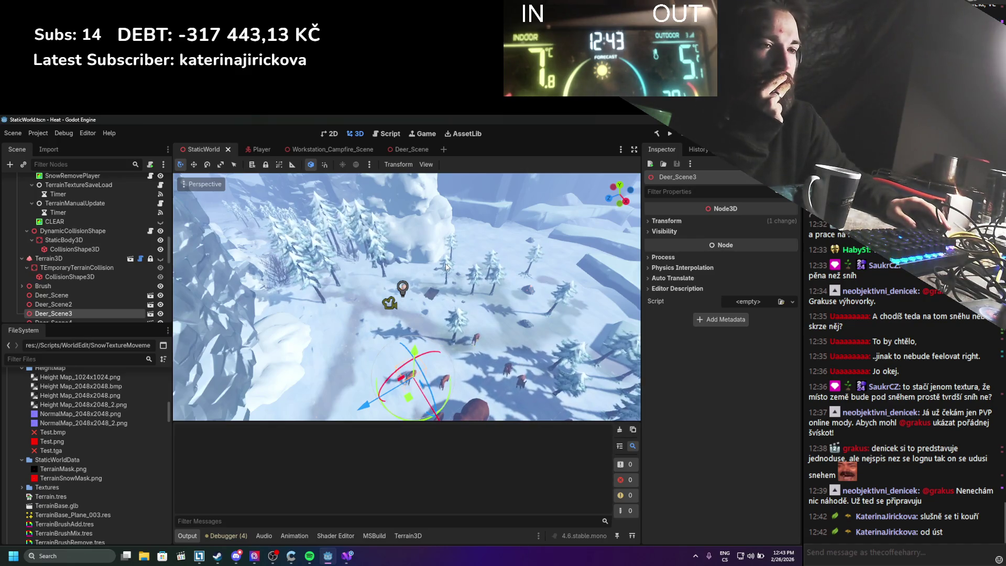
{"action": "mouse_move", "coordinate": [447, 267]}
{"action": "left_mouse_down"}
{"action": "mouse_move", "coordinate": [420, 260]}
{"action": "mouse_move", "coordinate": [439, 295]}
{"action": "mouse_move", "coordinate": [427, 308]}
{"action": "mouse_move", "coordinate": [426, 294]}
{"action": "mouse_move", "coordinate": [418, 372]}
{"action": "left_mouse_up"}
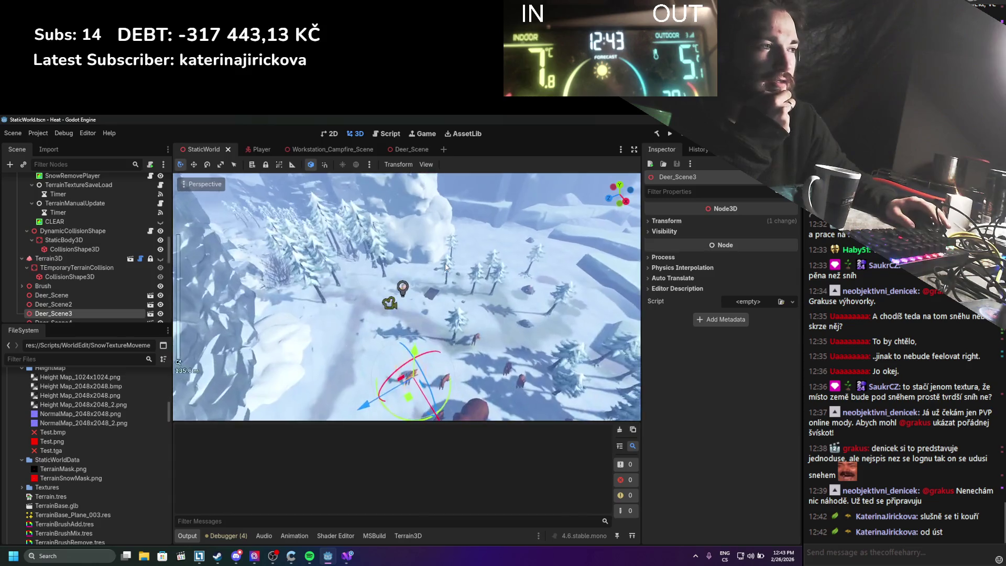
{"action": "left_click_drag", "start_coordinate": [457, 276], "coordinate": [443, 303]}
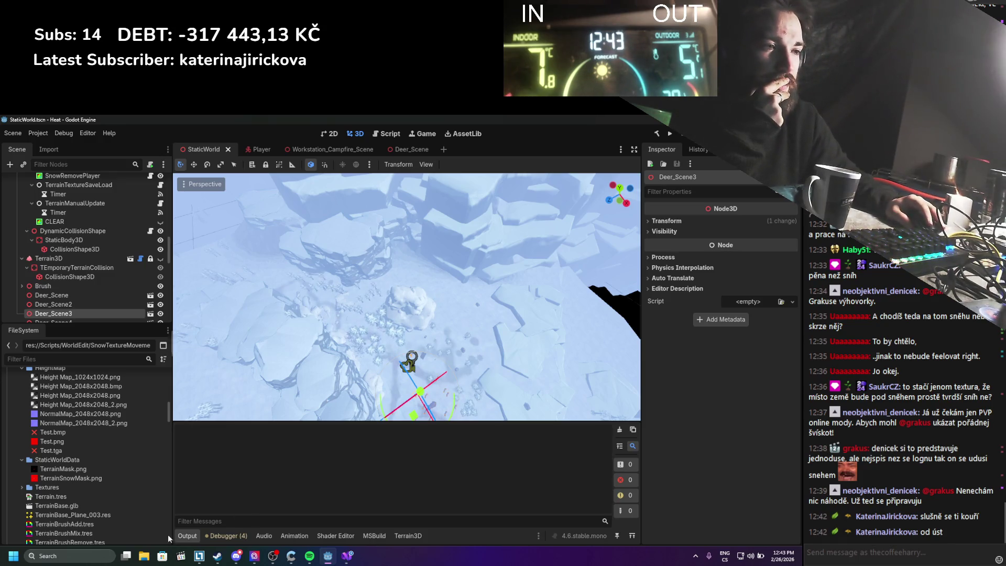
{"action": "left_click", "coordinate": [63, 556]}
Step: Launch Paint and draw a black test mark with a blue squiggle inside it
{"action": "type", "text": "paint"}
{"action": "key", "text": "Return"}
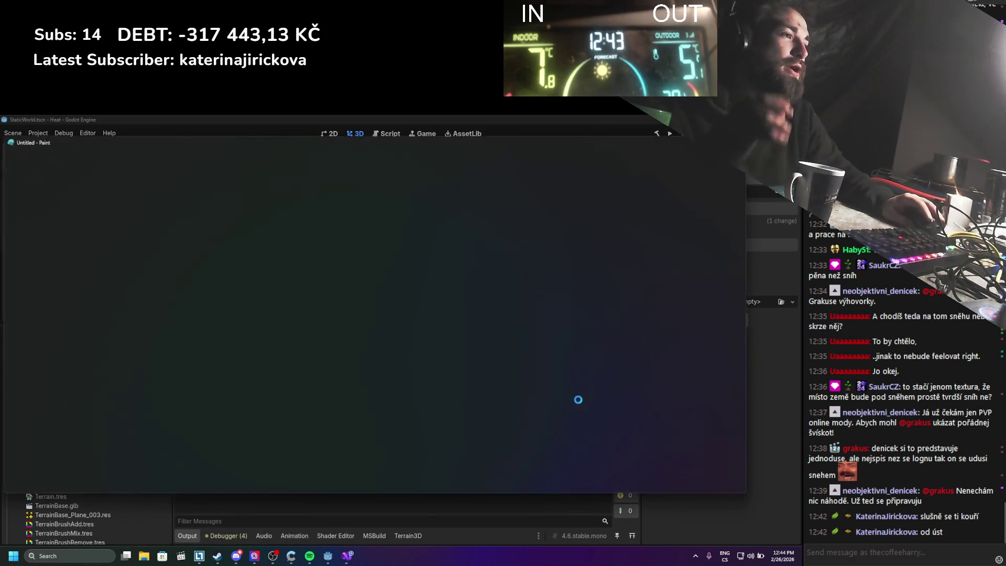
{"action": "scroll", "coordinate": [415, 296], "scroll_direction": "down", "scroll_amount": 3}
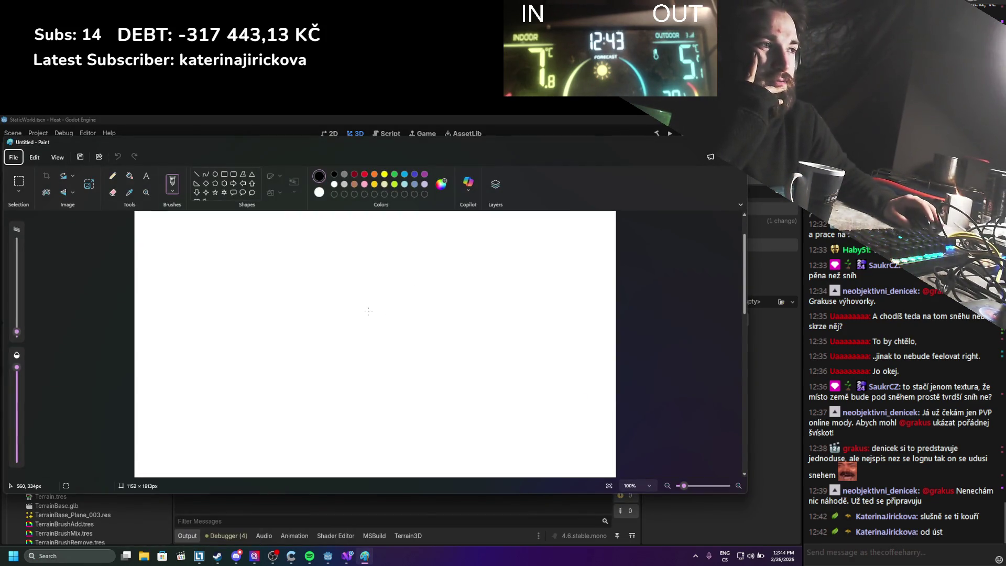
{"action": "scroll", "coordinate": [367, 312], "scroll_direction": "up", "scroll_amount": 1}
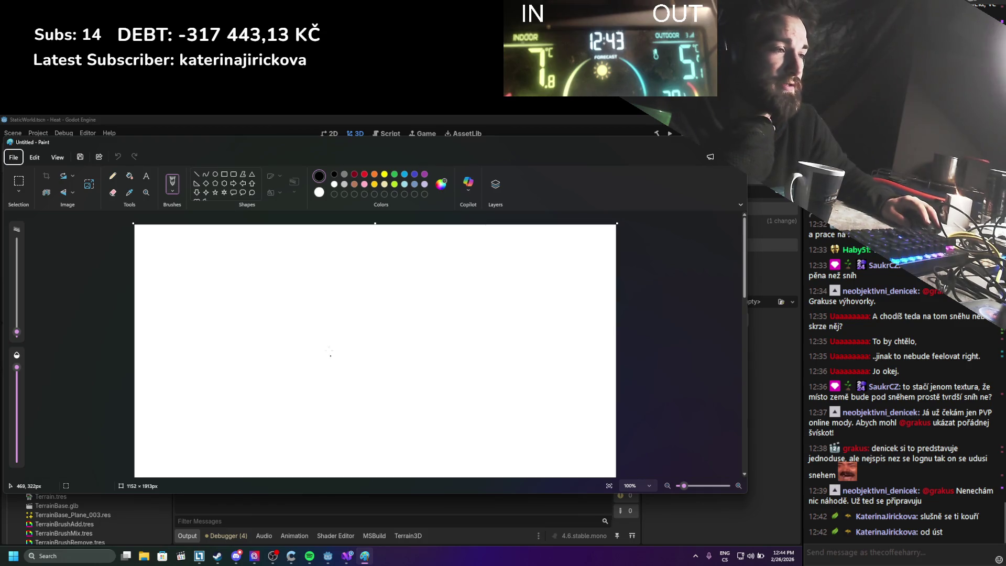
{"action": "mouse_move", "coordinate": [333, 335]}
{"action": "left_mouse_down"}
{"action": "mouse_move", "coordinate": [368, 383]}
{"action": "mouse_move", "coordinate": [384, 294]}
{"action": "mouse_move", "coordinate": [315, 310]}
{"action": "mouse_move", "coordinate": [330, 297]}
{"action": "mouse_move", "coordinate": [373, 305]}
{"action": "left_mouse_up"}
{"action": "left_click", "coordinate": [404, 184]}
{"action": "mouse_move", "coordinate": [297, 309]}
{"action": "left_mouse_down"}
{"action": "mouse_move", "coordinate": [313, 324]}
{"action": "mouse_move", "coordinate": [303, 343]}
{"action": "mouse_move", "coordinate": [371, 367]}
{"action": "mouse_move", "coordinate": [394, 329]}
{"action": "mouse_move", "coordinate": [384, 306]}
{"action": "mouse_move", "coordinate": [318, 305]}
{"action": "left_mouse_up"}
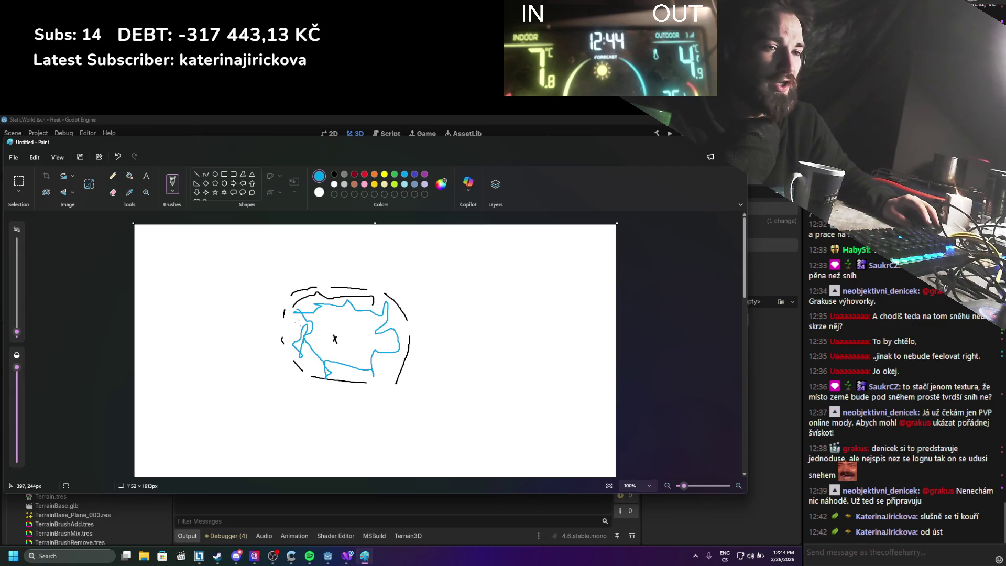
Step: Draw a red dashed ring around the sketch and two black closed outlines
{"action": "left_click", "coordinate": [365, 175]}
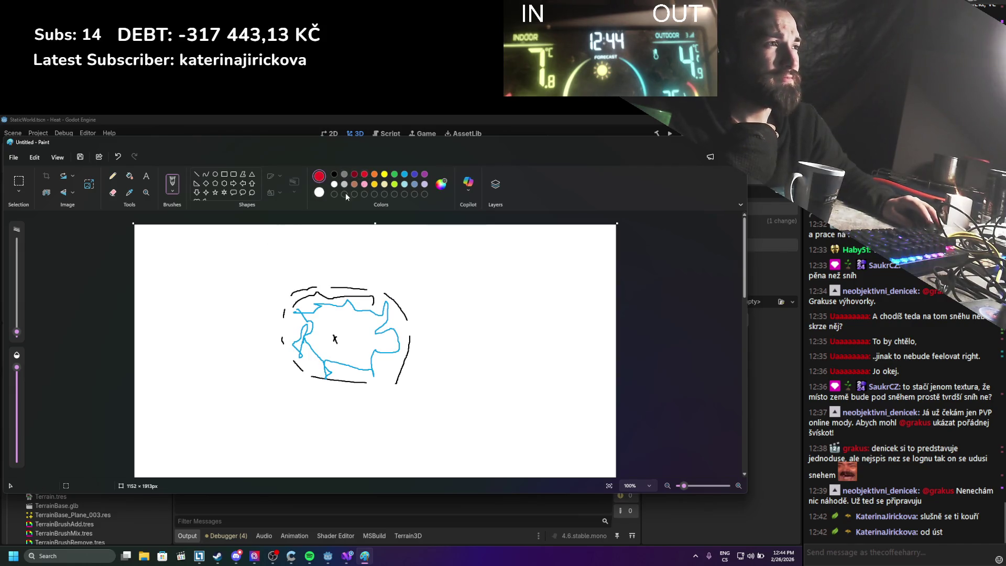
{"action": "mouse_move", "coordinate": [159, 272]}
{"action": "left_mouse_down"}
{"action": "mouse_move", "coordinate": [173, 392]}
{"action": "mouse_move", "coordinate": [267, 452]}
{"action": "mouse_move", "coordinate": [533, 385]}
{"action": "mouse_move", "coordinate": [463, 240]}
{"action": "left_mouse_up"}
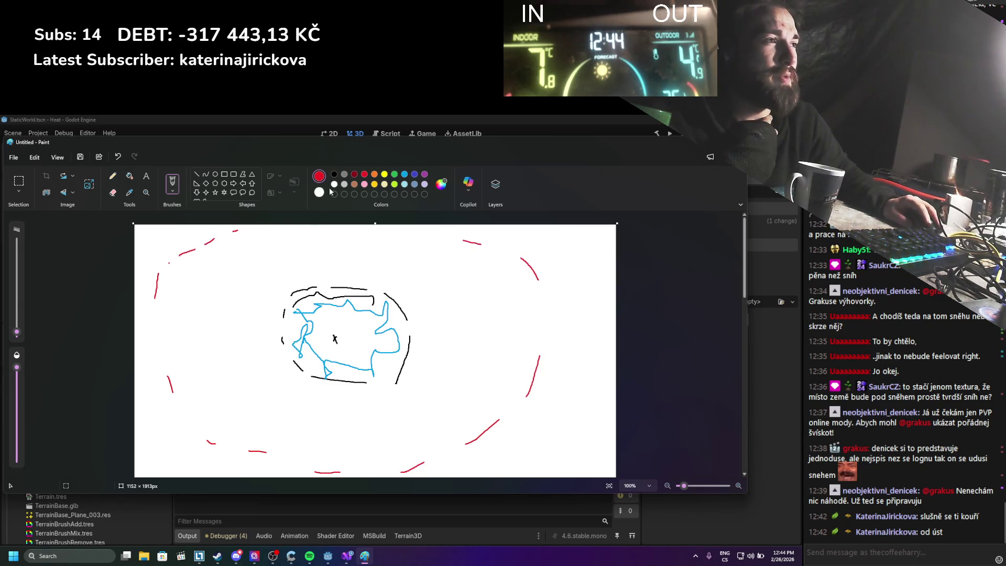
{"action": "left_click", "coordinate": [337, 175]}
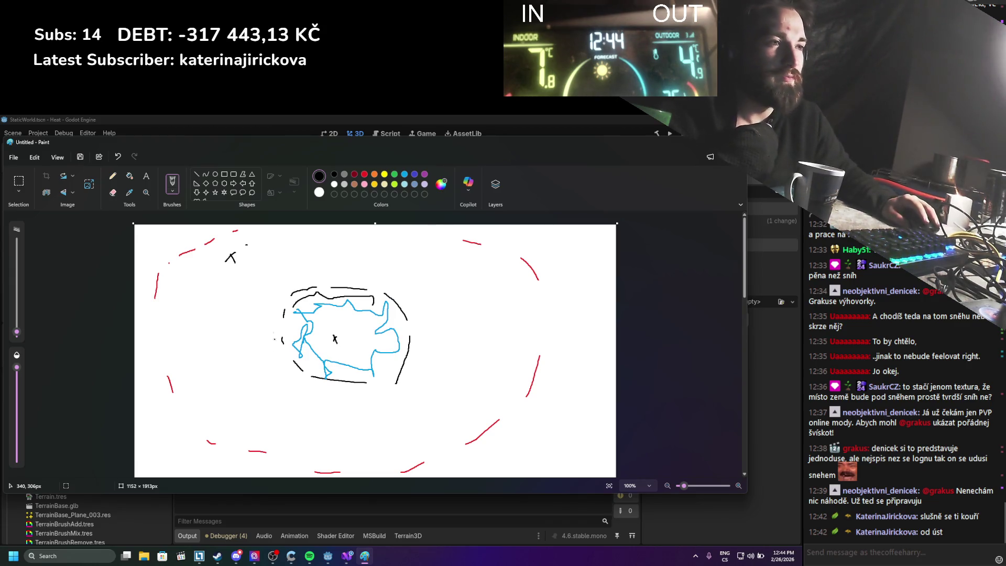
{"action": "mouse_move", "coordinate": [198, 345]}
{"action": "left_mouse_down"}
{"action": "mouse_move", "coordinate": [213, 365]}
{"action": "mouse_move", "coordinate": [224, 441]}
{"action": "mouse_move", "coordinate": [166, 376]}
{"action": "mouse_move", "coordinate": [192, 345]}
{"action": "left_mouse_up"}
{"action": "mouse_move", "coordinate": [446, 244]}
{"action": "left_mouse_down"}
{"action": "mouse_move", "coordinate": [436, 283]}
{"action": "mouse_move", "coordinate": [456, 406]}
{"action": "mouse_move", "coordinate": [548, 299]}
{"action": "mouse_move", "coordinate": [436, 259]}
{"action": "left_mouse_up"}
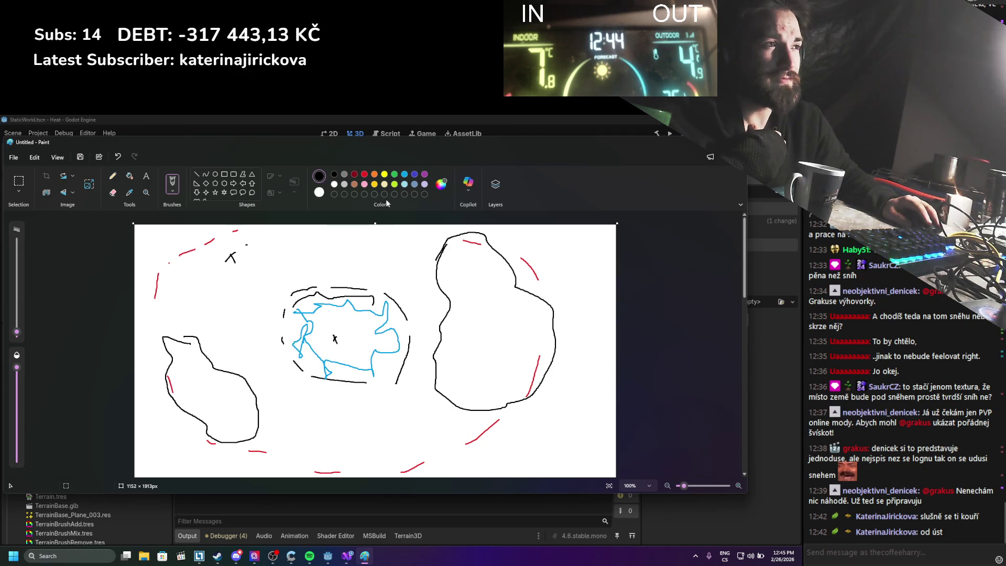
Step: Add red lines along the top and short yellow strokes around the shapes, then return to Godot
{"action": "left_click", "coordinate": [364, 174]}
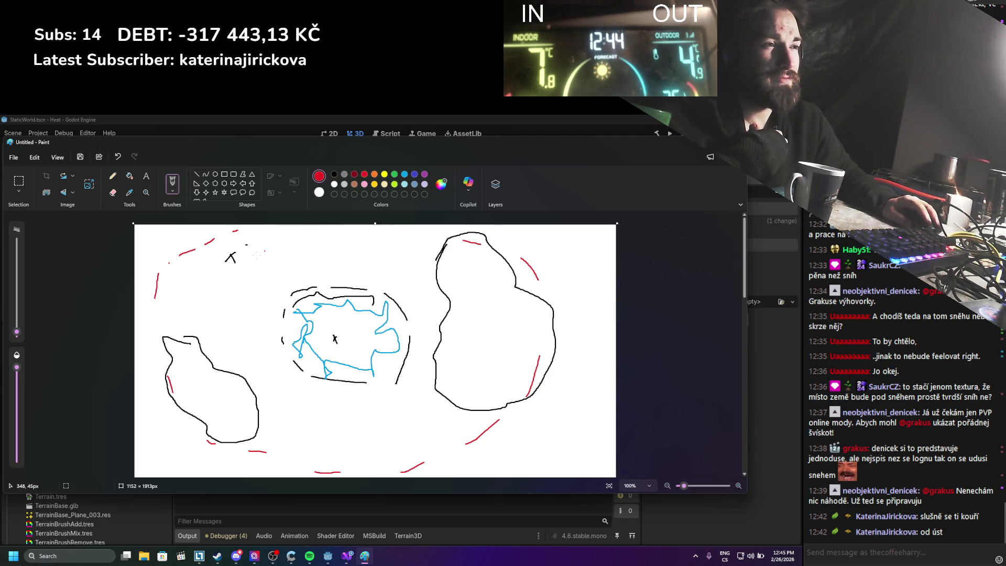
{"action": "mouse_move", "coordinate": [230, 256]}
{"action": "left_mouse_down"}
{"action": "mouse_move", "coordinate": [215, 306]}
{"action": "mouse_move", "coordinate": [180, 312]}
{"action": "mouse_move", "coordinate": [152, 263]}
{"action": "mouse_move", "coordinate": [175, 236]}
{"action": "mouse_move", "coordinate": [243, 229]}
{"action": "mouse_move", "coordinate": [308, 247]}
{"action": "left_mouse_up"}
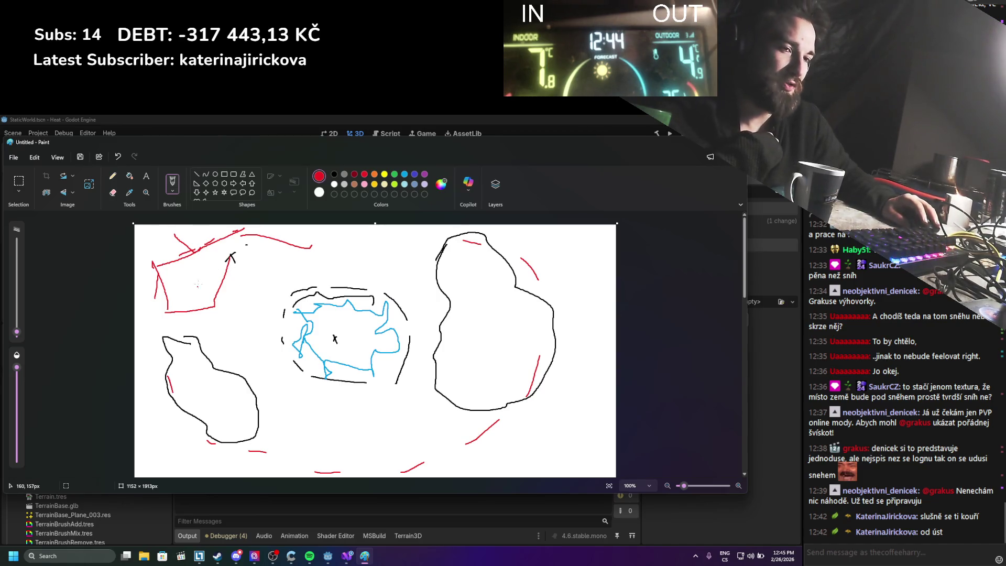
{"action": "mouse_move", "coordinate": [229, 257]}
{"action": "left_mouse_down"}
{"action": "mouse_move", "coordinate": [264, 249]}
{"action": "mouse_move", "coordinate": [311, 259]}
{"action": "left_mouse_up"}
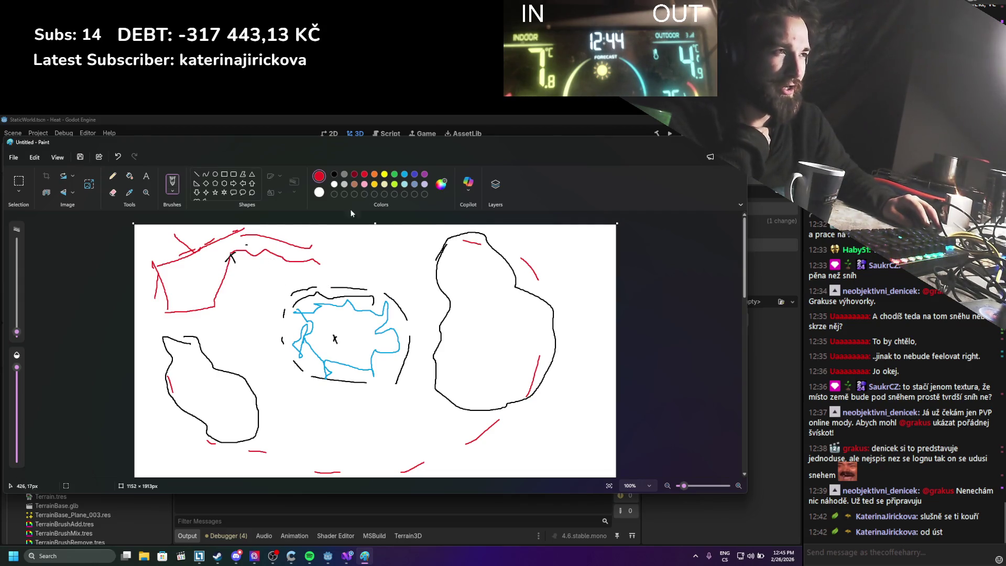
{"action": "left_click", "coordinate": [384, 174]}
{"action": "left_click_drag", "start_coordinate": [269, 278], "coordinate": [243, 296]}
{"action": "left_click_drag", "start_coordinate": [222, 316], "coordinate": [227, 333]}
{"action": "left_click_drag", "start_coordinate": [281, 399], "coordinate": [306, 404]}
{"action": "left_click_drag", "start_coordinate": [350, 413], "coordinate": [377, 423]}
{"action": "left_click_drag", "start_coordinate": [449, 390], "coordinate": [454, 430]}
{"action": "left_click_drag", "start_coordinate": [456, 318], "coordinate": [454, 356]}
{"action": "mouse_move", "coordinate": [303, 264]}
{"action": "left_mouse_down"}
{"action": "mouse_move", "coordinate": [339, 260]}
{"action": "mouse_move", "coordinate": [255, 277]}
{"action": "left_mouse_up"}
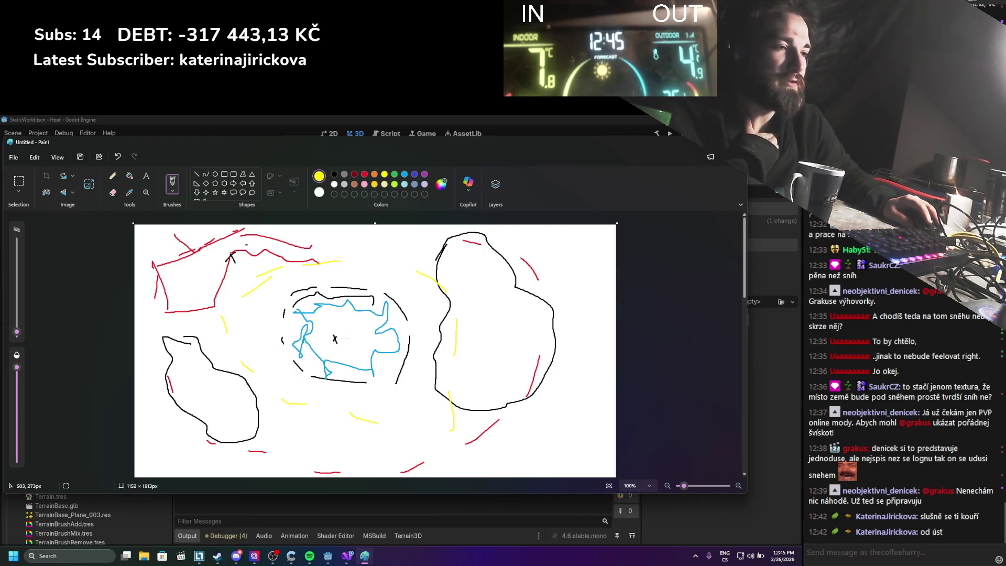
{"action": "left_click", "coordinate": [328, 556]}
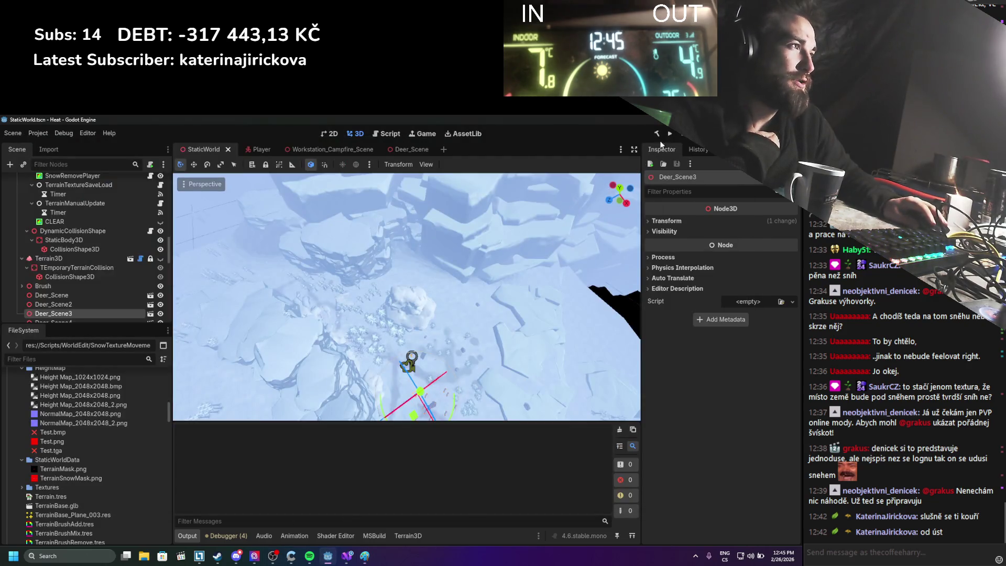
Step: Run the project to launch the snowy forest game in the debug window
{"action": "left_click", "coordinate": [670, 133]}
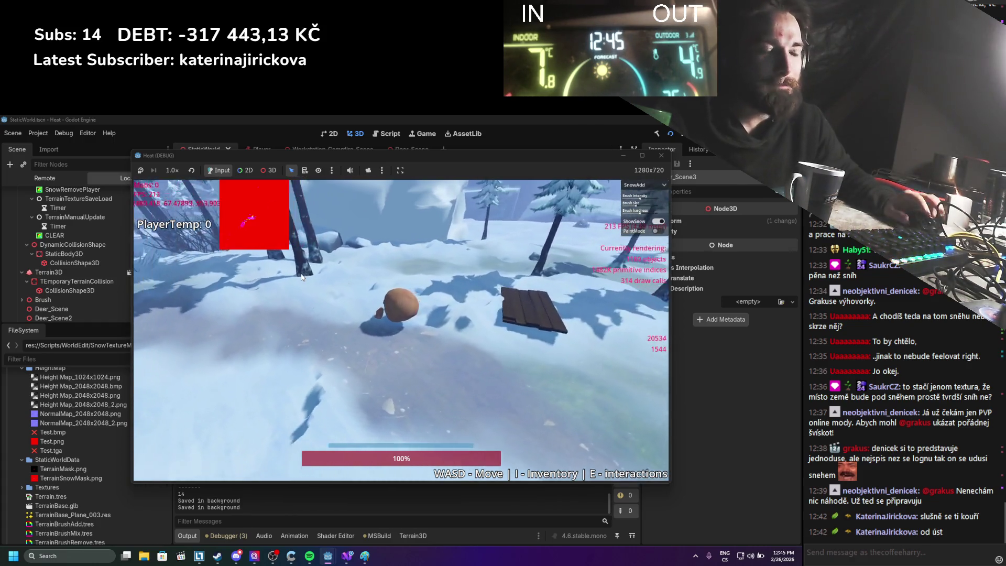
Step: Roll the character forward through the forest and down the rocky snow slope, carving a trail
{"action": "key", "text": "w"}
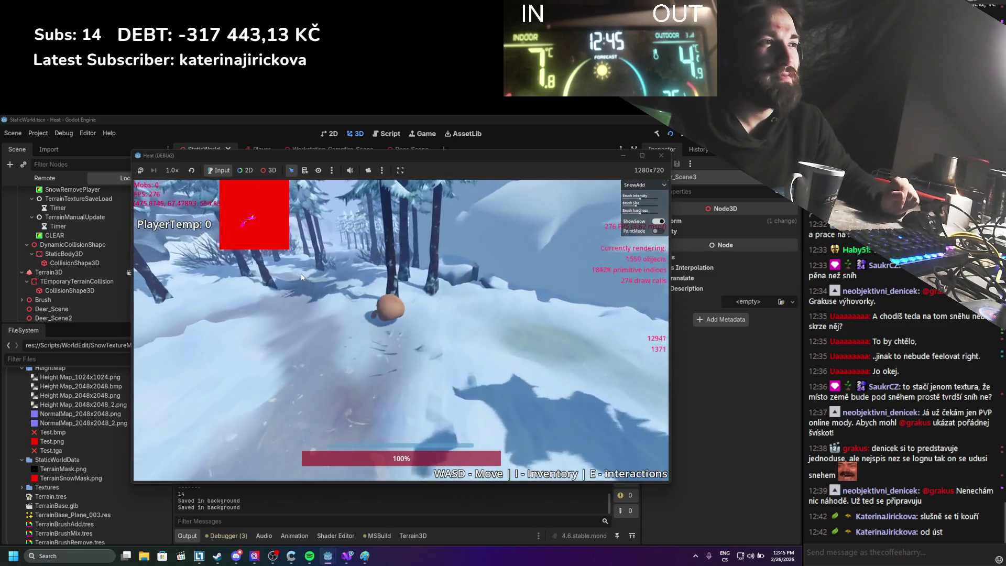
{"action": "key", "text": "w"}
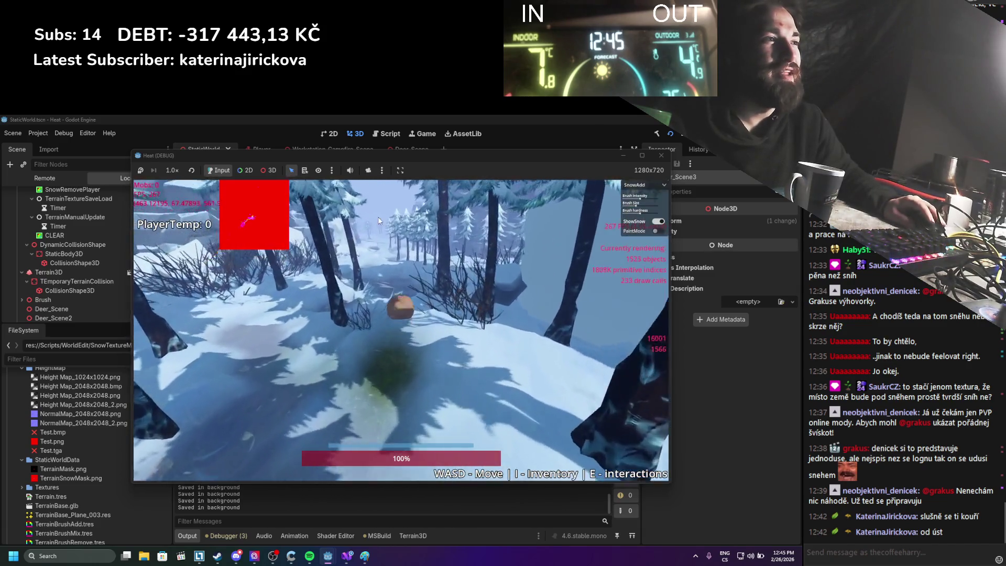
{"action": "key", "text": "w"}
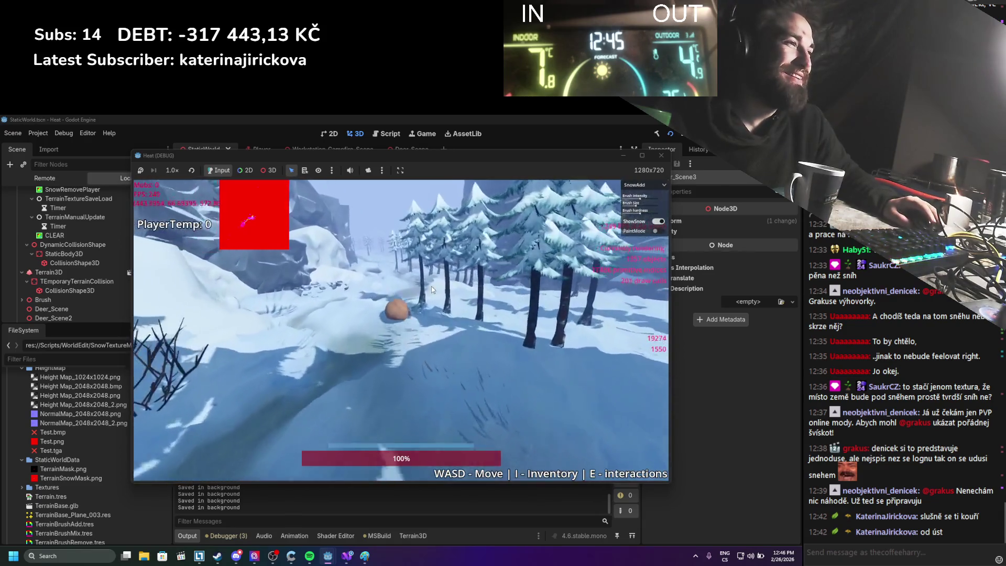
{"action": "key", "text": "w"}
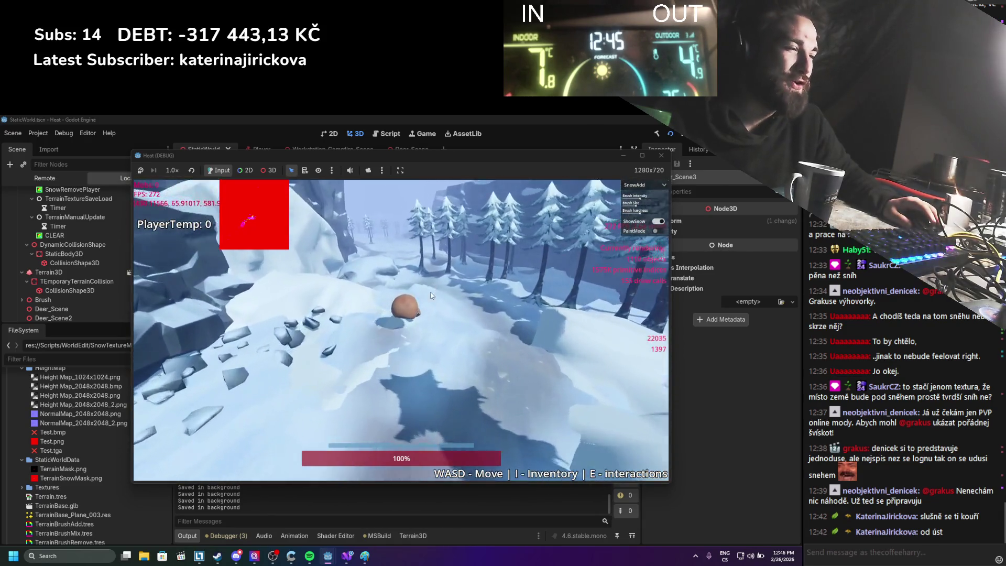
{"action": "key", "text": "w"}
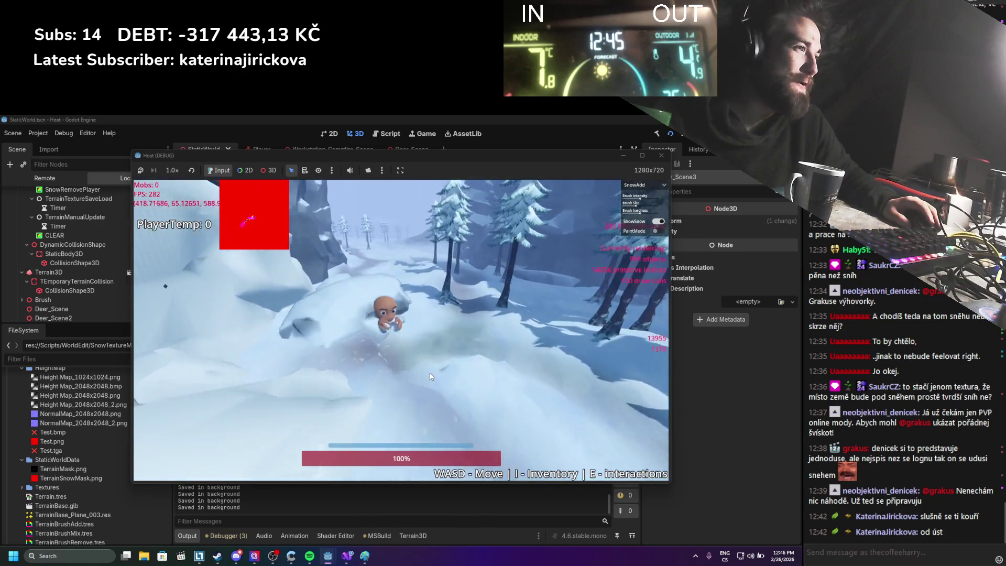
{"action": "key", "text": "w"}
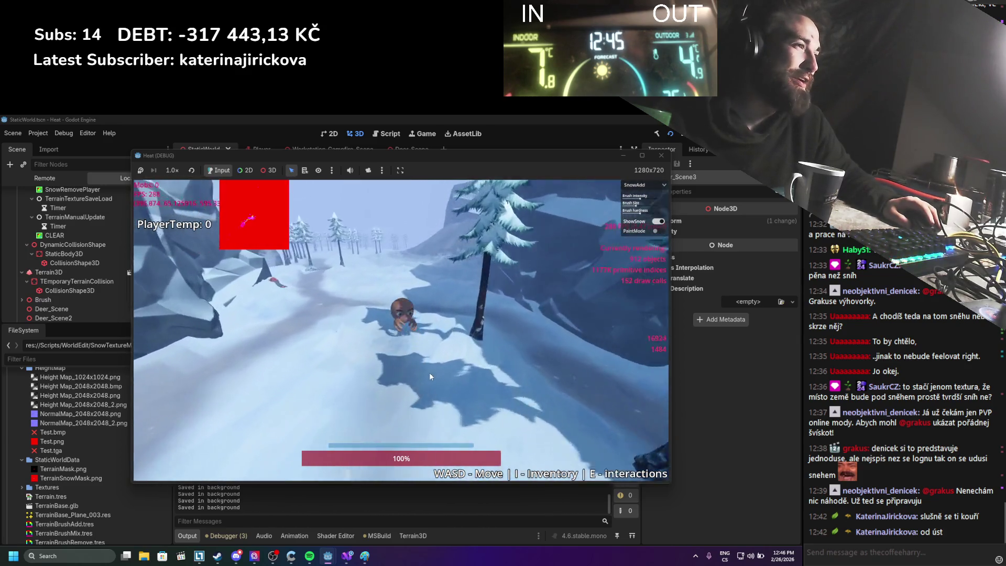
{"action": "scroll", "coordinate": [430, 372], "scroll_direction": "down", "scroll_amount": 5}
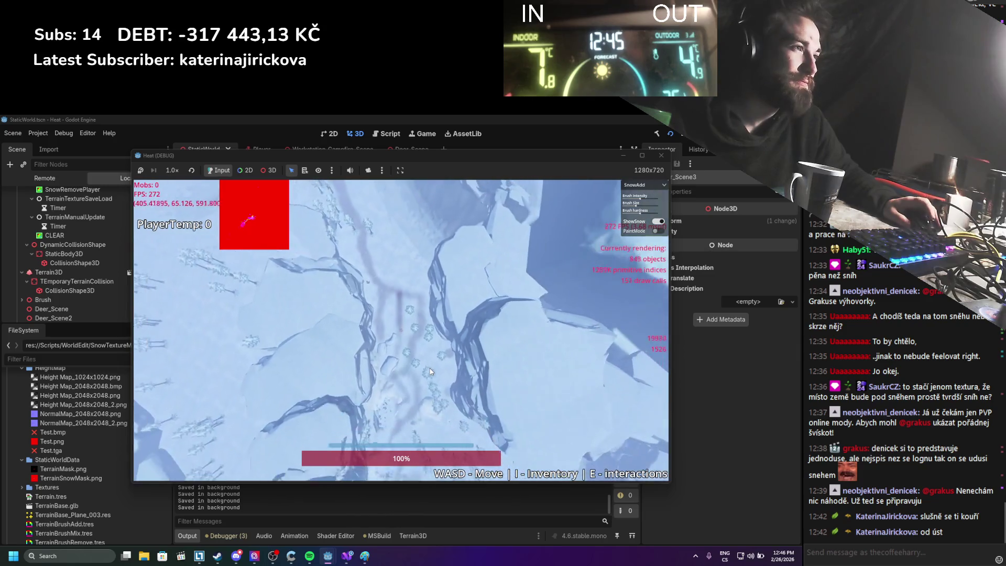
{"action": "key", "text": "w"}
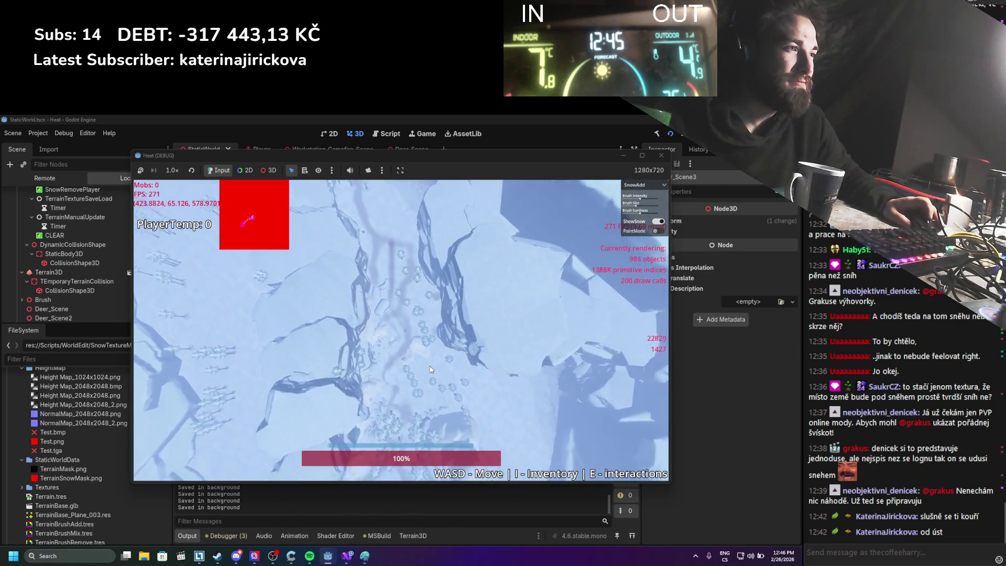
{"action": "key", "text": "w"}
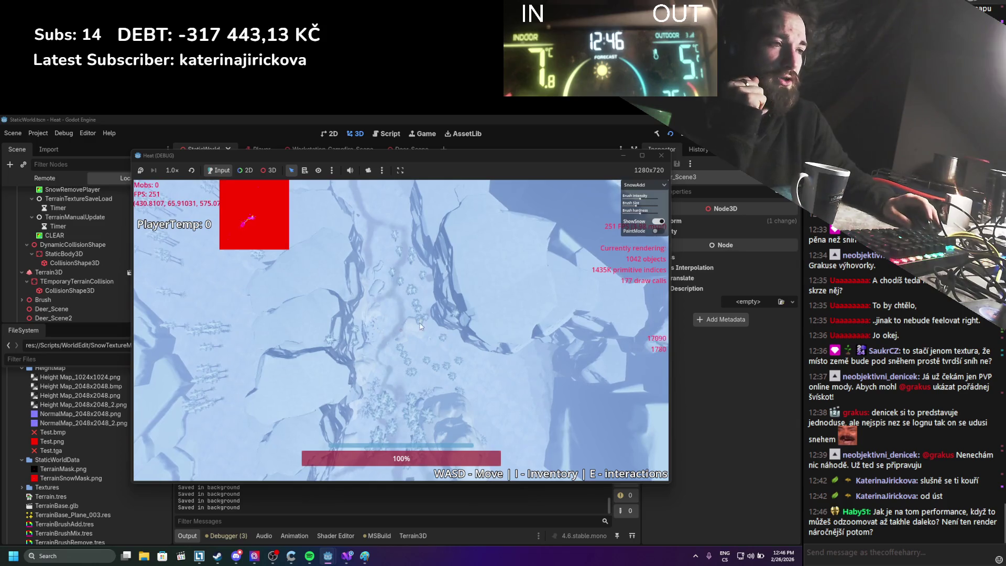
Step: Zoom the game camera in and out to inspect the trails in the snow
{"action": "scroll", "coordinate": [384, 367], "scroll_direction": "up", "scroll_amount": 5}
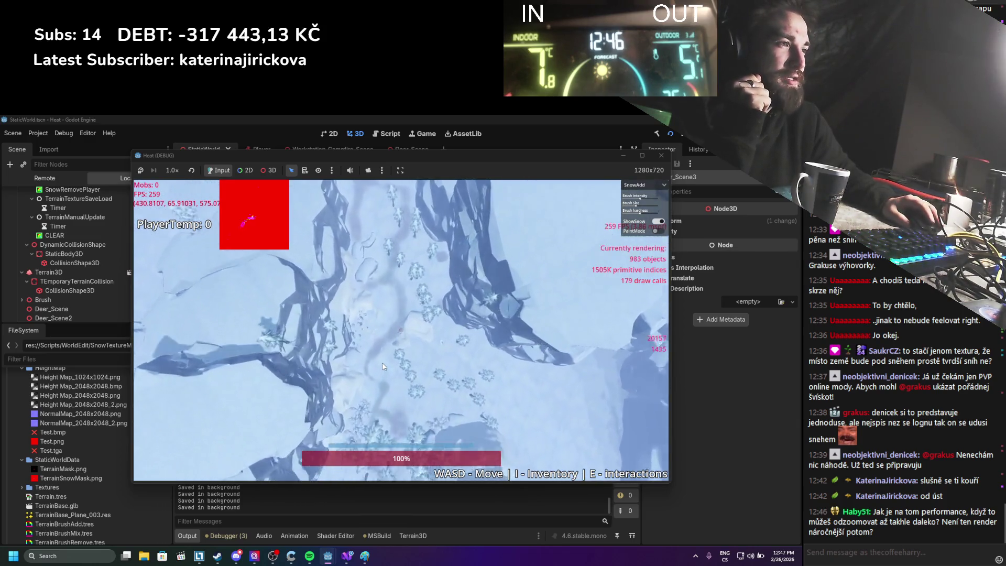
{"action": "scroll", "coordinate": [384, 366], "scroll_direction": "up", "scroll_amount": 4}
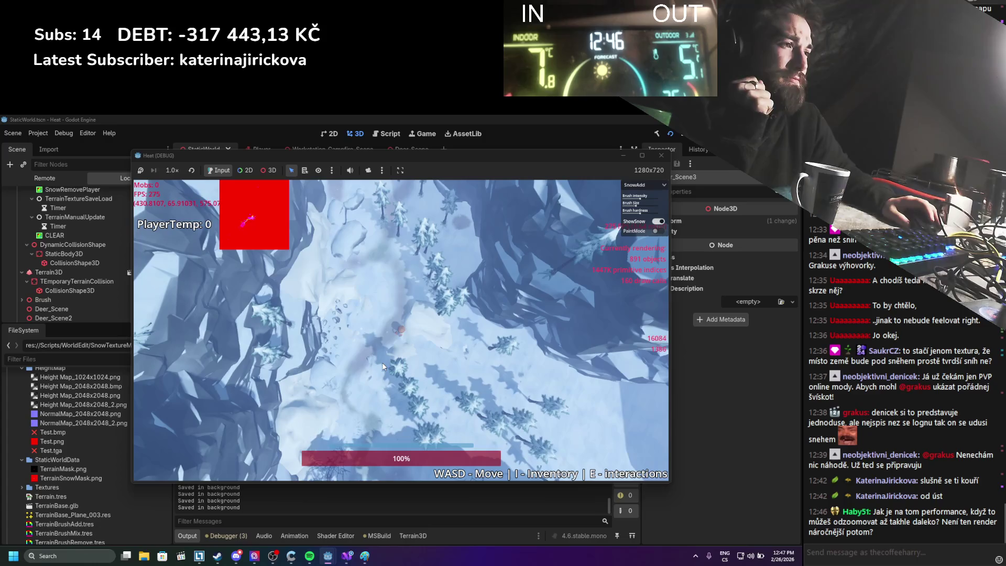
{"action": "scroll", "coordinate": [382, 366], "scroll_direction": "up", "scroll_amount": 2}
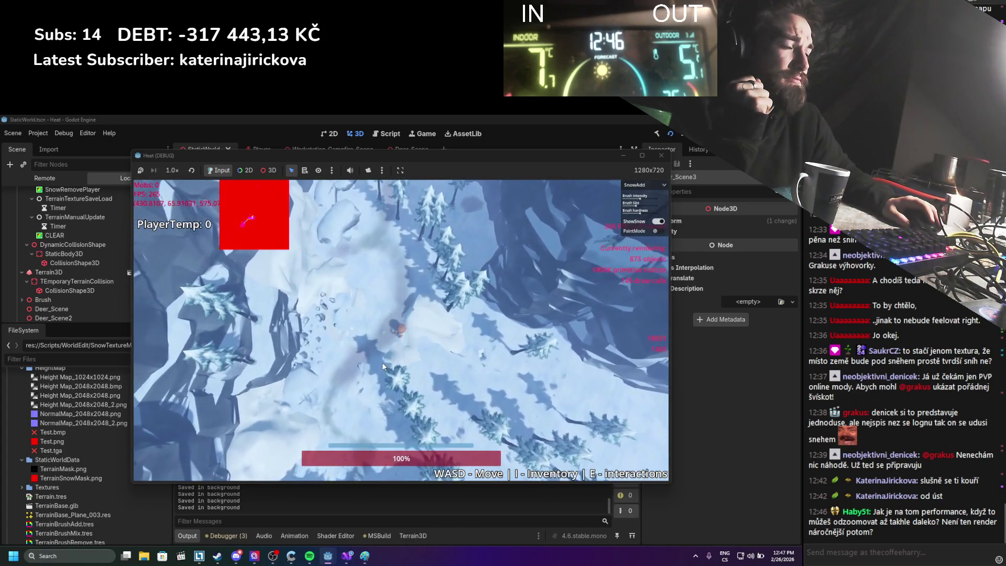
{"action": "scroll", "coordinate": [382, 366], "scroll_direction": "down", "scroll_amount": 3}
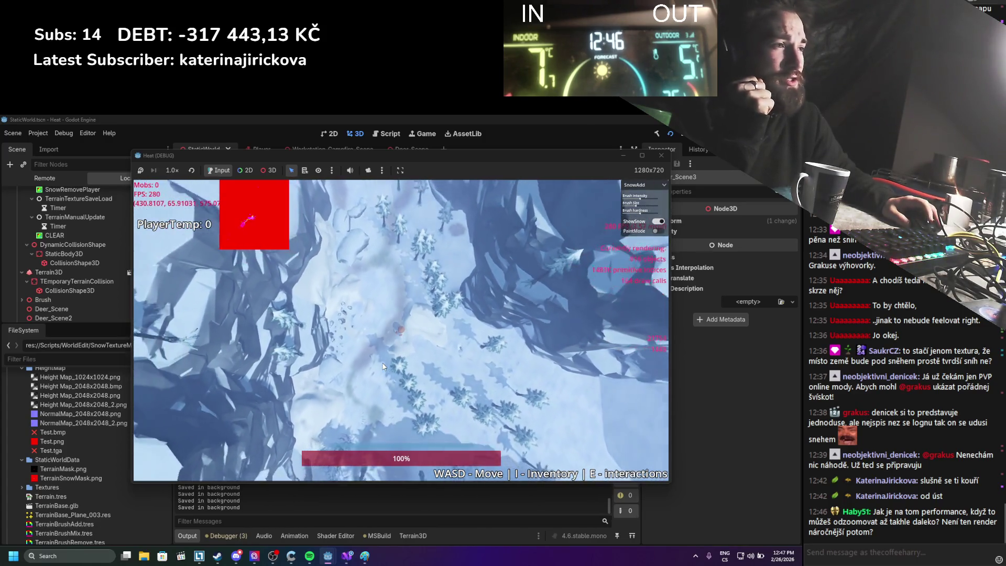
{"action": "scroll", "coordinate": [382, 365], "scroll_direction": "down", "scroll_amount": 5}
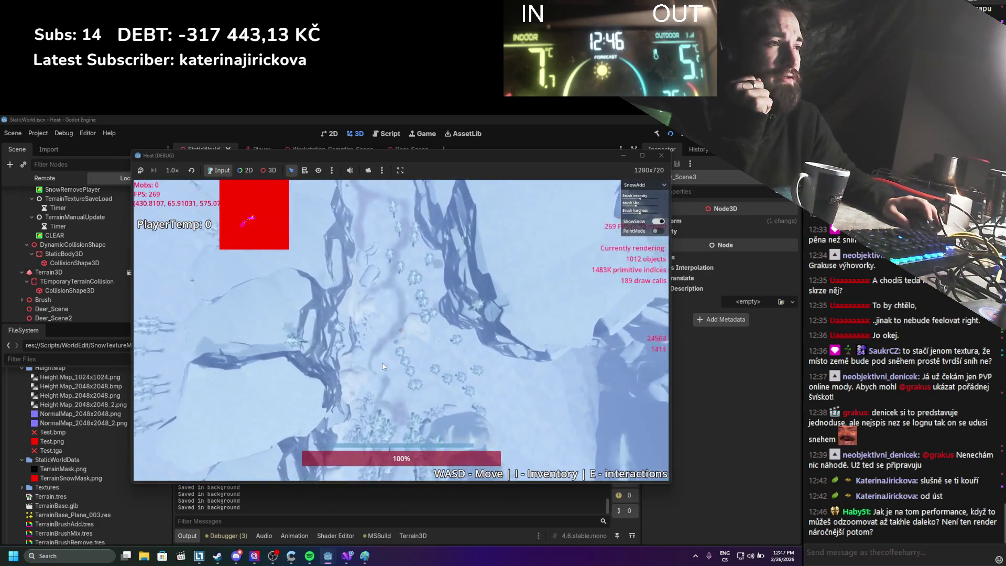
{"action": "scroll", "coordinate": [382, 366], "scroll_direction": "up", "scroll_amount": 5}
{"action": "scroll", "coordinate": [383, 366], "scroll_direction": "down", "scroll_amount": 4}
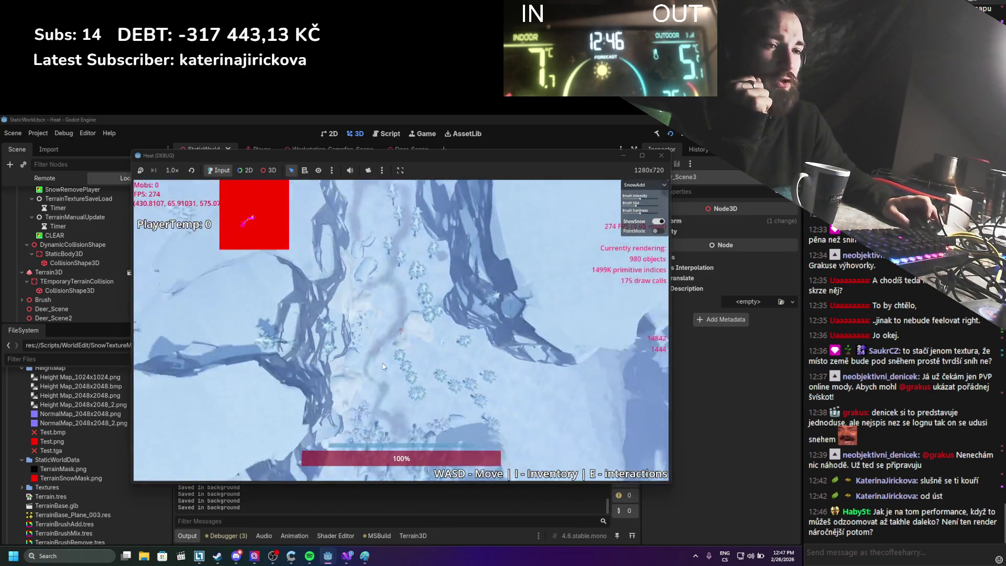
{"action": "scroll", "coordinate": [383, 367], "scroll_direction": "up", "scroll_amount": 5}
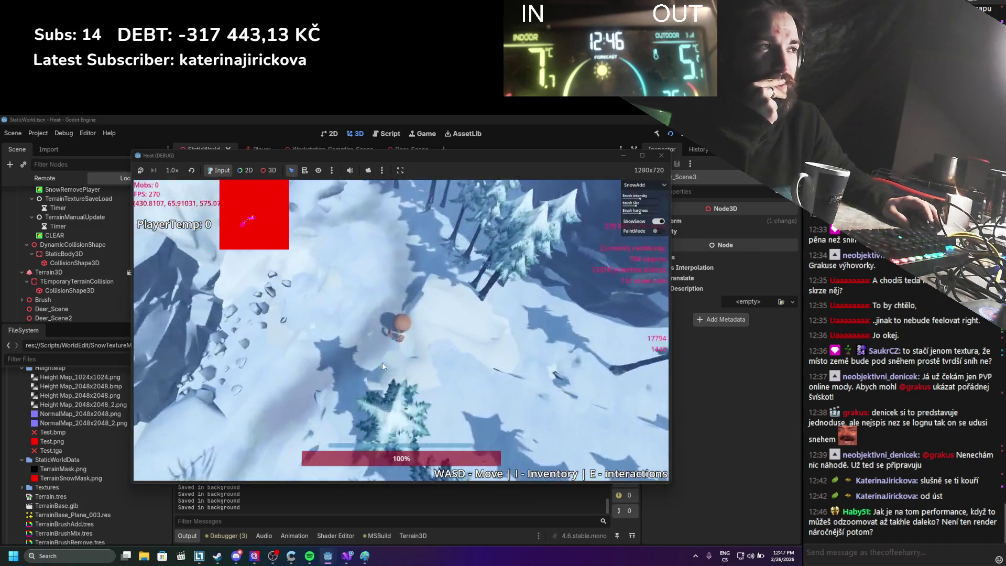
{"action": "scroll", "coordinate": [383, 362], "scroll_direction": "up", "scroll_amount": 5}
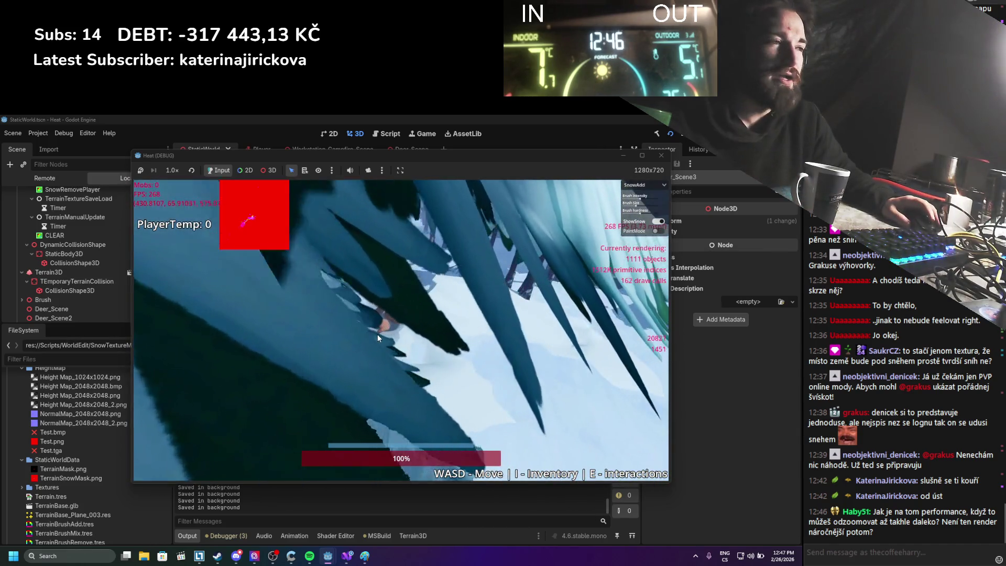
{"action": "scroll", "coordinate": [377, 335], "scroll_direction": "down", "scroll_amount": 5}
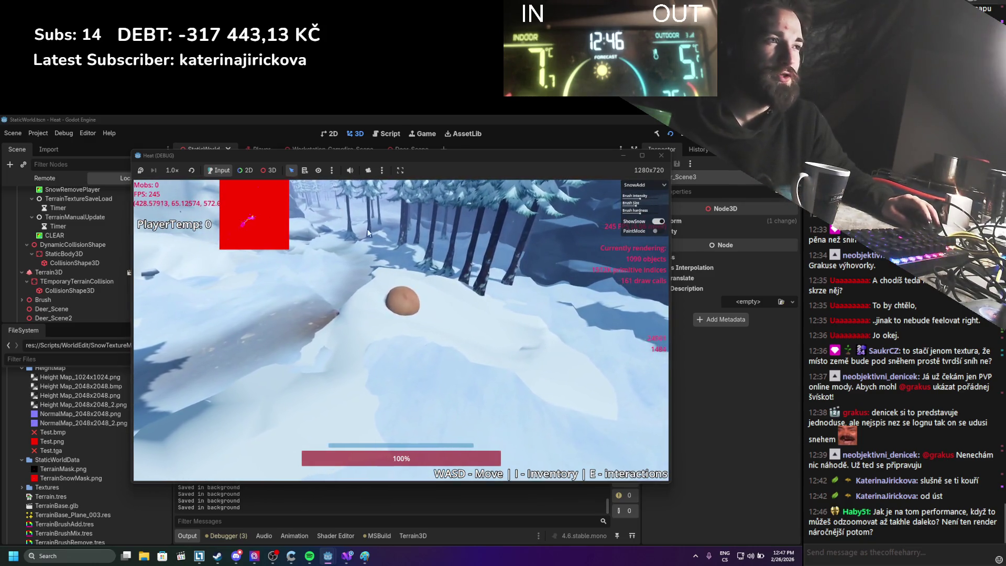
{"action": "scroll", "coordinate": [354, 333], "scroll_direction": "down", "scroll_amount": 8}
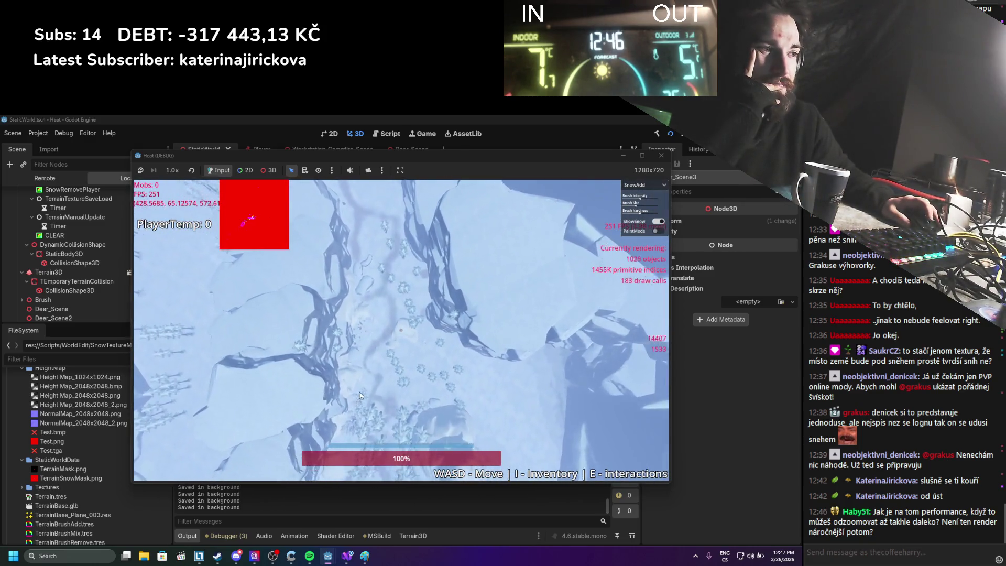
{"action": "scroll", "coordinate": [362, 392], "scroll_direction": "up", "scroll_amount": 8}
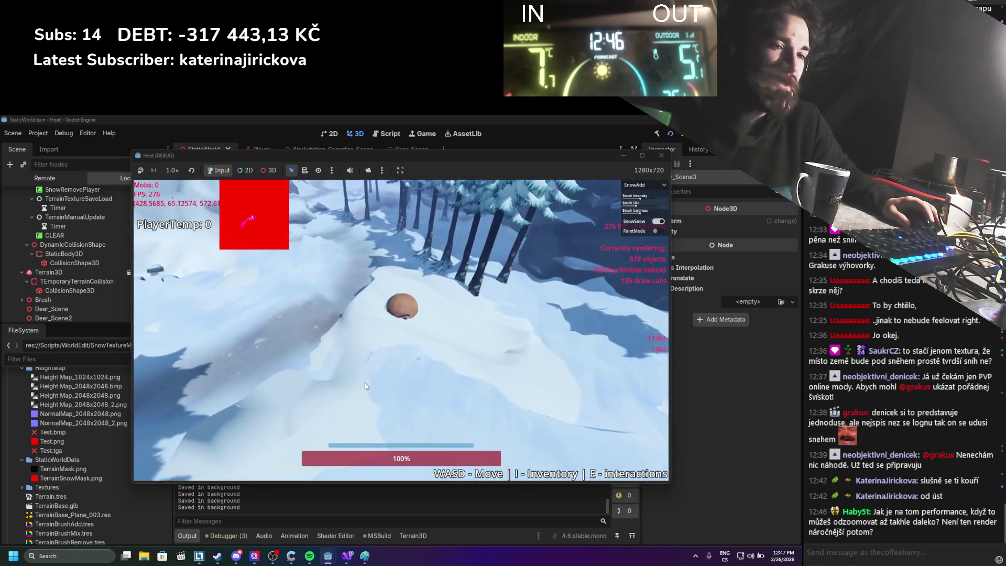
{"action": "scroll", "coordinate": [366, 386], "scroll_direction": "down", "scroll_amount": 8}
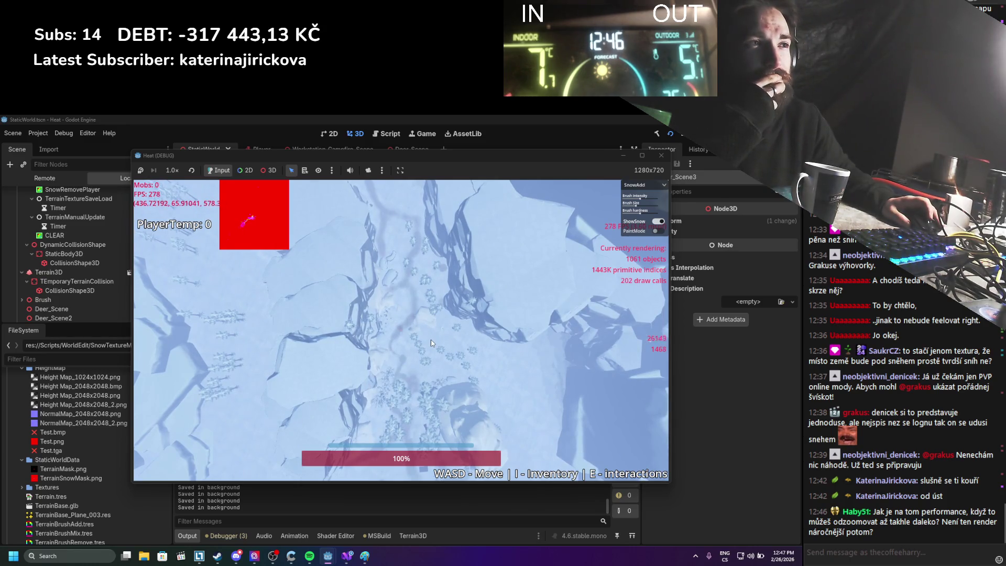
{"action": "scroll", "coordinate": [431, 340], "scroll_direction": "up", "scroll_amount": 8}
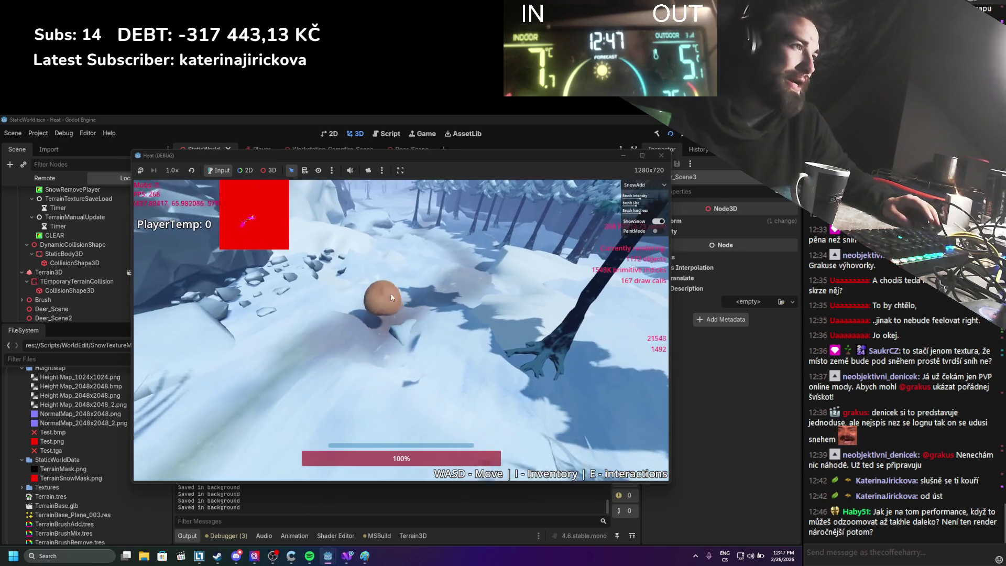
{"action": "scroll", "coordinate": [382, 284], "scroll_direction": "down", "scroll_amount": 10}
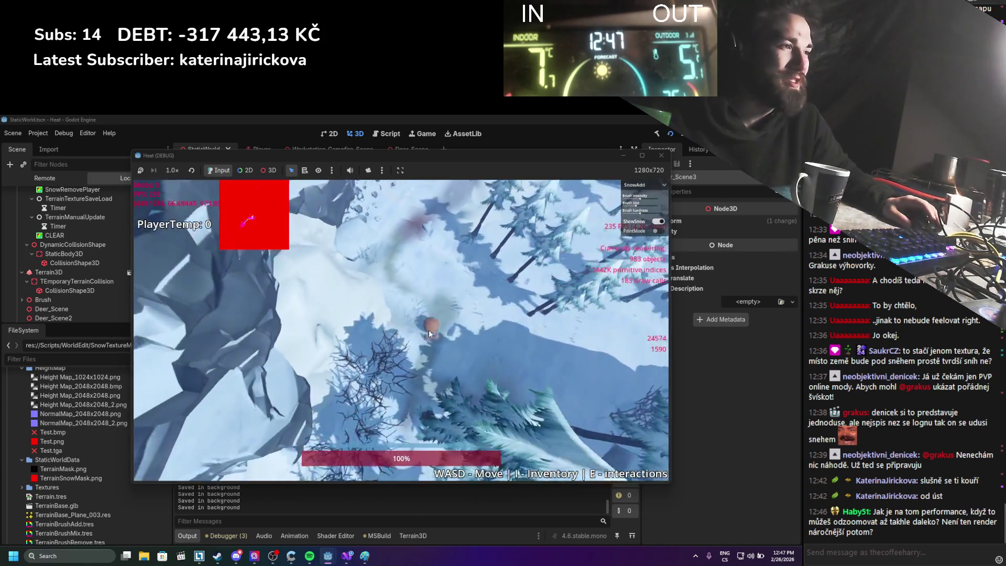
{"action": "scroll", "coordinate": [429, 317], "scroll_direction": "up", "scroll_amount": 5}
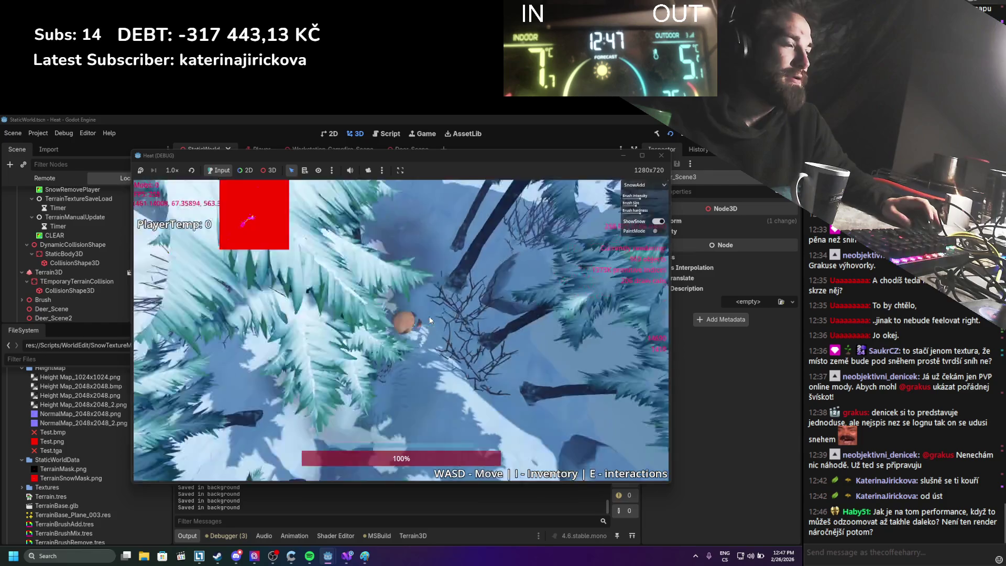
{"action": "scroll", "coordinate": [429, 320], "scroll_direction": "up", "scroll_amount": 5}
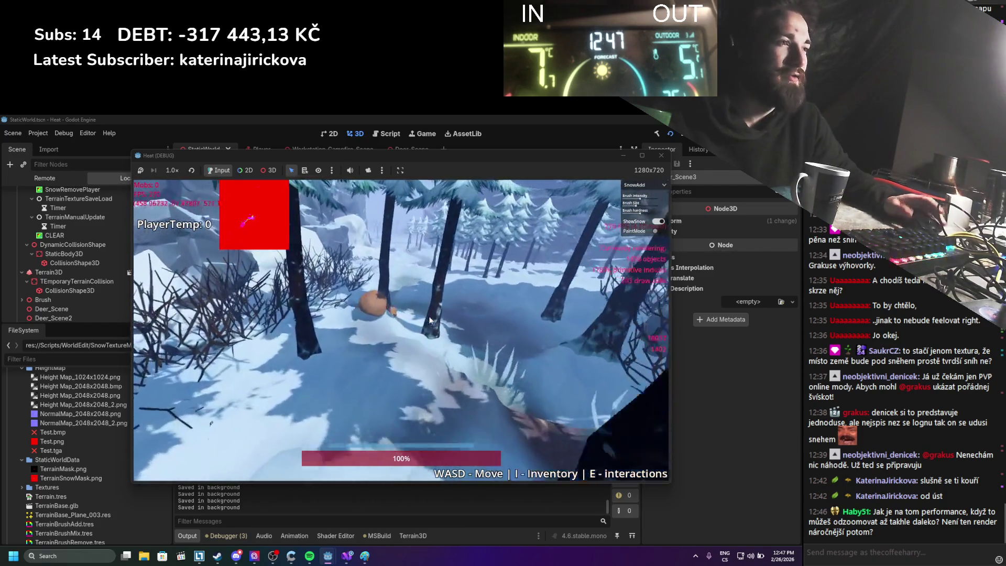
Step: Walk the character toward the rocky area carving another trail, then stop the game
{"action": "key", "text": "w"}
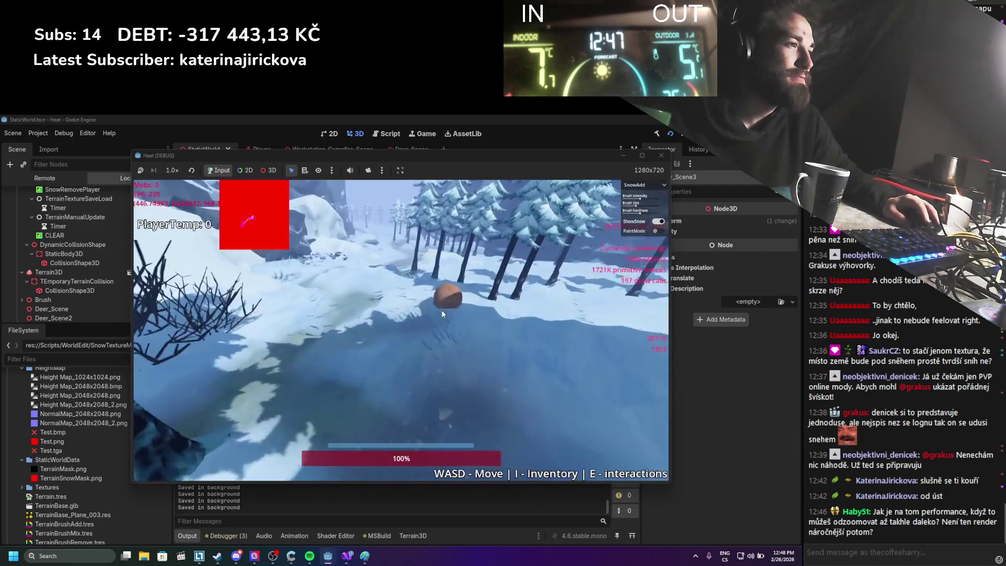
{"action": "key", "text": "w"}
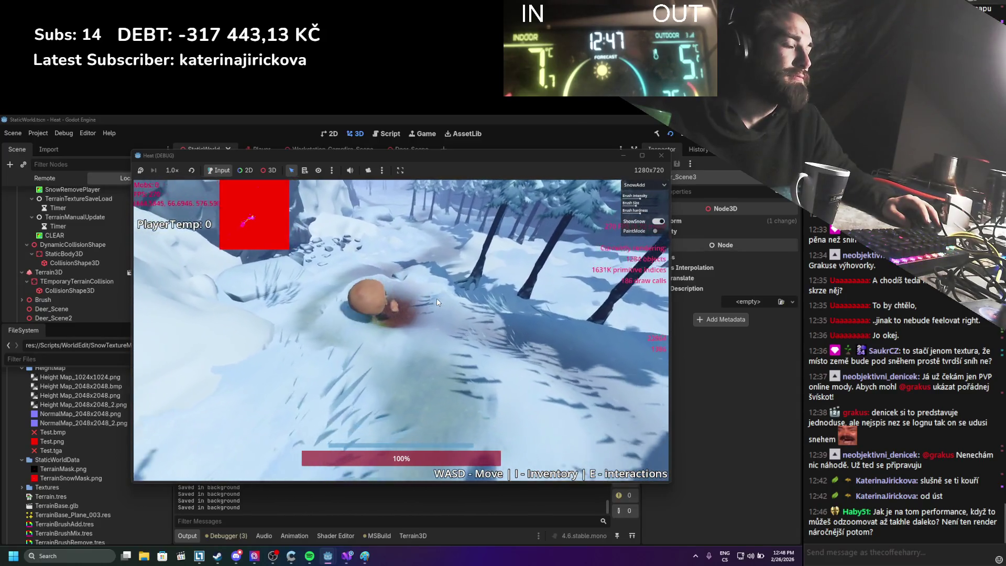
{"action": "key", "text": "w"}
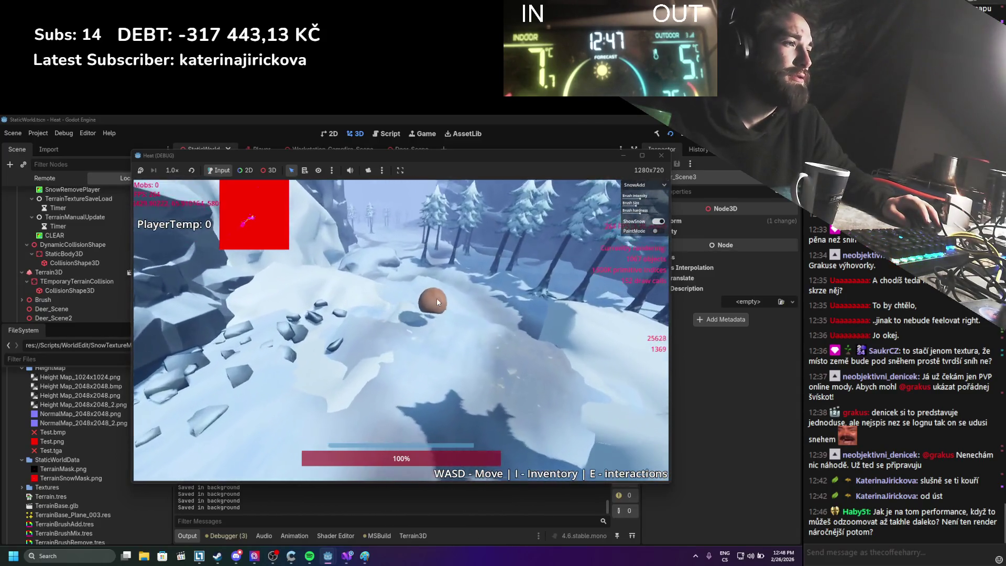
{"action": "key", "text": "w"}
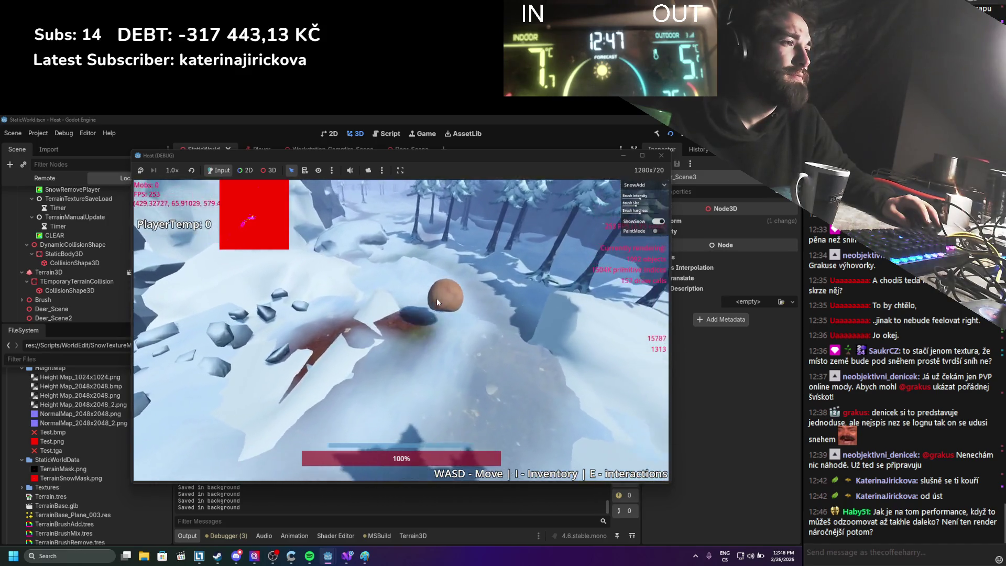
{"action": "key", "text": "w"}
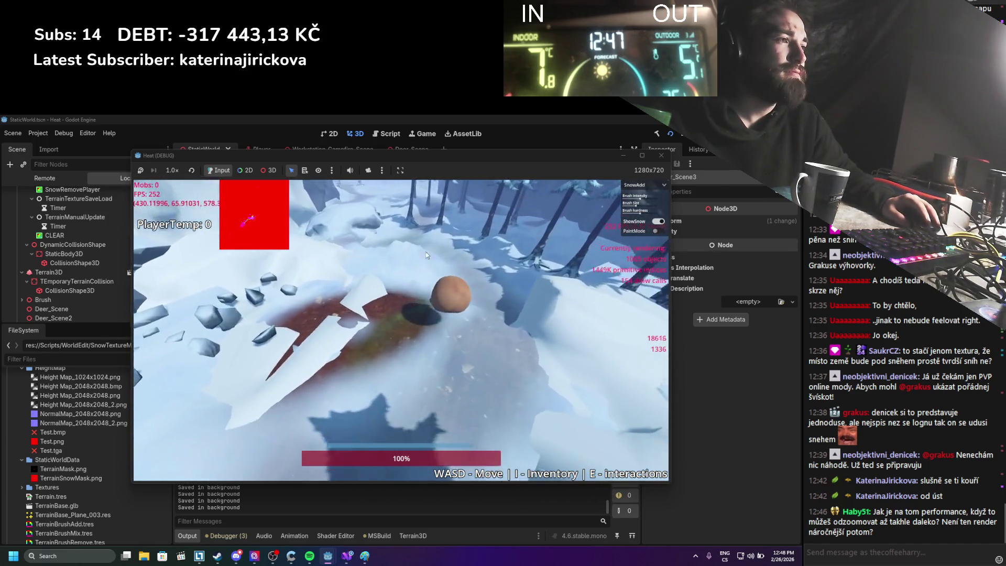
{"action": "left_click", "coordinate": [662, 155]}
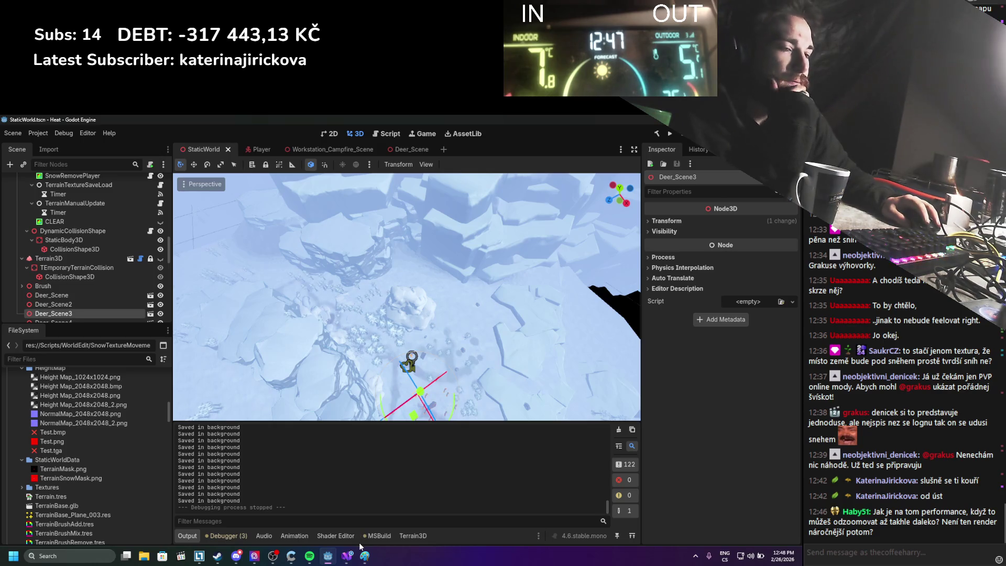
Step: Launch Firefox by searching for 'firefox' in the Windows search box
{"action": "left_click", "coordinate": [83, 557]}
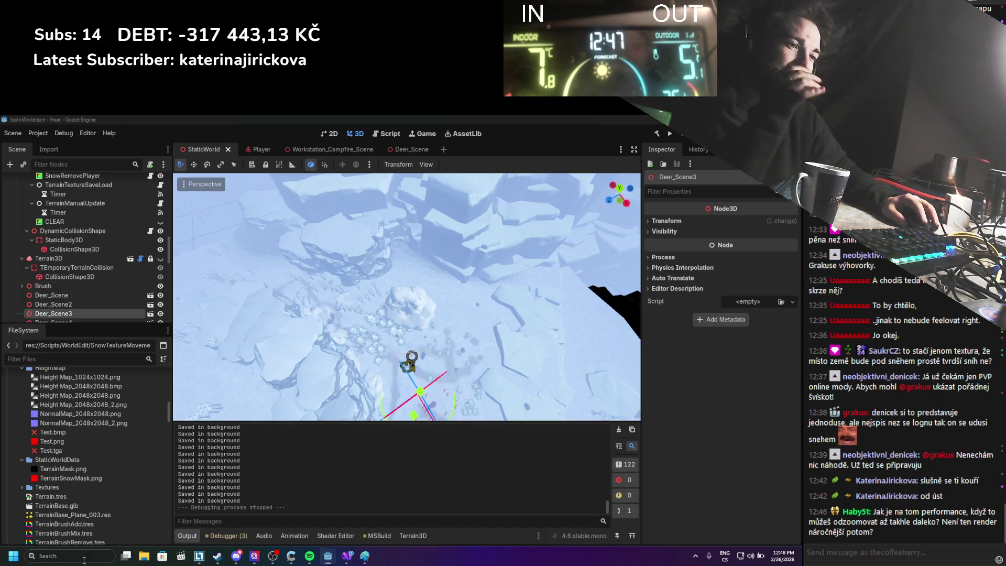
{"action": "type", "text": "firefox"}
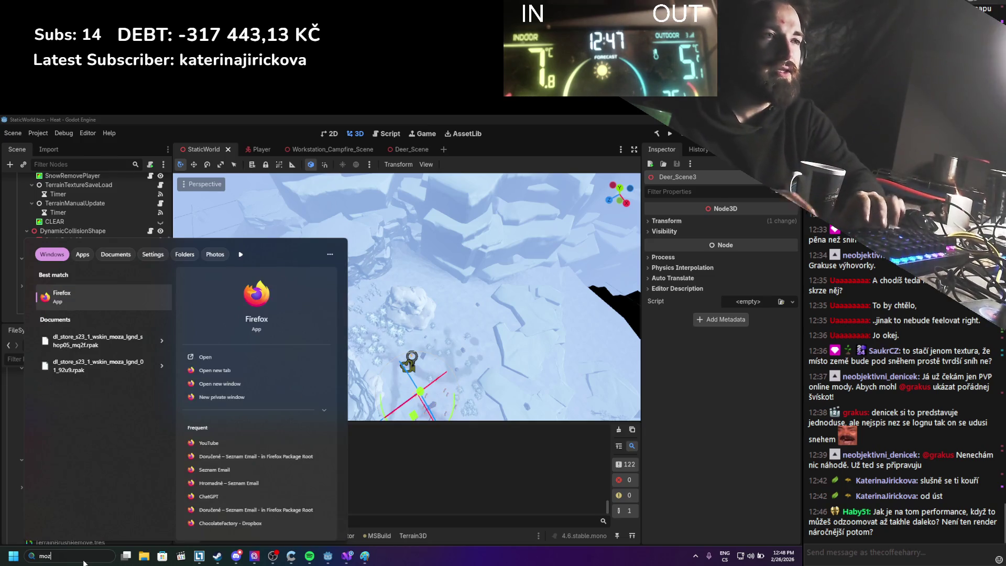
{"action": "key", "text": "Return"}
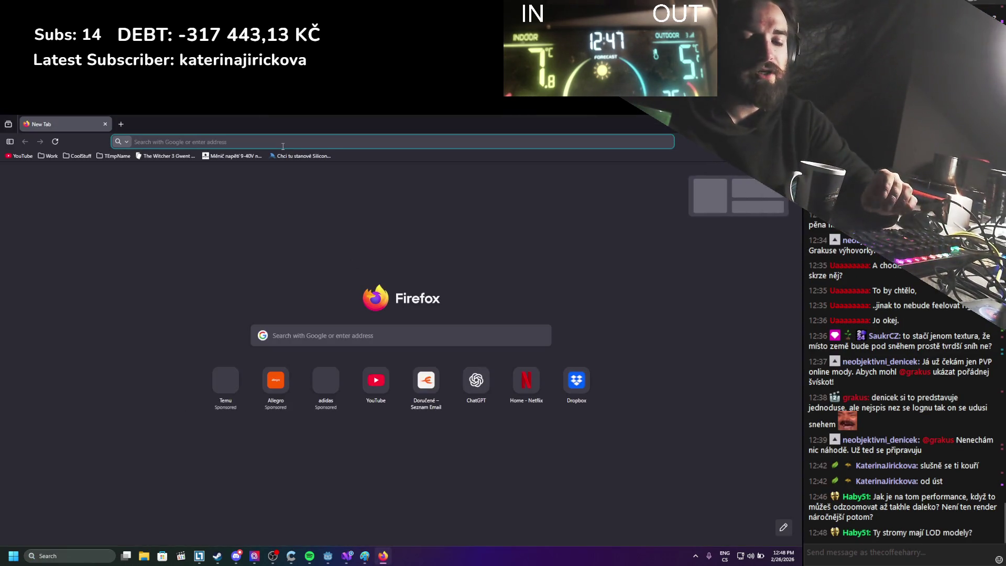
Step: Google 'ways to handle persistent mobs', skim the results, and switch back to Godot
{"action": "type", "text": "ways to hand"}
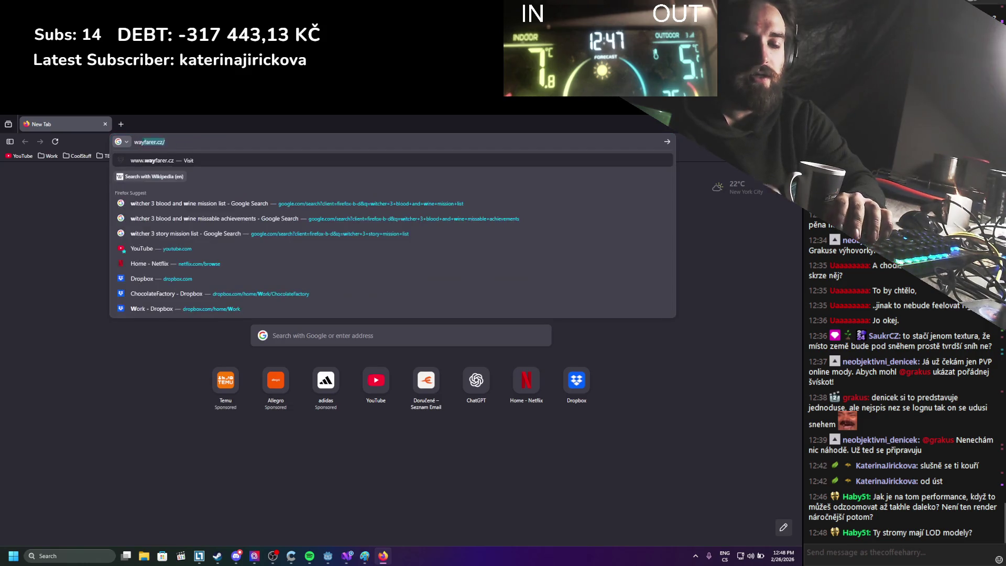
{"action": "type", "text": "le "}
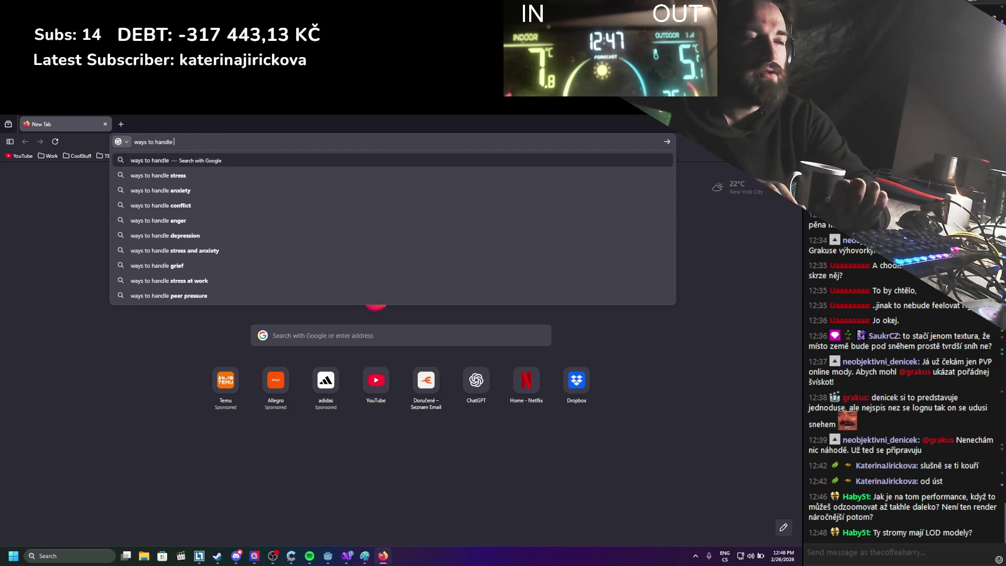
{"action": "type", "text": "persistent mobs"}
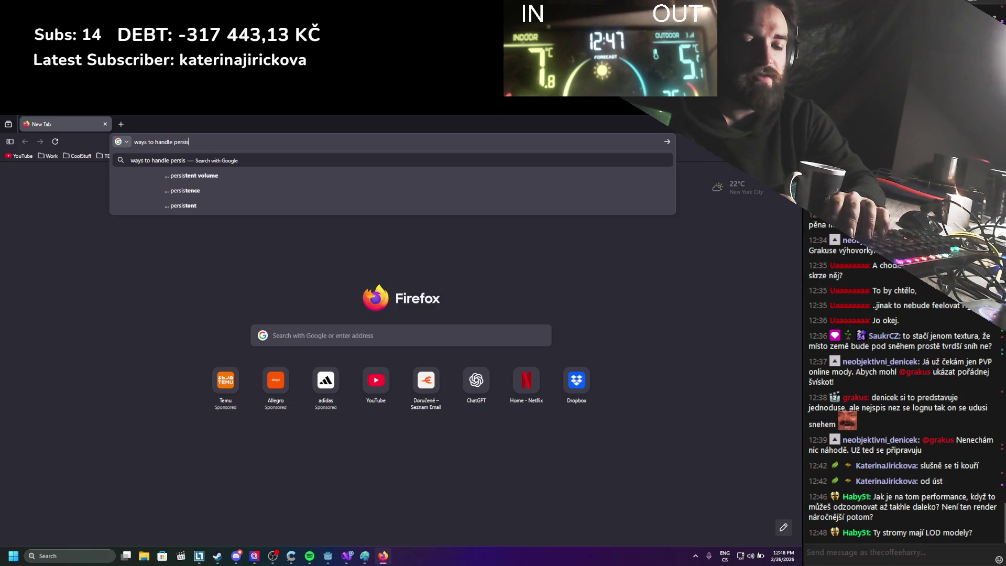
{"action": "key", "text": "Return"}
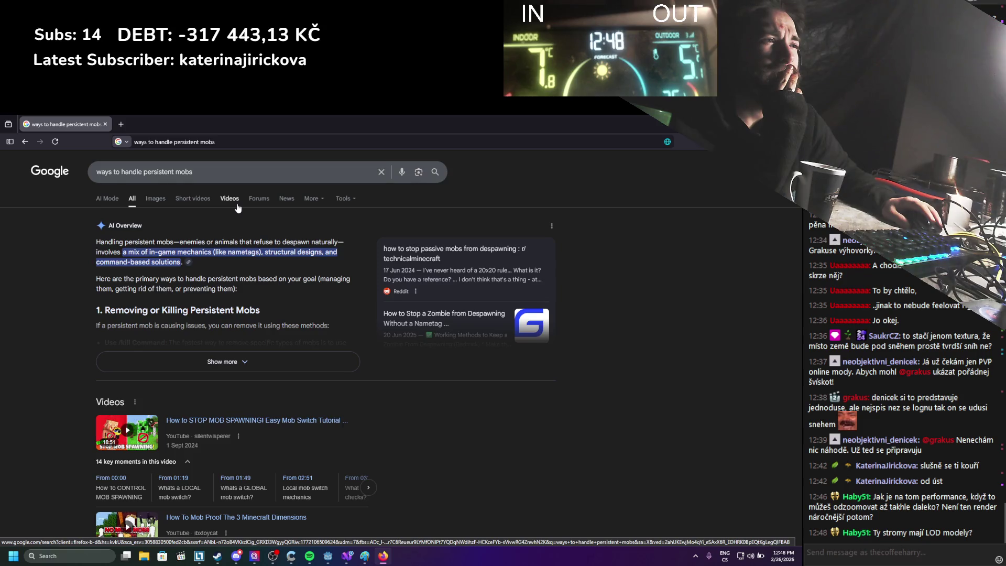
{"action": "scroll", "coordinate": [50, 291], "scroll_direction": "down", "scroll_amount": 2}
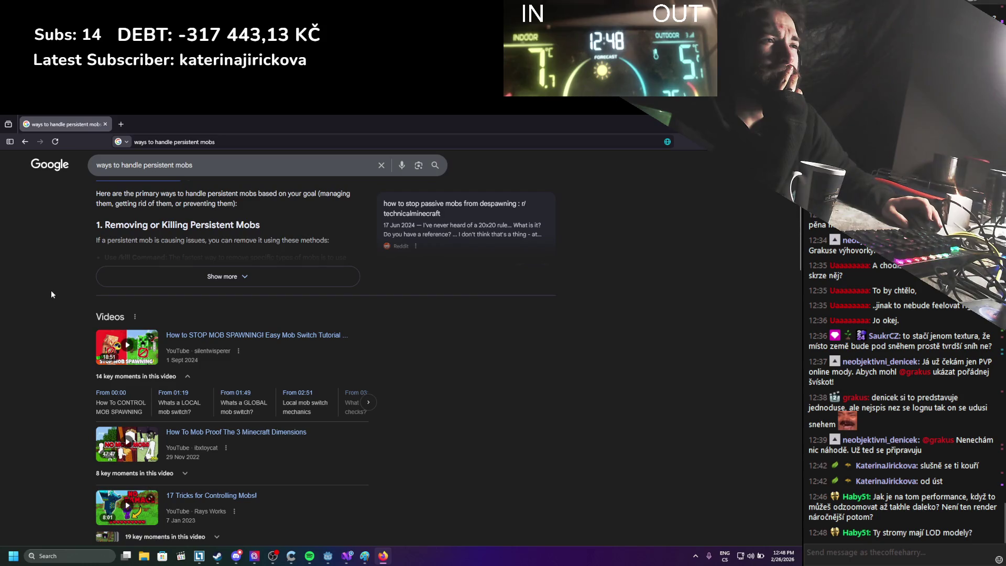
{"action": "scroll", "coordinate": [51, 292], "scroll_direction": "up", "scroll_amount": 2}
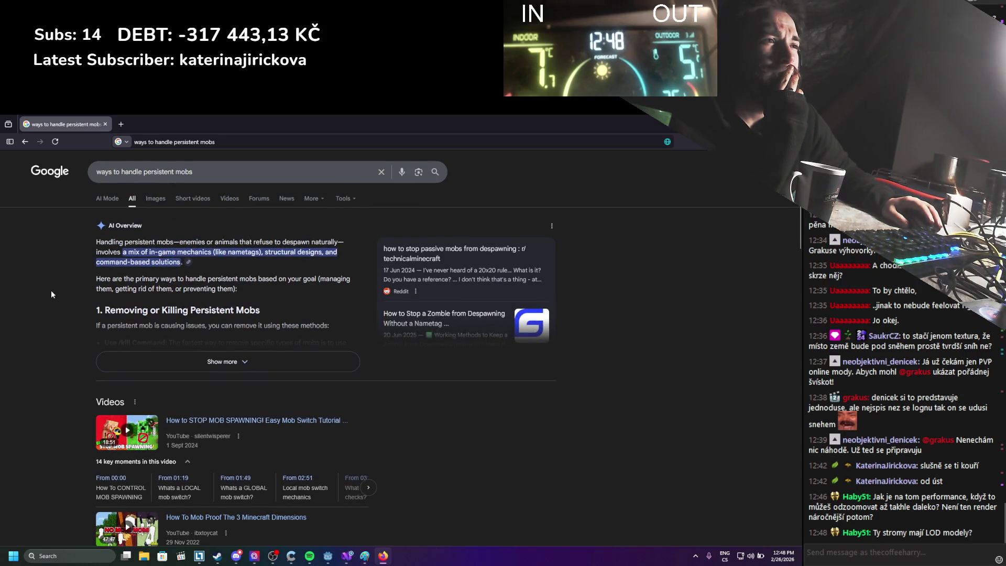
{"action": "scroll", "coordinate": [51, 293], "scroll_direction": "down", "scroll_amount": 10}
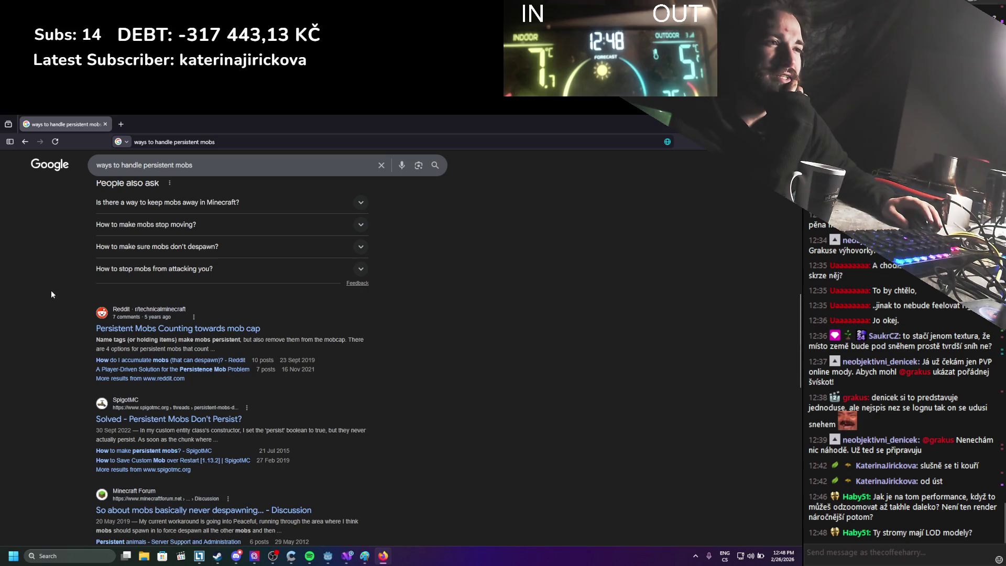
{"action": "scroll", "coordinate": [51, 290], "scroll_direction": "up", "scroll_amount": 5}
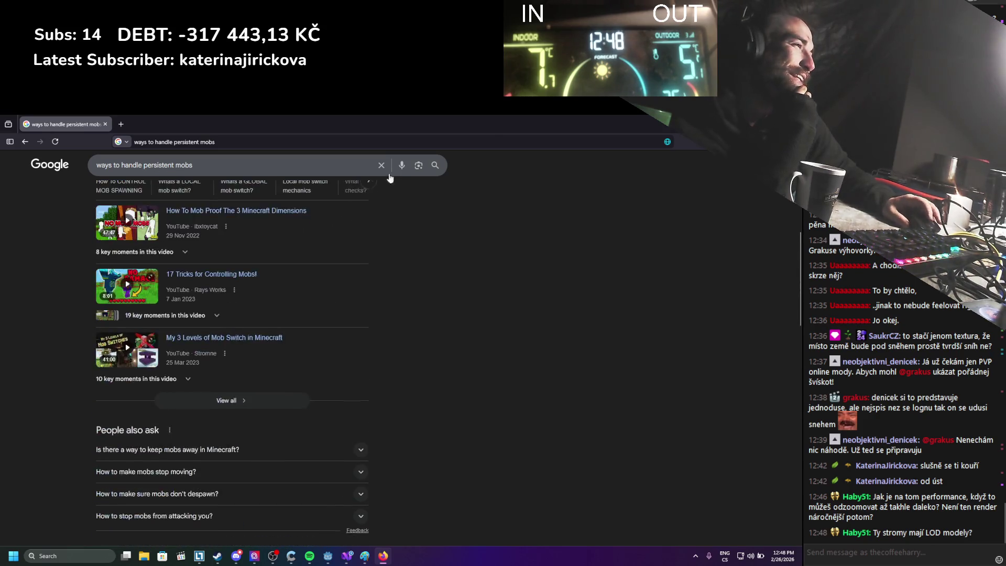
{"action": "key", "text": "alt+Tab"}
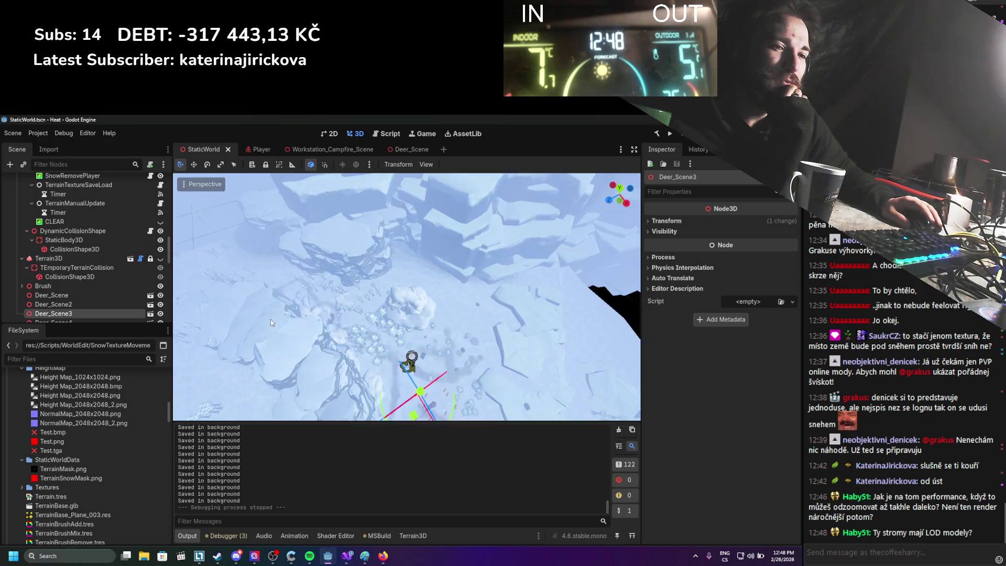
Step: Zoom around the snowy forest in the StaticWorld viewport, then run the project with F5
{"action": "scroll", "coordinate": [270, 322], "scroll_direction": "down", "scroll_amount": 3}
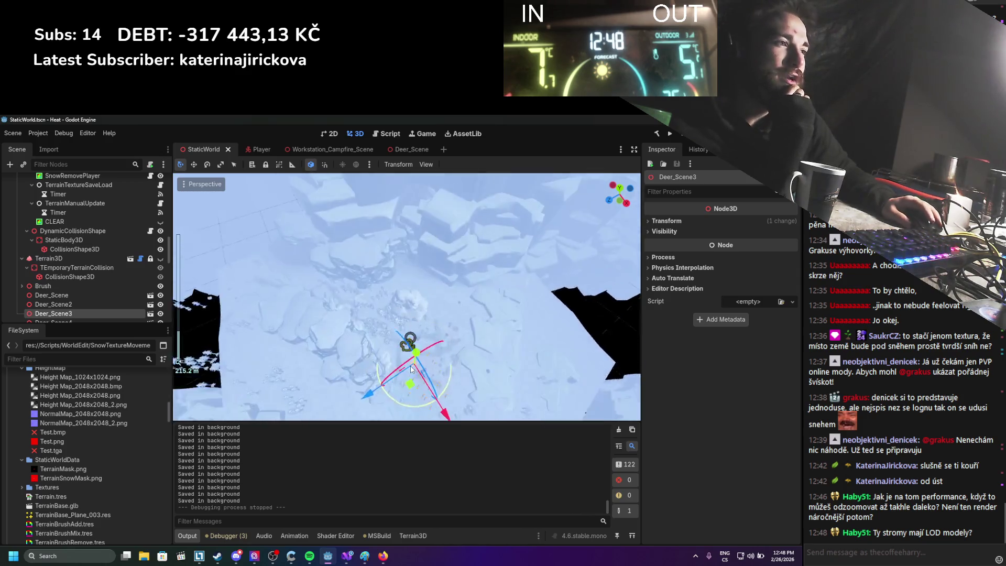
{"action": "scroll", "coordinate": [410, 365], "scroll_direction": "up", "scroll_amount": 8}
{"action": "scroll", "coordinate": [410, 346], "scroll_direction": "down", "scroll_amount": 6}
{"action": "scroll", "coordinate": [412, 367], "scroll_direction": "up", "scroll_amount": 5}
{"action": "scroll", "coordinate": [417, 349], "scroll_direction": "down", "scroll_amount": 5}
{"action": "scroll", "coordinate": [415, 350], "scroll_direction": "up", "scroll_amount": 6}
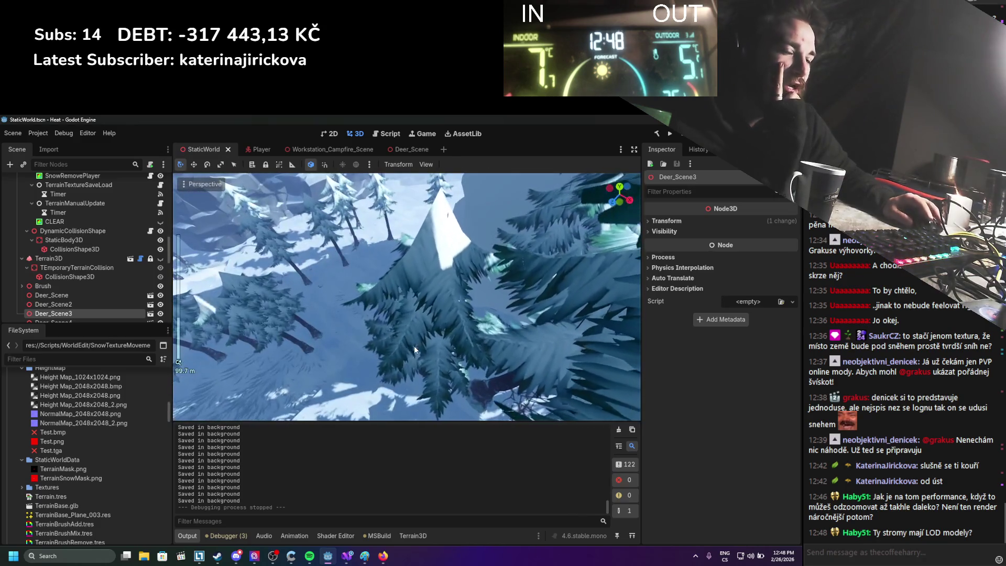
{"action": "scroll", "coordinate": [414, 345], "scroll_direction": "up", "scroll_amount": 5}
{"action": "scroll", "coordinate": [425, 337], "scroll_direction": "down", "scroll_amount": 3}
{"action": "scroll", "coordinate": [449, 303], "scroll_direction": "up", "scroll_amount": 4}
{"action": "scroll", "coordinate": [454, 318], "scroll_direction": "down", "scroll_amount": 3}
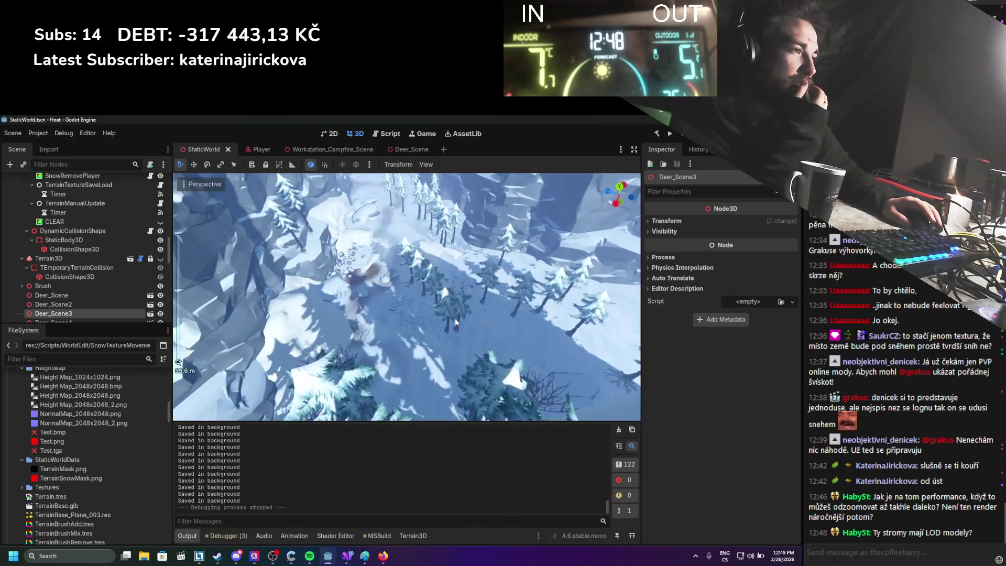
{"action": "scroll", "coordinate": [454, 319], "scroll_direction": "down", "scroll_amount": 3}
{"action": "scroll", "coordinate": [453, 321], "scroll_direction": "up", "scroll_amount": 5}
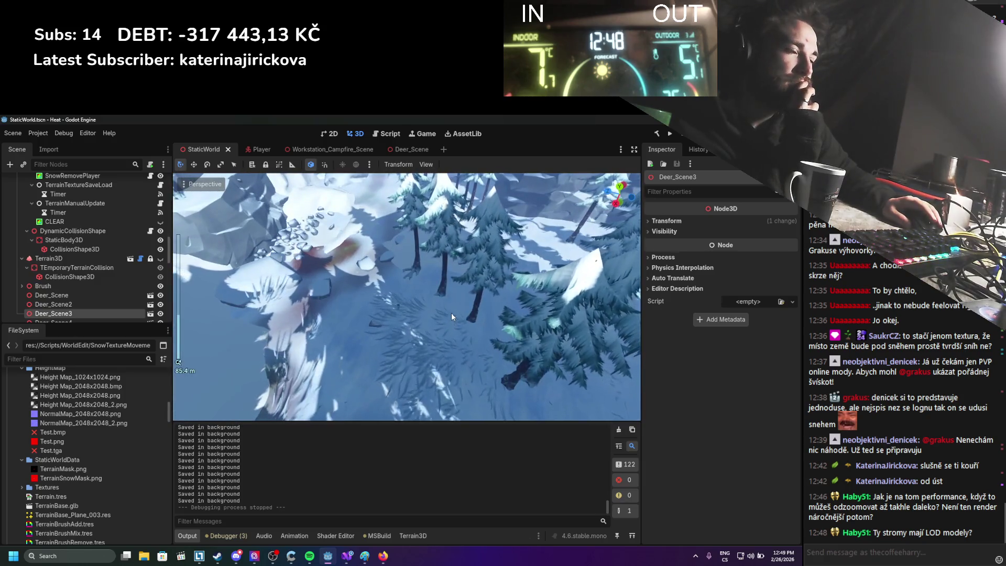
{"action": "key", "text": "F5"}
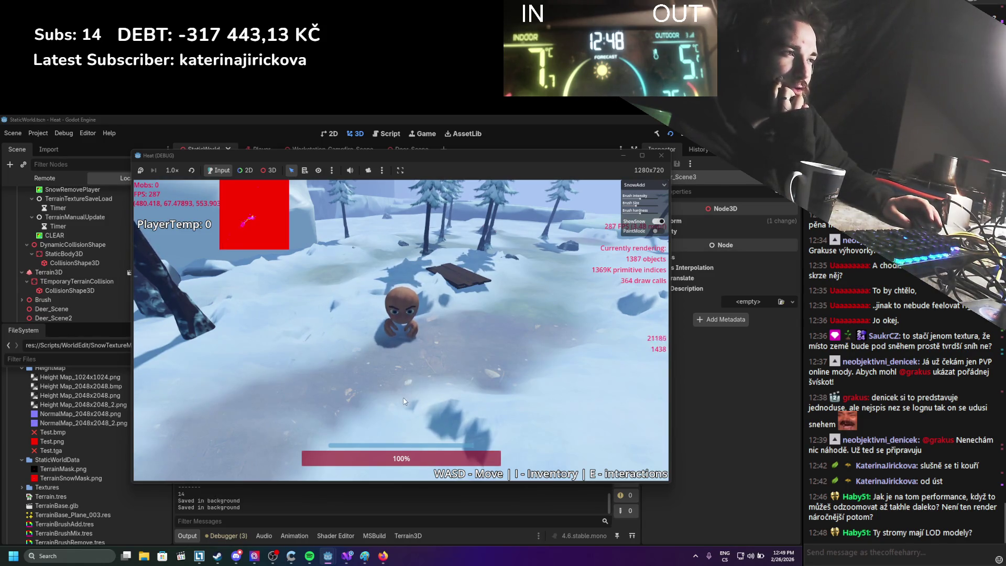
Step: Zoom the game camera, stop the test run, and switch to Visual Studio
{"action": "scroll", "coordinate": [407, 382], "scroll_direction": "down", "scroll_amount": 3}
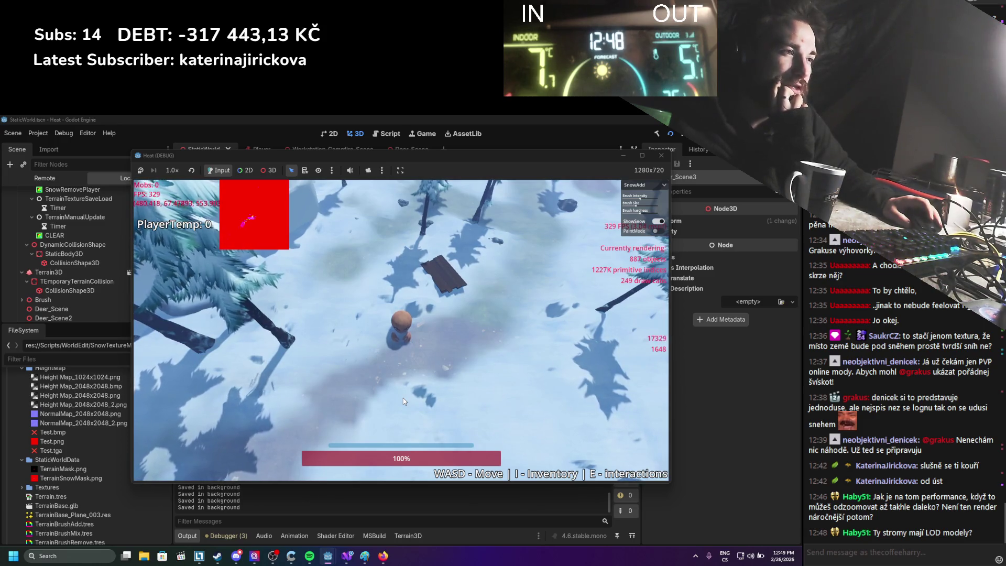
{"action": "scroll", "coordinate": [404, 400], "scroll_direction": "down", "scroll_amount": 5}
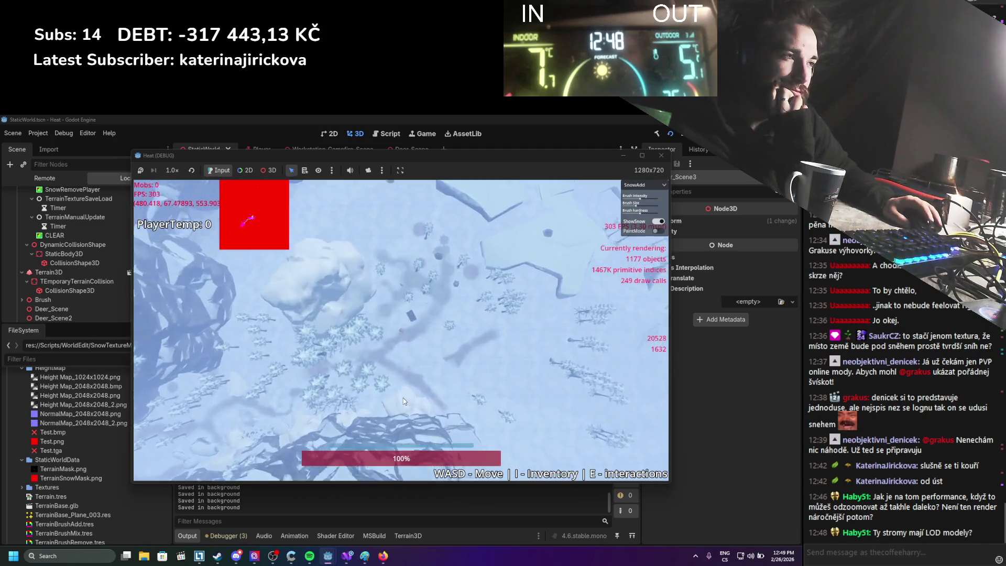
{"action": "scroll", "coordinate": [403, 401], "scroll_direction": "up", "scroll_amount": 8}
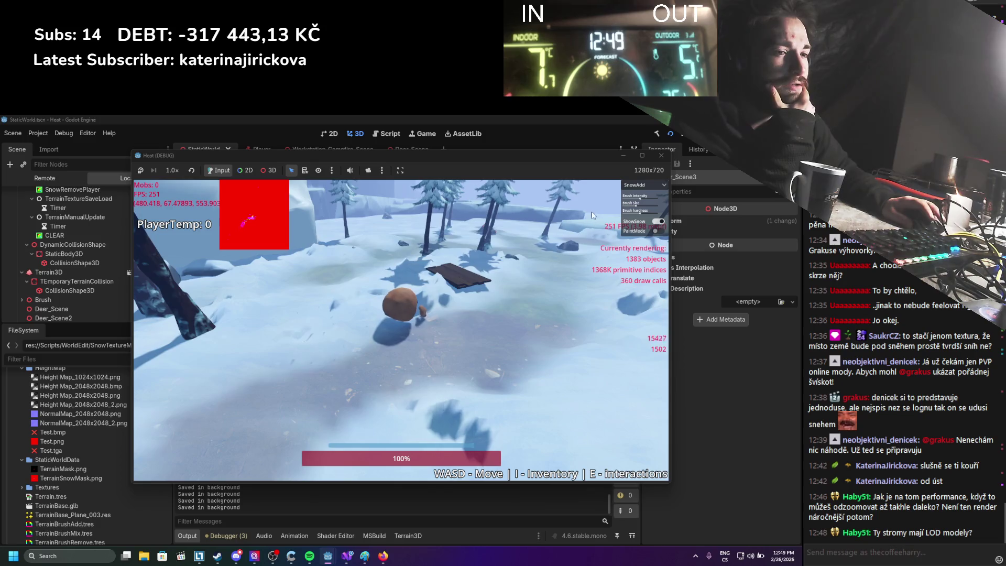
{"action": "left_click", "coordinate": [662, 155]}
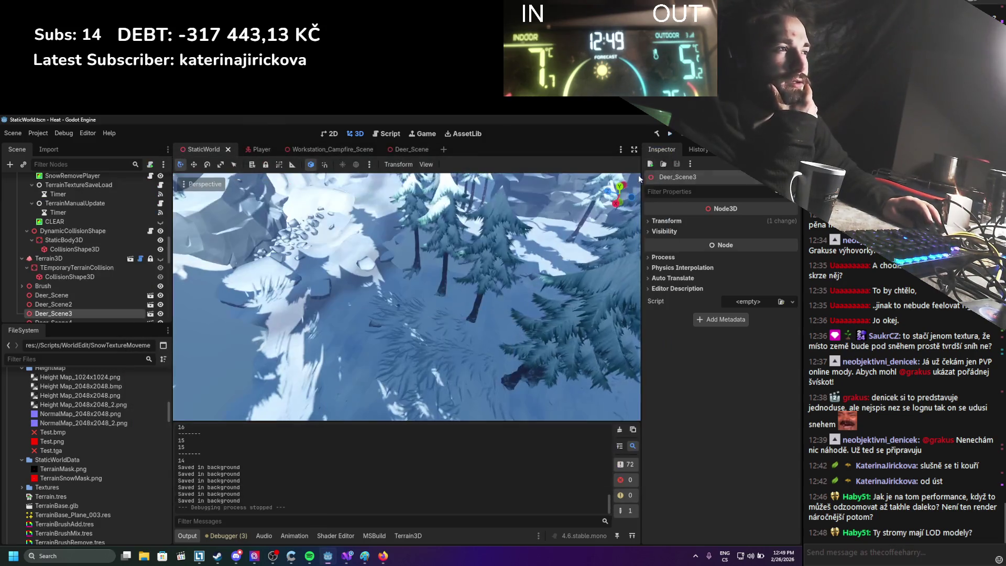
{"action": "left_click", "coordinate": [346, 557]}
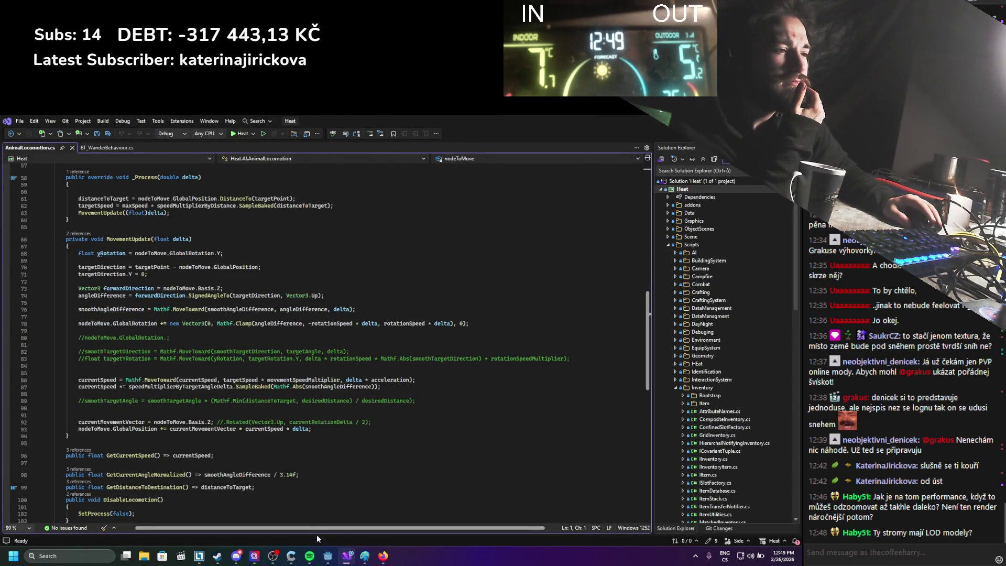
Step: Read the MovementUpdate code in AnimalLocomotion.cs, then go back to Godot
{"action": "mouse_move", "coordinate": [381, 562]}
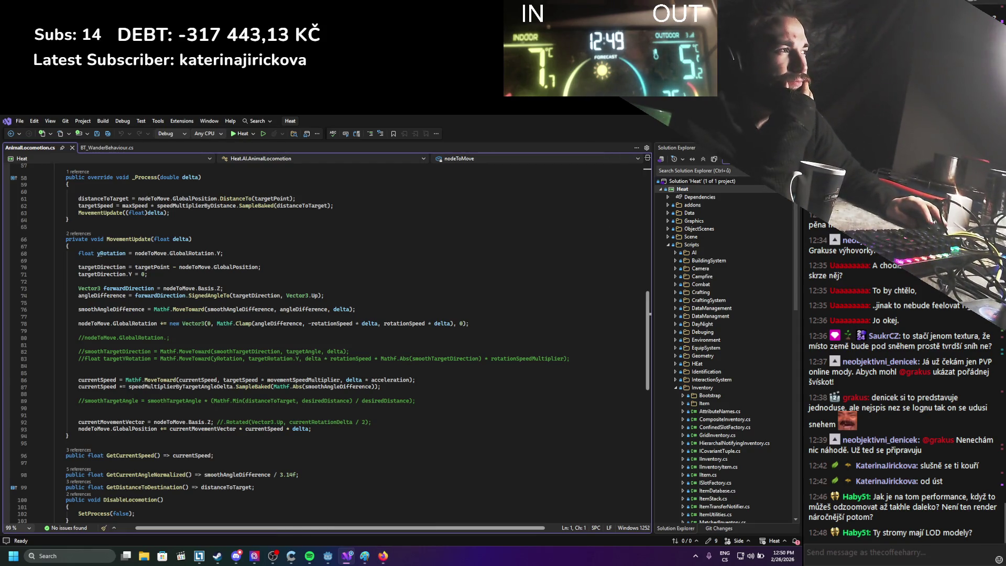
{"action": "key", "text": "alt+Tab"}
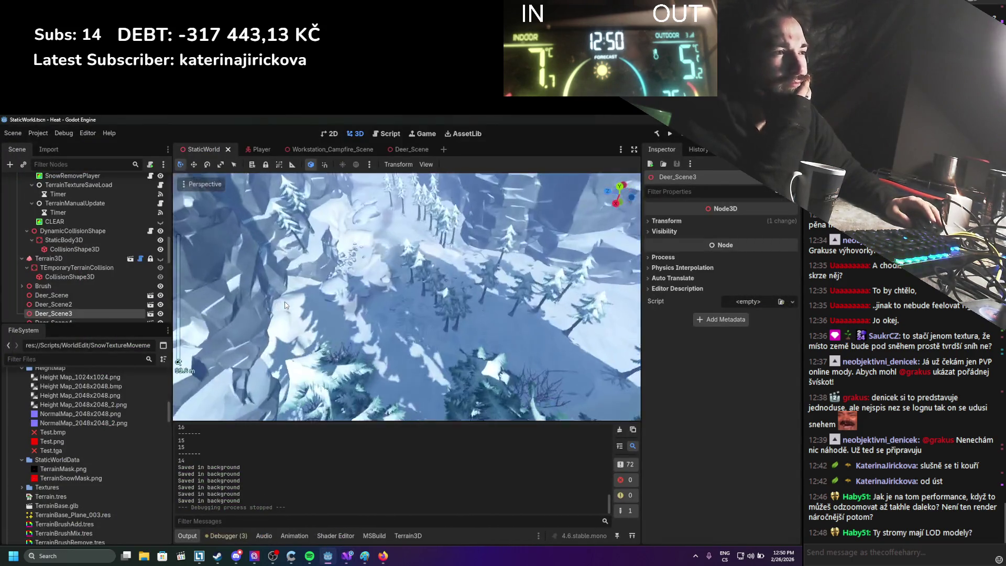
{"action": "scroll", "coordinate": [322, 352], "scroll_direction": "up", "scroll_amount": 2}
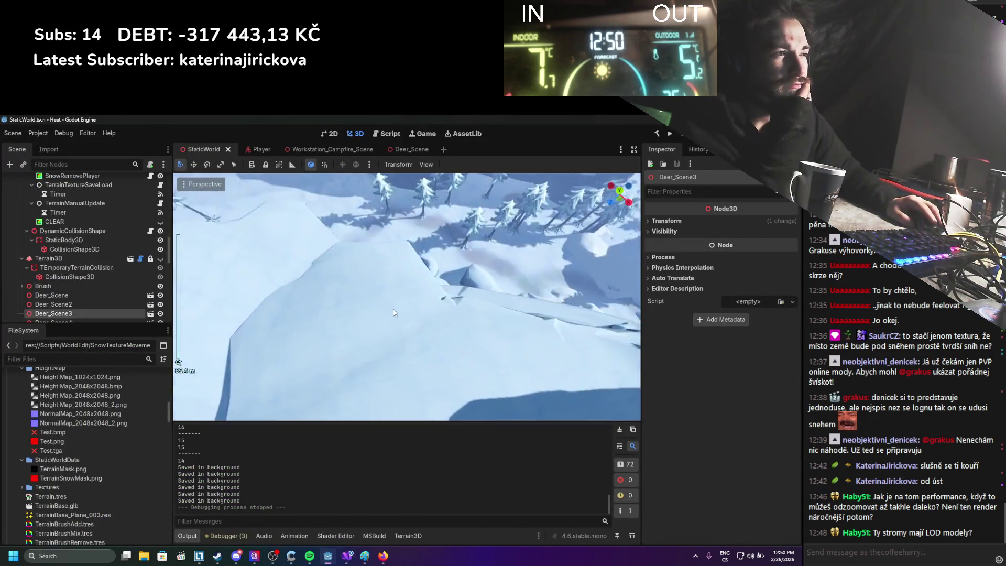
{"action": "scroll", "coordinate": [357, 307], "scroll_direction": "up", "scroll_amount": 2}
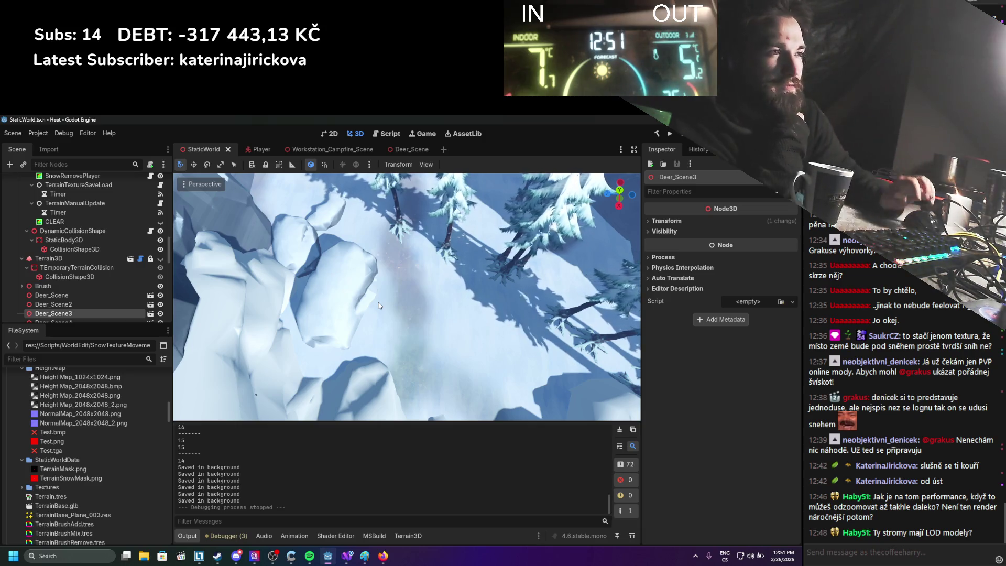
{"action": "scroll", "coordinate": [380, 357], "scroll_direction": "down", "scroll_amount": 5}
{"action": "mouse_move", "coordinate": [381, 357]}
{"action": "left_mouse_down"}
{"action": "mouse_move", "coordinate": [363, 313]}
{"action": "mouse_move", "coordinate": [384, 323]}
{"action": "left_mouse_up"}
{"action": "scroll", "coordinate": [377, 320], "scroll_direction": "down", "scroll_amount": 3}
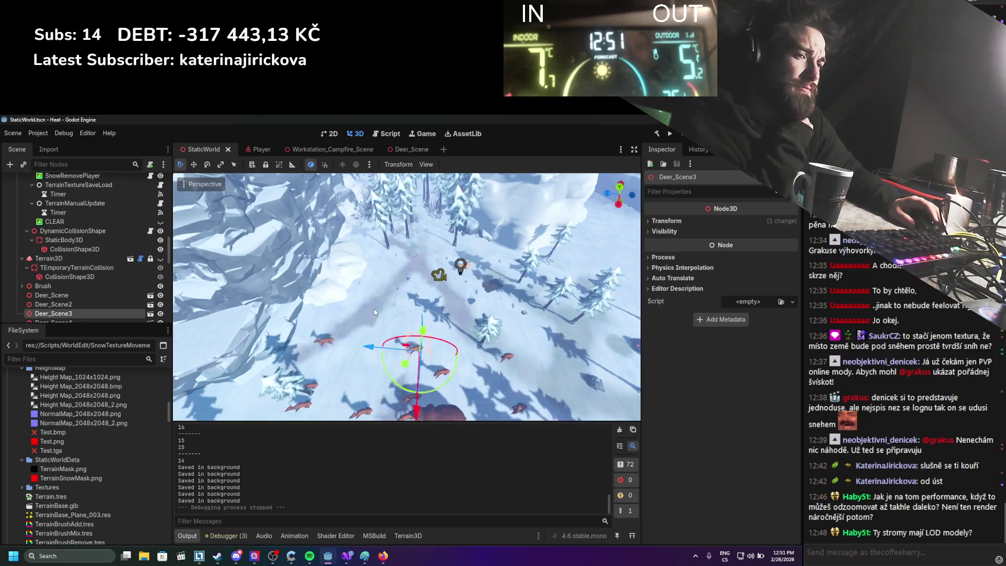
{"action": "left_click", "coordinate": [150, 321]}
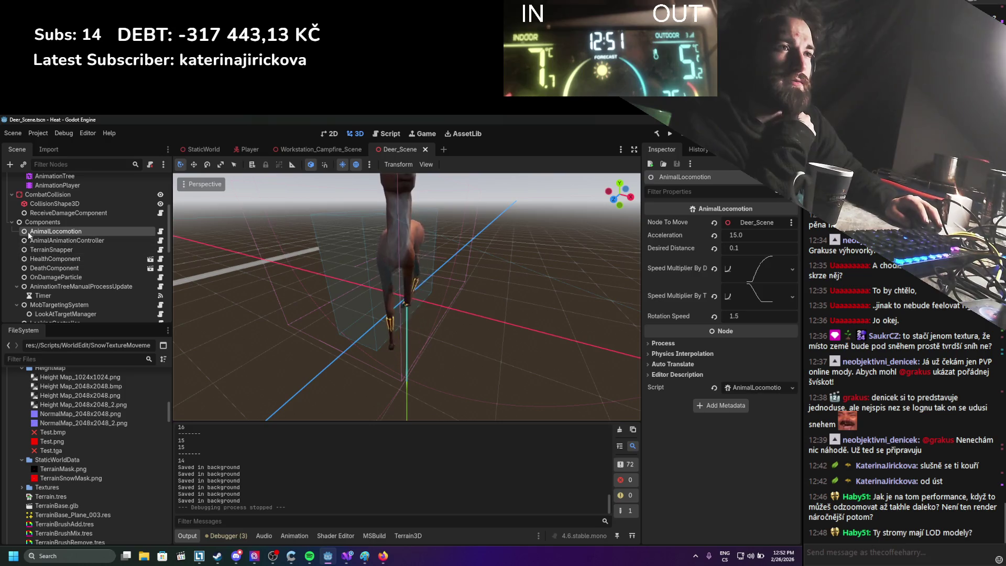
Step: Collapse the deer's Components, MobStateMachine, RaycastHolder and DetectionTargets nodes, then view the Player scene
{"action": "left_click", "coordinate": [11, 222]}
{"action": "left_click", "coordinate": [11, 231]}
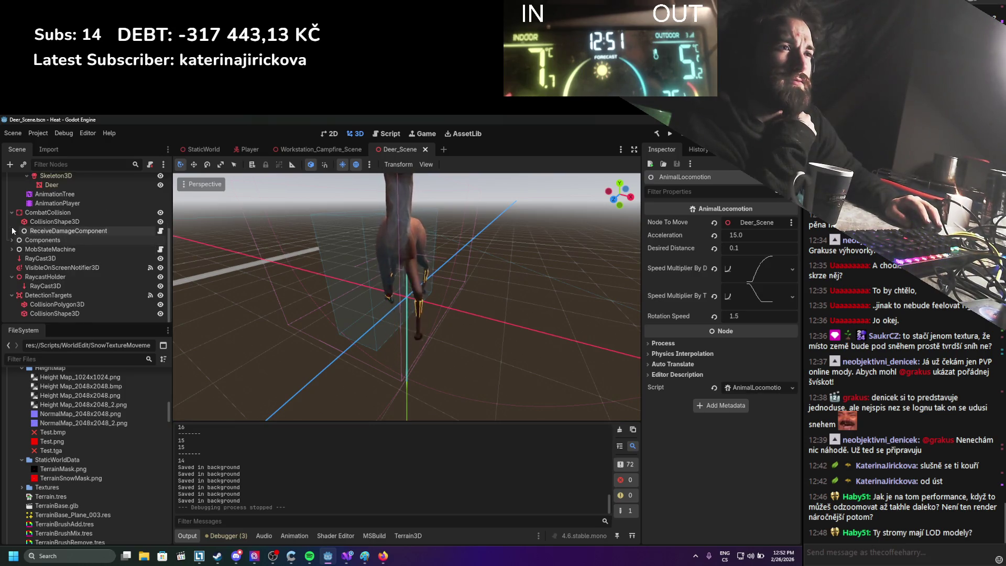
{"action": "left_click", "coordinate": [12, 277]}
{"action": "left_click", "coordinate": [12, 295]}
{"action": "left_click", "coordinate": [250, 153]}
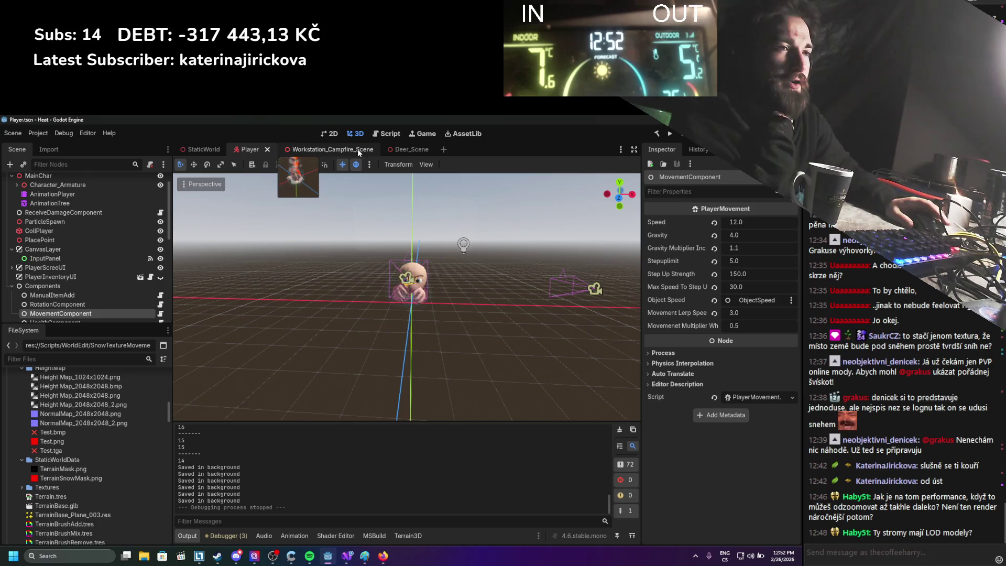
Step: Switch back to the StaticWorld scene and run the project for another test
{"action": "scroll", "coordinate": [121, 250], "scroll_direction": "up", "scroll_amount": 2}
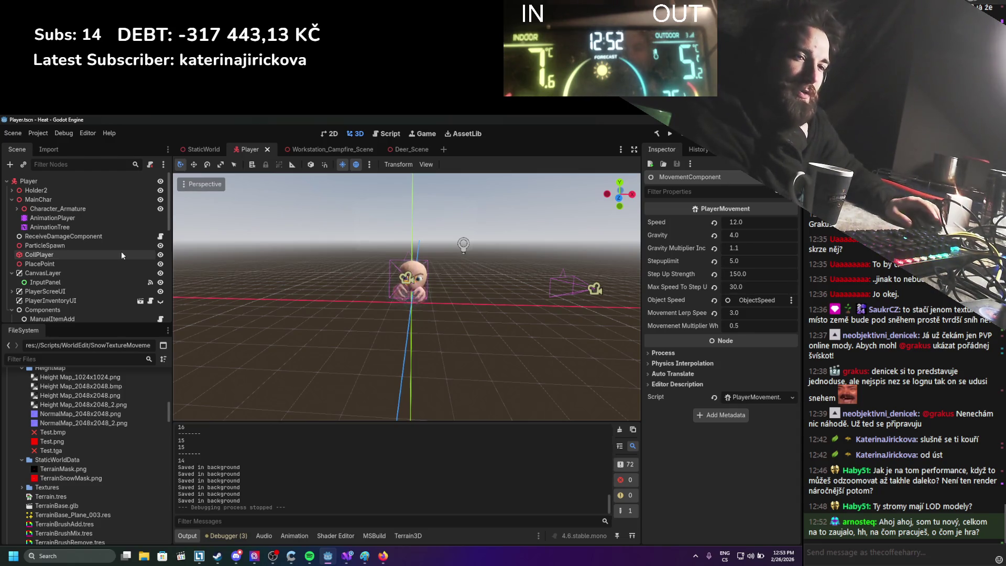
{"action": "left_click", "coordinate": [199, 152]}
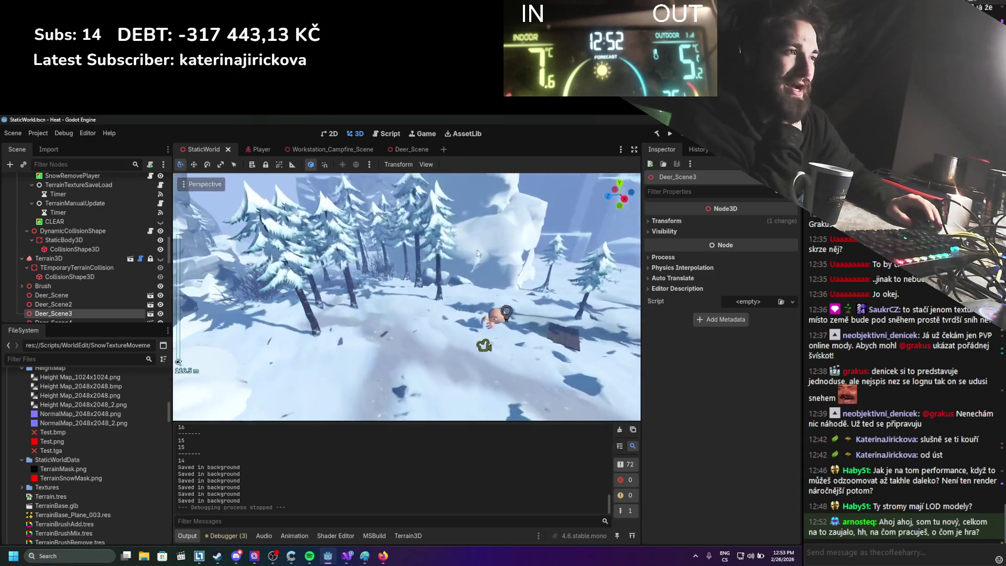
{"action": "left_click", "coordinate": [670, 133]}
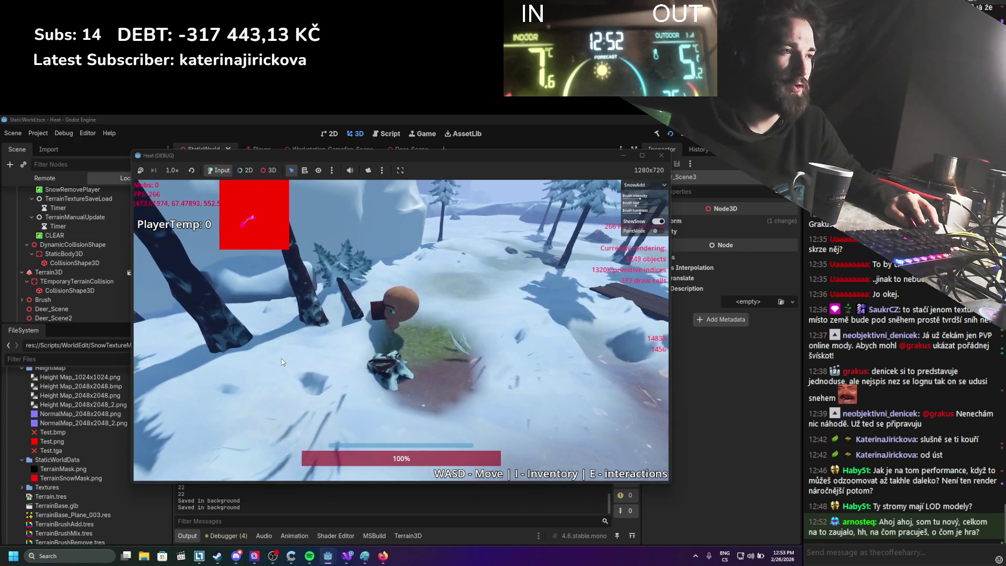
Step: Assemble a stone axe from a stick and a stone axe head in the inventory
{"action": "key", "text": "w"}
{"action": "key", "text": "w"}
{"action": "key", "text": "w"}
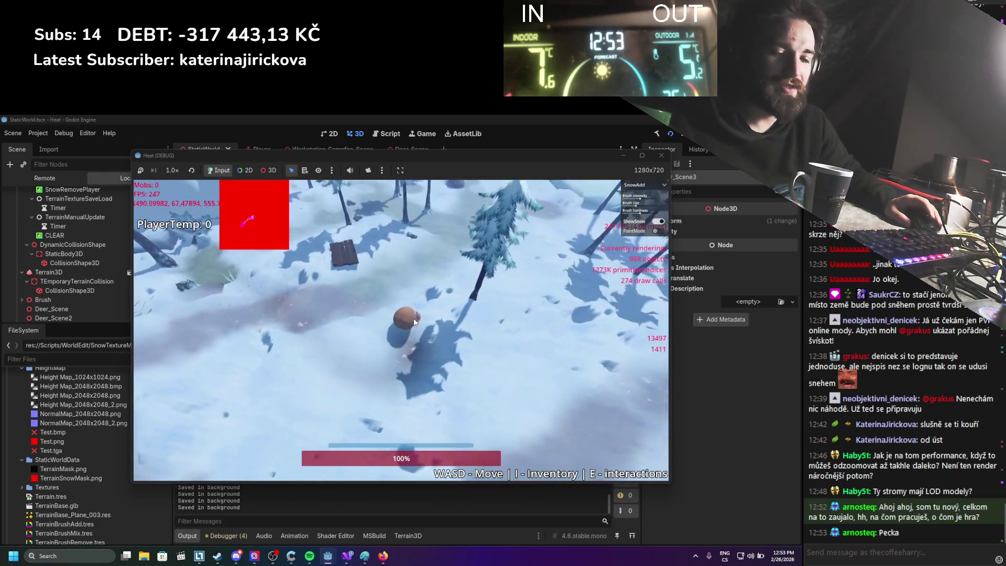
{"action": "key", "text": "i"}
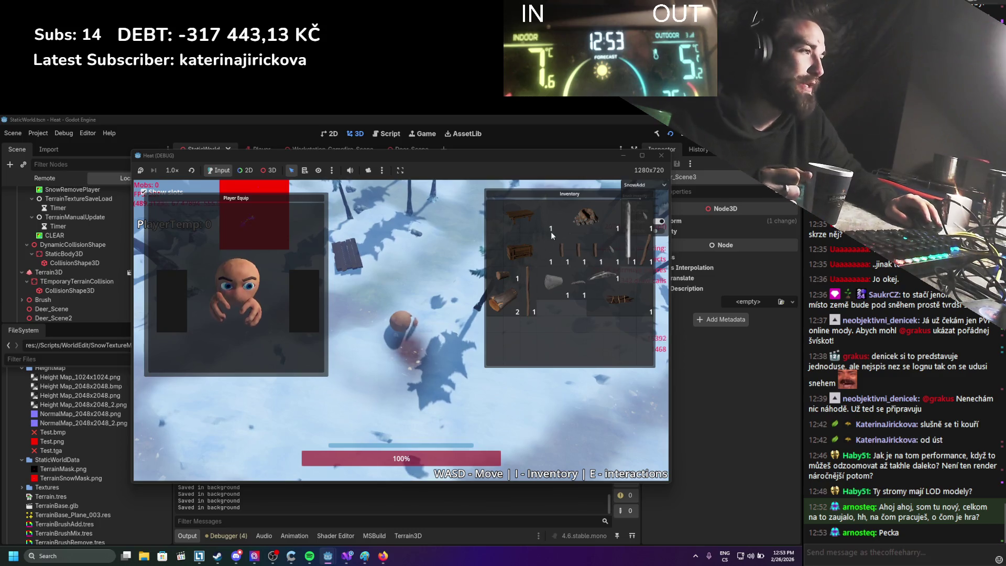
{"action": "left_click", "coordinate": [637, 246]}
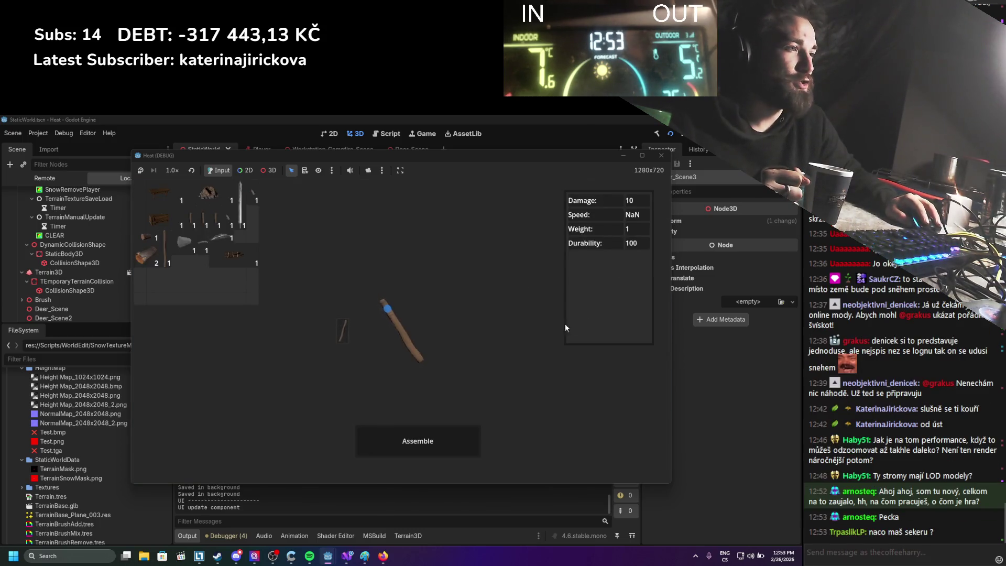
{"action": "left_click_drag", "start_coordinate": [343, 331], "coordinate": [363, 323]}
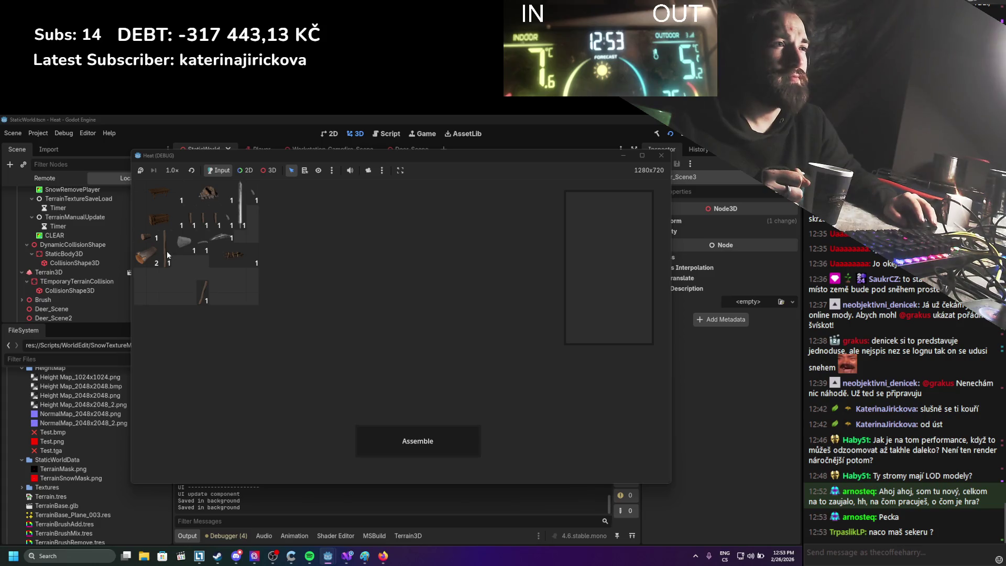
{"action": "left_click_drag", "start_coordinate": [167, 251], "coordinate": [377, 344]}
{"action": "mouse_move", "coordinate": [218, 237]}
{"action": "left_mouse_down"}
{"action": "mouse_move", "coordinate": [360, 286]}
{"action": "mouse_move", "coordinate": [249, 295]}
{"action": "mouse_move", "coordinate": [215, 274]}
{"action": "left_mouse_up"}
{"action": "mouse_move", "coordinate": [184, 242]}
{"action": "left_mouse_down"}
{"action": "mouse_move", "coordinate": [361, 283]}
{"action": "mouse_move", "coordinate": [187, 278]}
{"action": "left_mouse_up"}
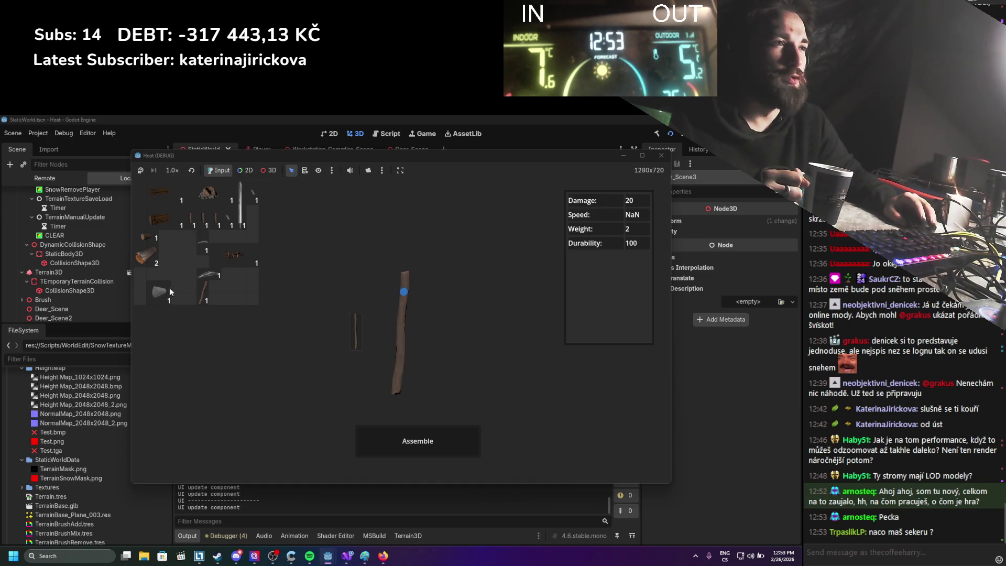
{"action": "mouse_move", "coordinate": [150, 229]}
{"action": "left_mouse_down"}
{"action": "mouse_move", "coordinate": [171, 250]}
{"action": "mouse_move", "coordinate": [365, 277]}
{"action": "left_mouse_up"}
{"action": "left_click", "coordinate": [418, 441]}
Step: Equip the stone axe in the right-hand slot and confirm it in the inventory
{"action": "left_click_drag", "start_coordinate": [341, 333], "coordinate": [286, 294]}
{"action": "key", "text": "i"}
{"action": "key", "text": "i"}
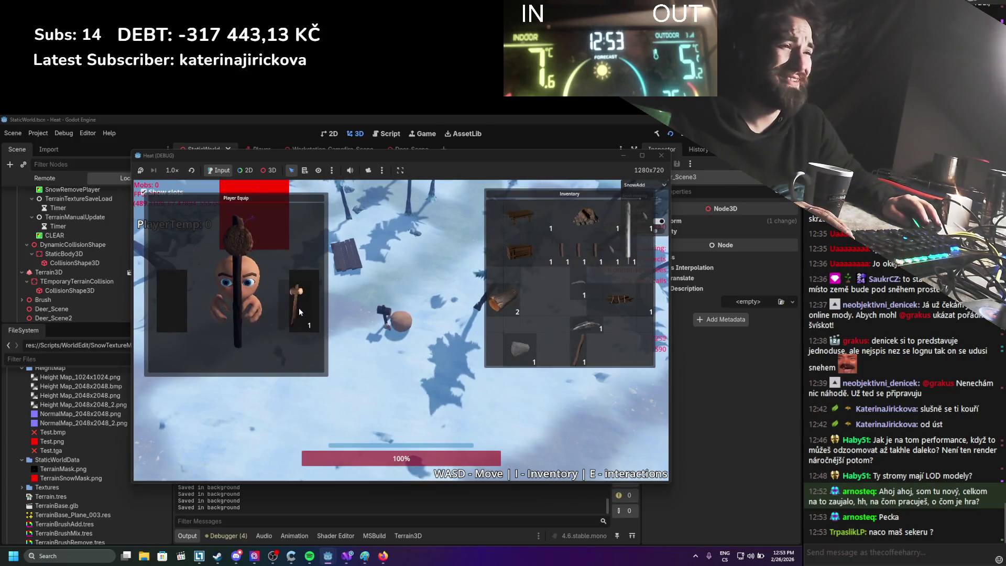
{"action": "key", "text": "i"}
Step: Place wall segments along the path to form a closed fence enclosure
{"action": "key", "text": "b"}
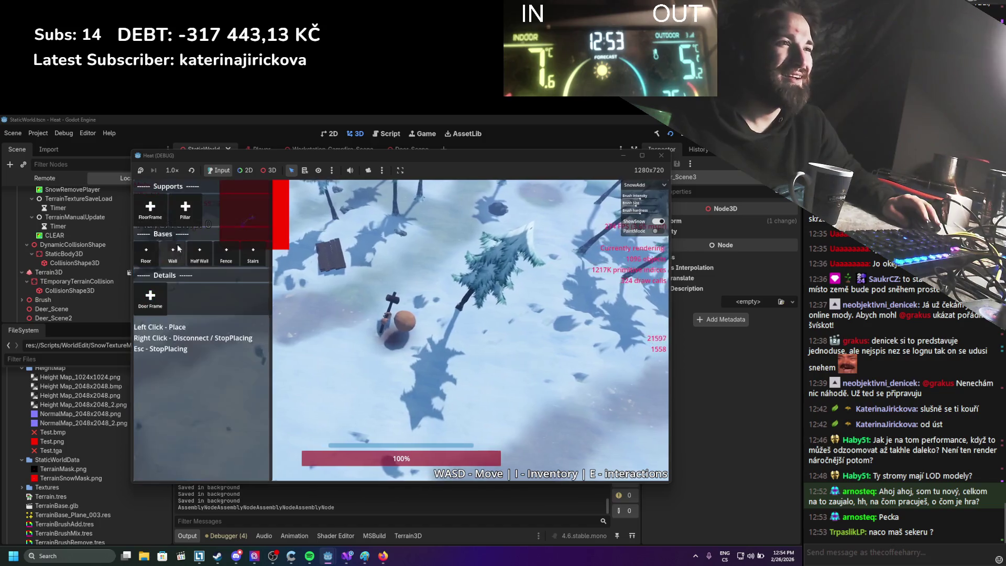
{"action": "left_click", "coordinate": [172, 252]}
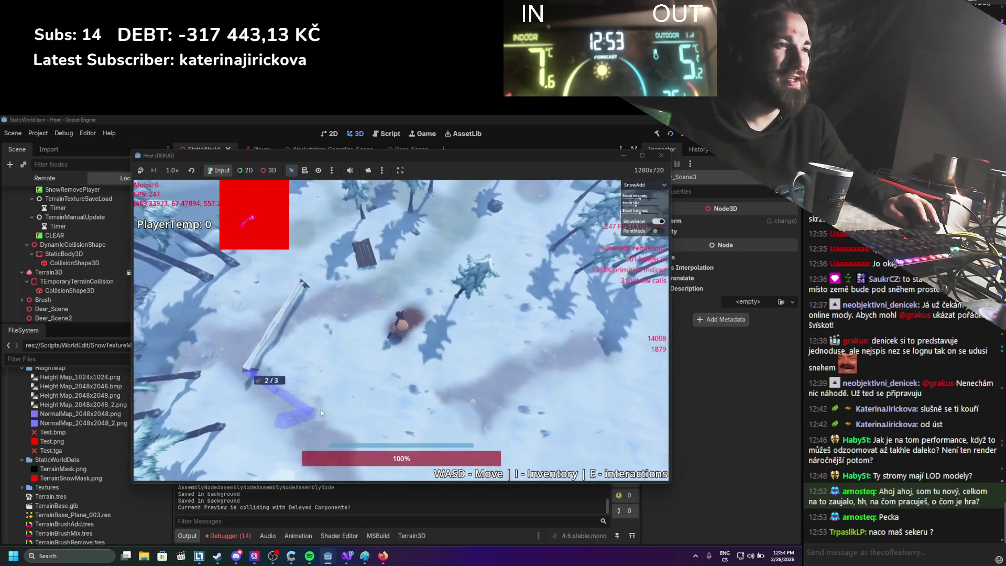
{"action": "left_click", "coordinate": [288, 421]}
{"action": "left_click", "coordinate": [325, 408]}
{"action": "left_click", "coordinate": [317, 352]}
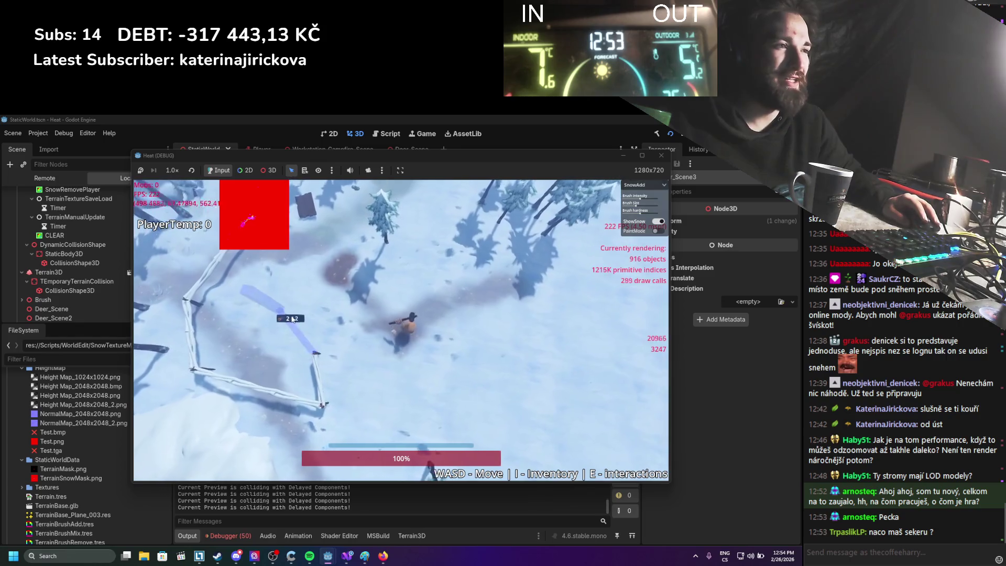
{"action": "left_click", "coordinate": [315, 296]}
{"action": "left_click", "coordinate": [257, 328]}
{"action": "left_click", "coordinate": [296, 285]}
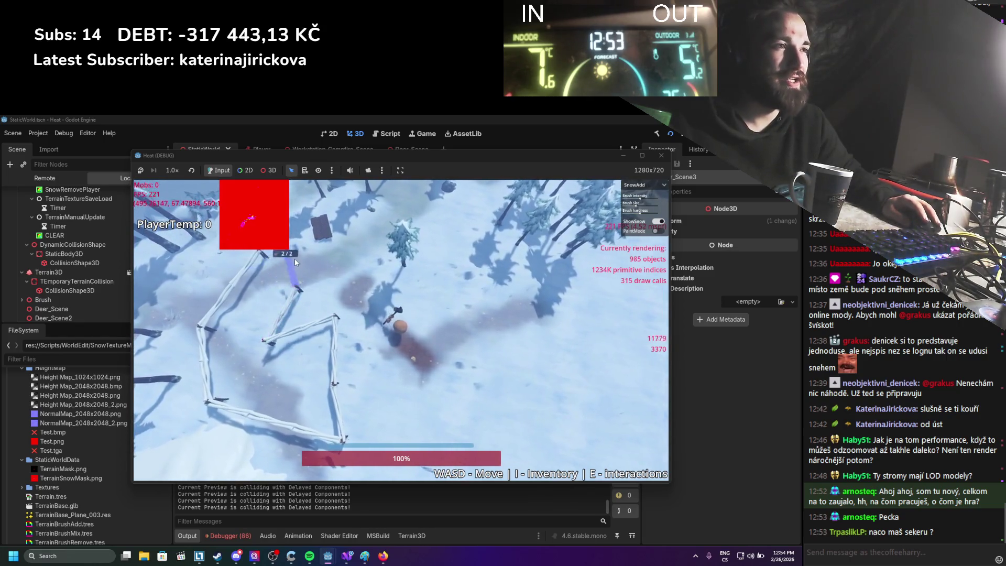
Step: Fill the enclosure with a plank floor and select a wall piece to raise on it
{"action": "key", "text": "b"}
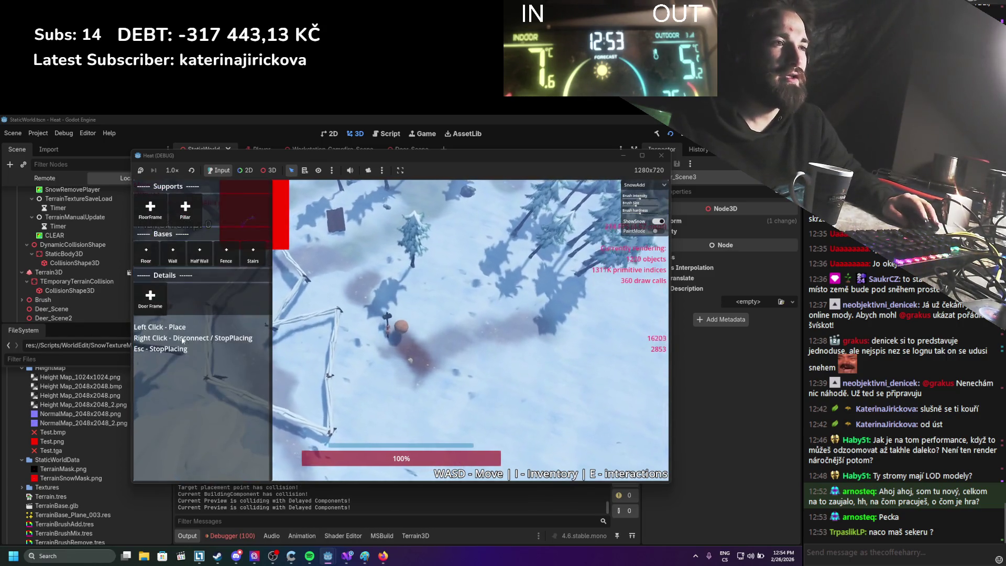
{"action": "left_click", "coordinate": [146, 251]}
{"action": "key", "text": "b"}
{"action": "left_click", "coordinate": [231, 282]}
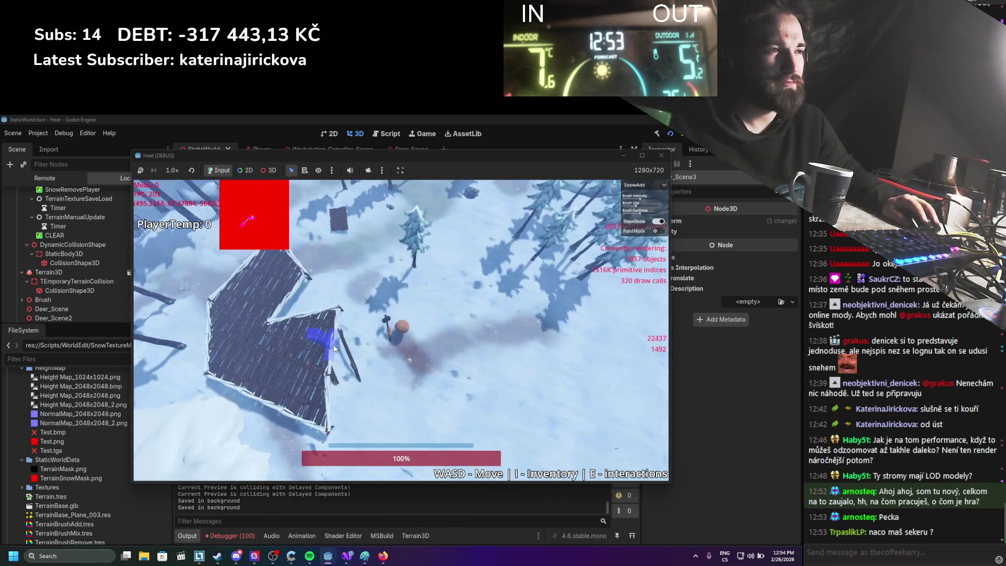
{"action": "scroll", "coordinate": [334, 349], "scroll_direction": "up", "scroll_amount": 5}
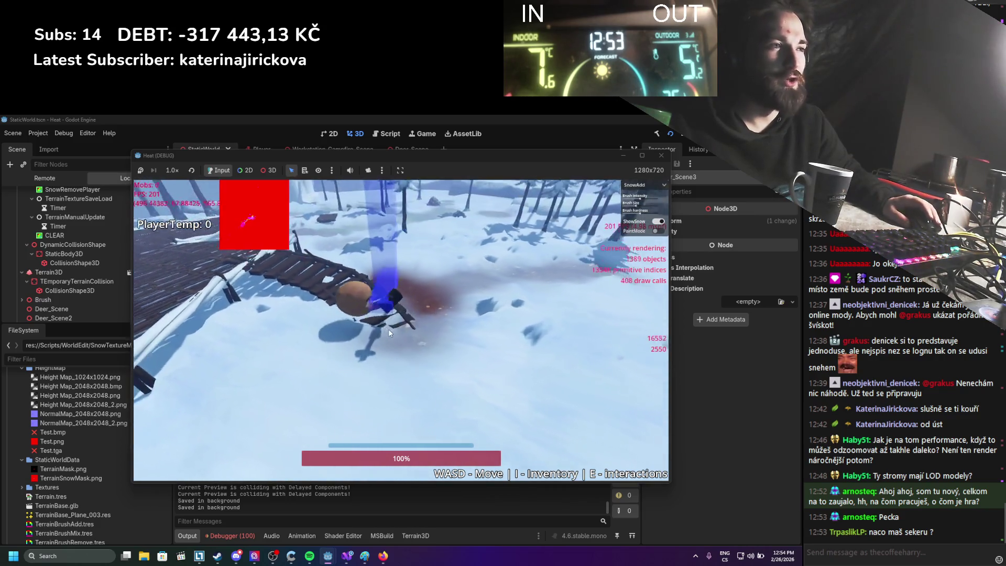
{"action": "key", "text": "b"}
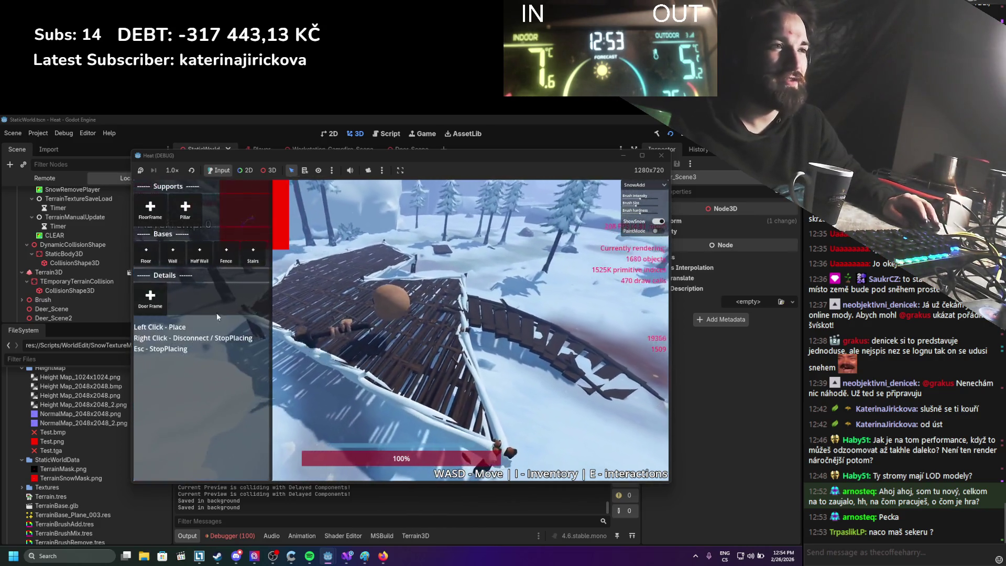
{"action": "left_click", "coordinate": [198, 261]}
{"action": "mouse_move", "coordinate": [316, 274]}
{"action": "left_mouse_down"}
{"action": "mouse_move", "coordinate": [402, 254]}
{"action": "mouse_move", "coordinate": [370, 281]}
{"action": "mouse_move", "coordinate": [237, 306]}
{"action": "mouse_move", "coordinate": [291, 299]}
{"action": "left_mouse_up"}
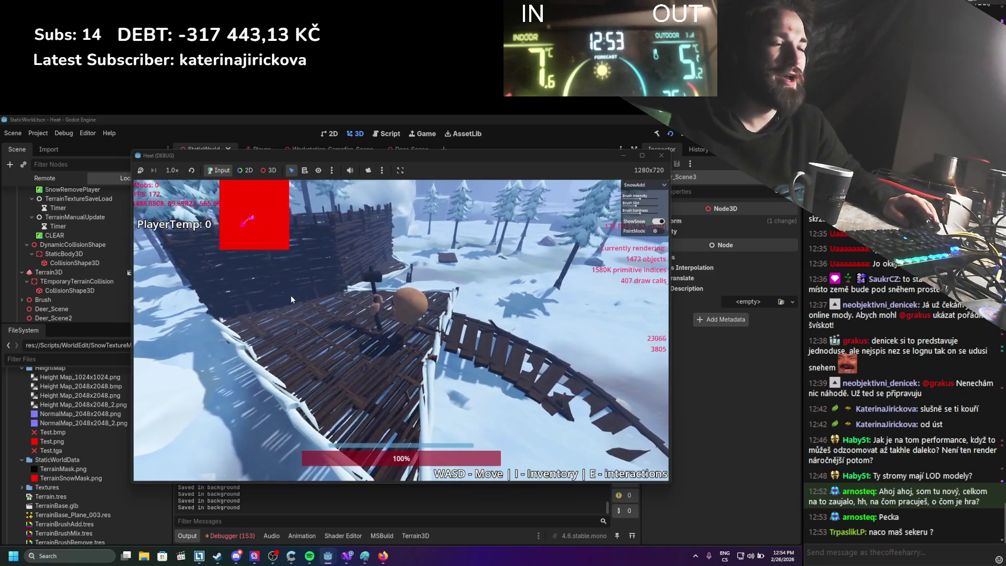
Step: Zoom the camera around the finished hut and close the building menu
{"action": "key", "text": "b"}
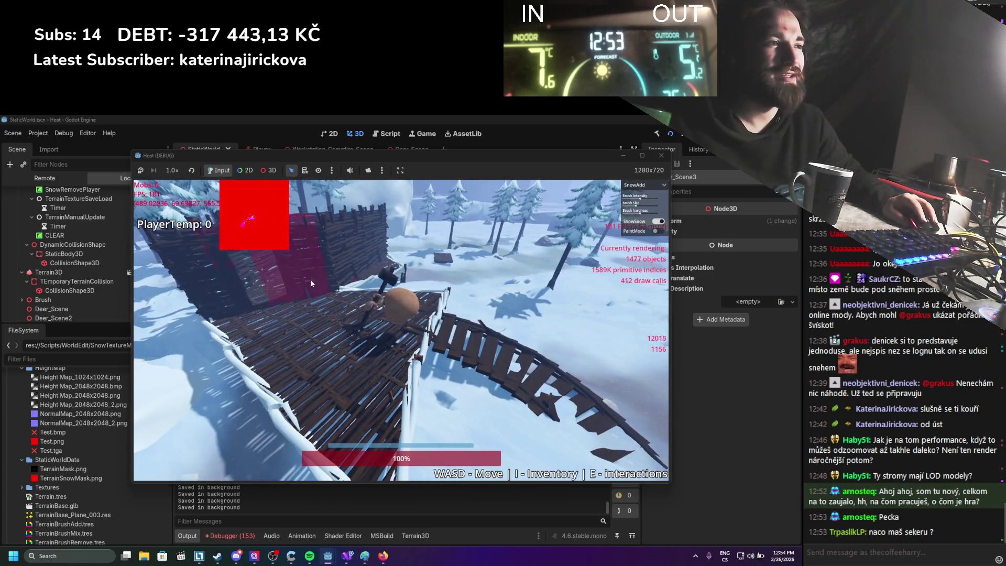
{"action": "scroll", "coordinate": [363, 265], "scroll_direction": "down", "scroll_amount": 5}
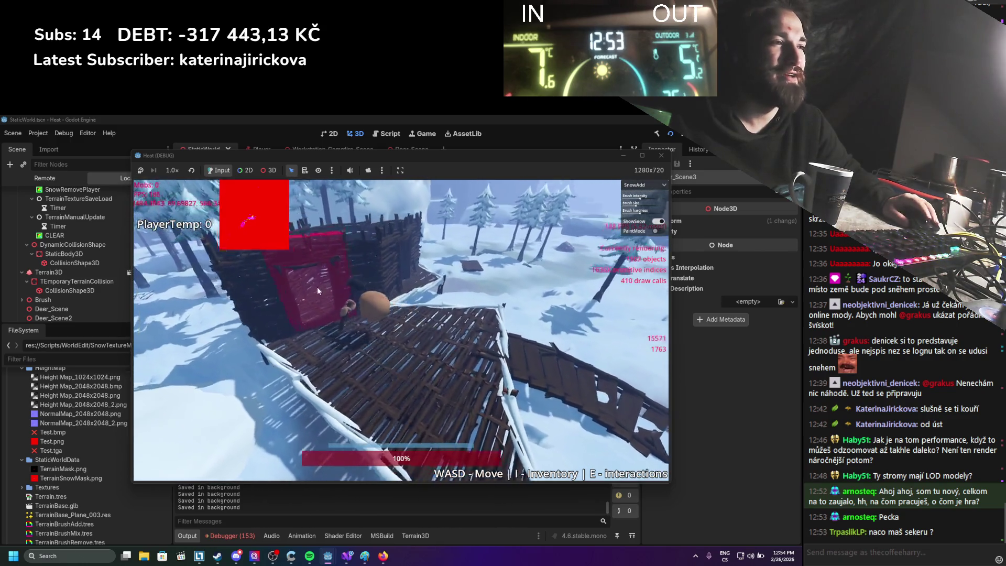
{"action": "scroll", "coordinate": [346, 294], "scroll_direction": "up", "scroll_amount": 5}
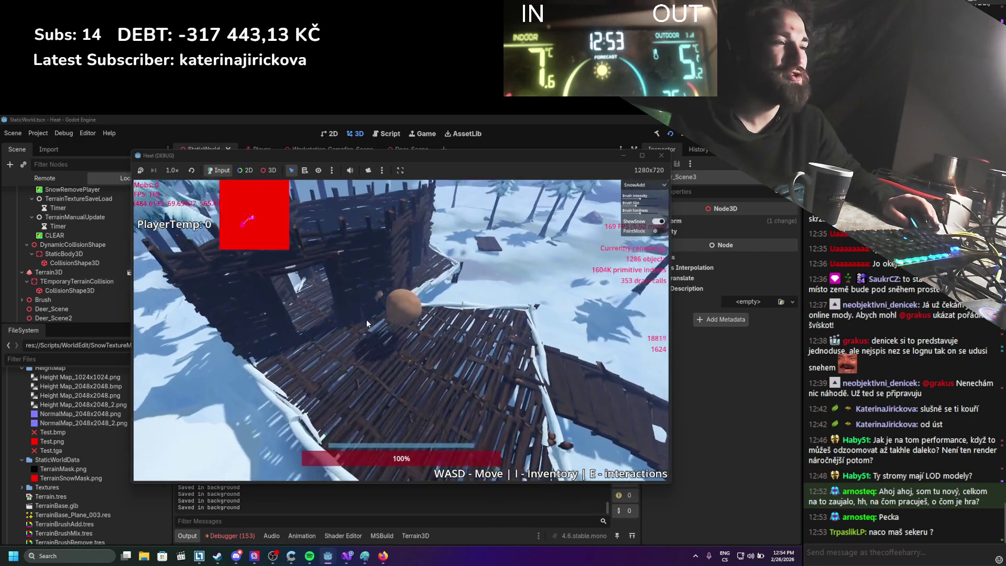
{"action": "scroll", "coordinate": [366, 324], "scroll_direction": "down", "scroll_amount": 3}
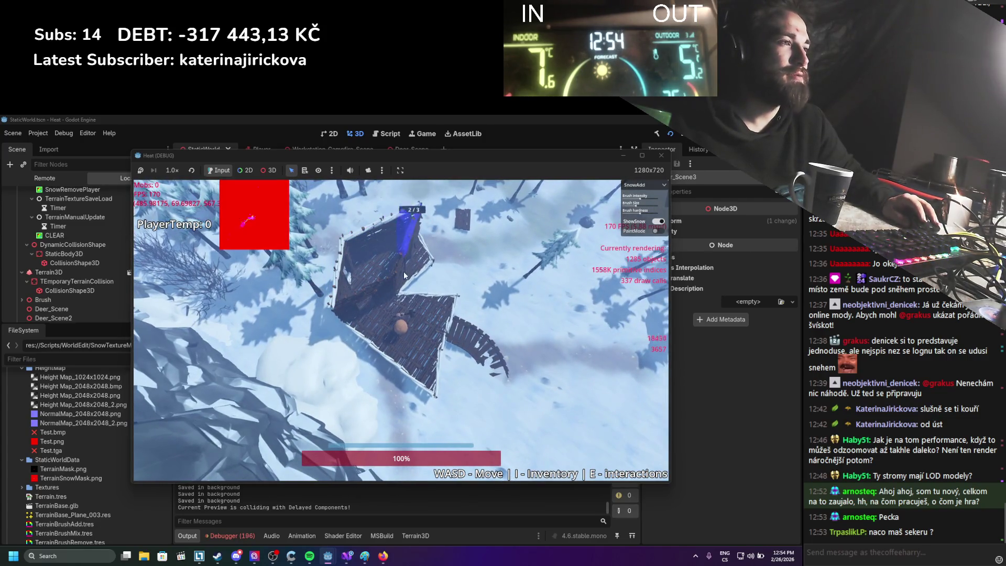
{"action": "key", "text": "b"}
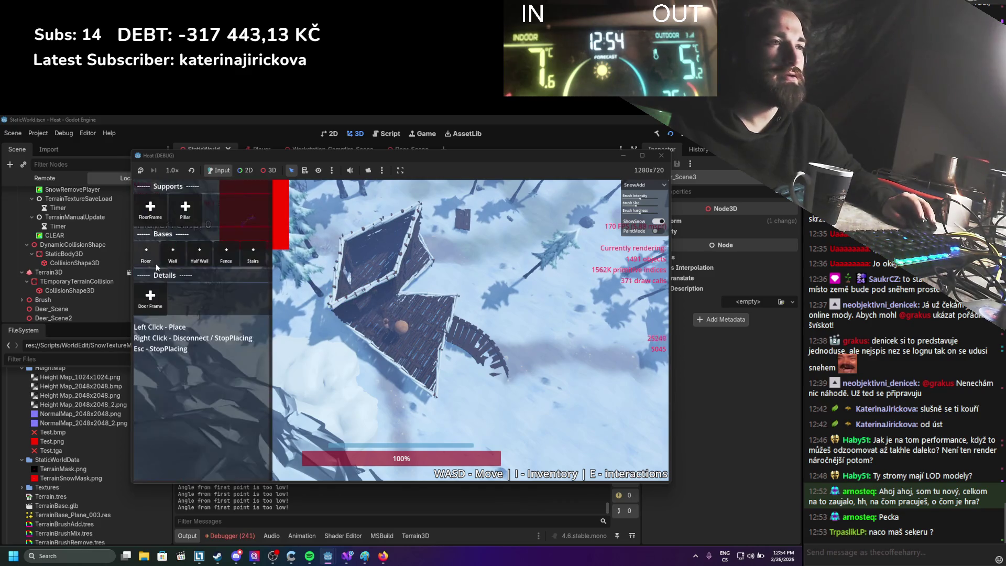
{"action": "key", "text": "b"}
{"action": "scroll", "coordinate": [355, 263], "scroll_direction": "up", "scroll_amount": 5}
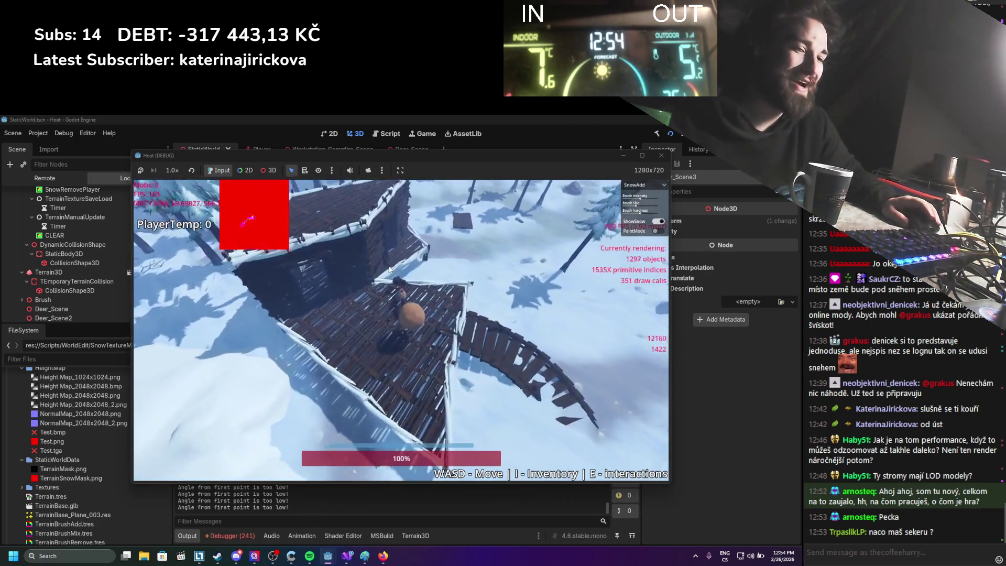
{"action": "scroll", "coordinate": [424, 227], "scroll_direction": "up", "scroll_amount": 2}
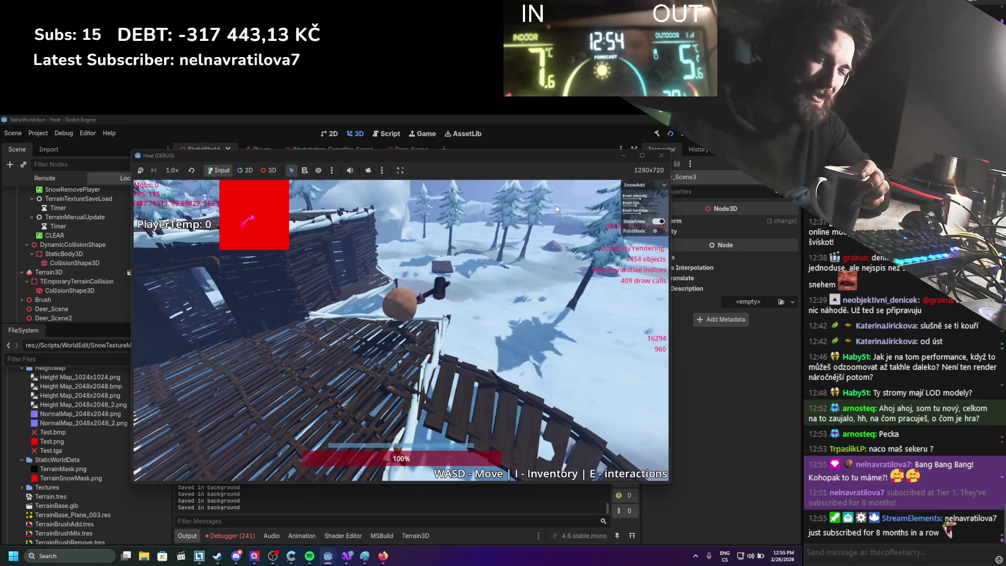
Step: Walk the player over the wooden bridge into the snow, checking the inventory twice along the way
{"action": "key", "text": "w"}
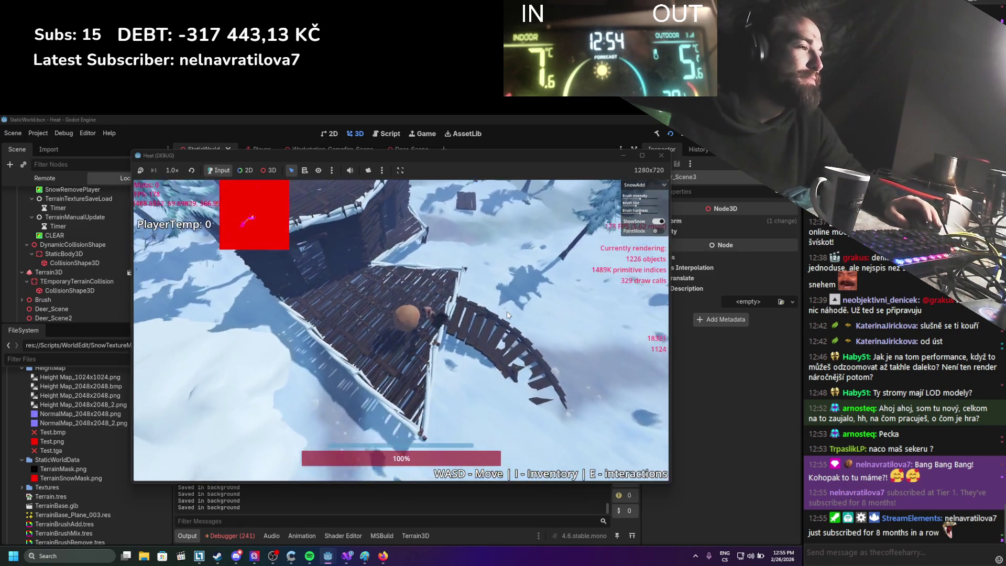
{"action": "key", "text": "w"}
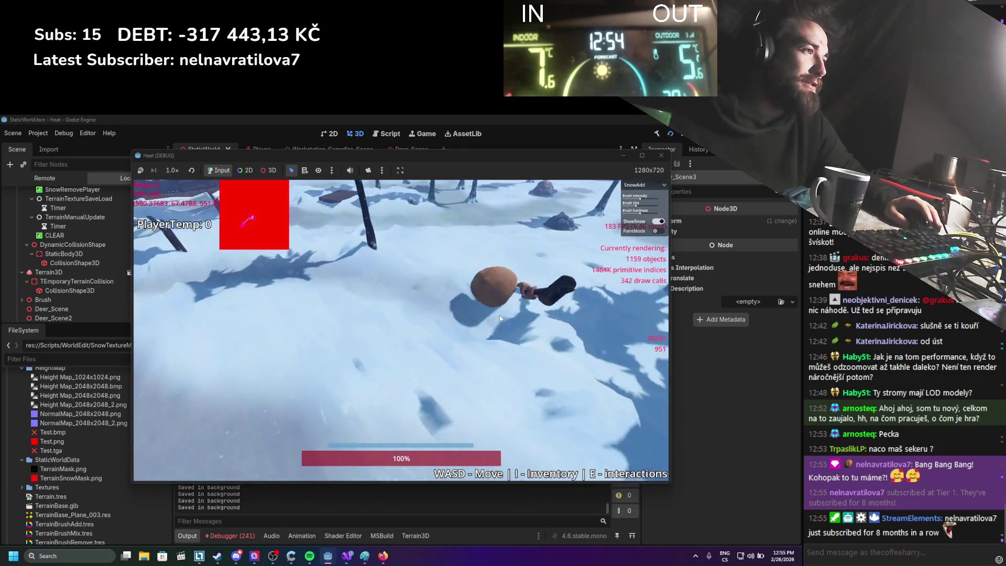
{"action": "key", "text": "w"}
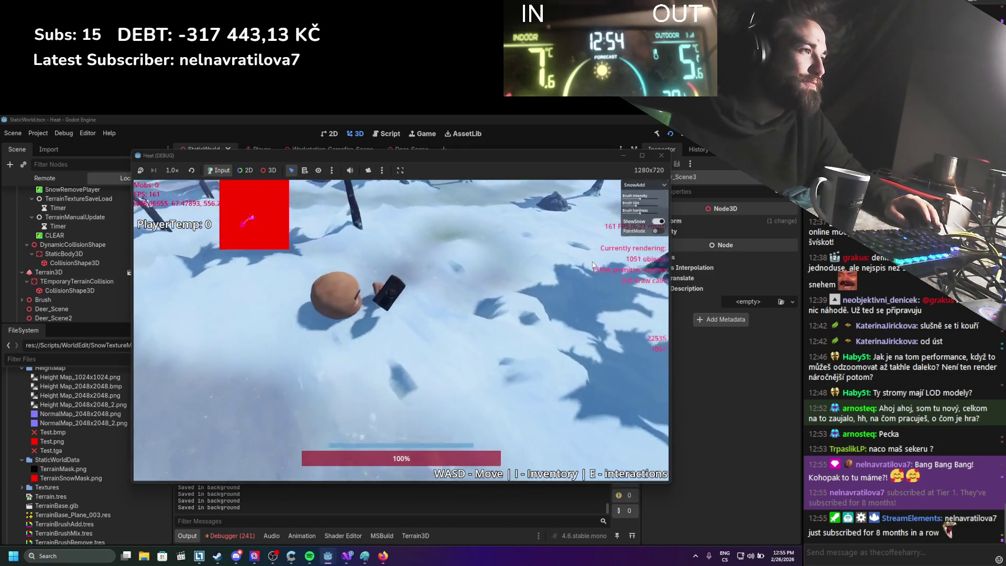
{"action": "key", "text": "w"}
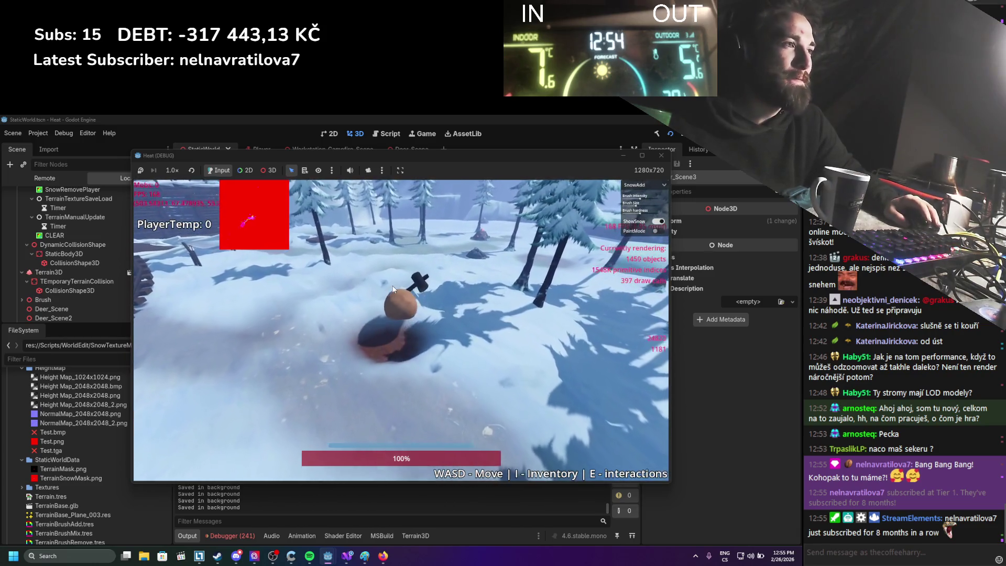
{"action": "key", "text": "i"}
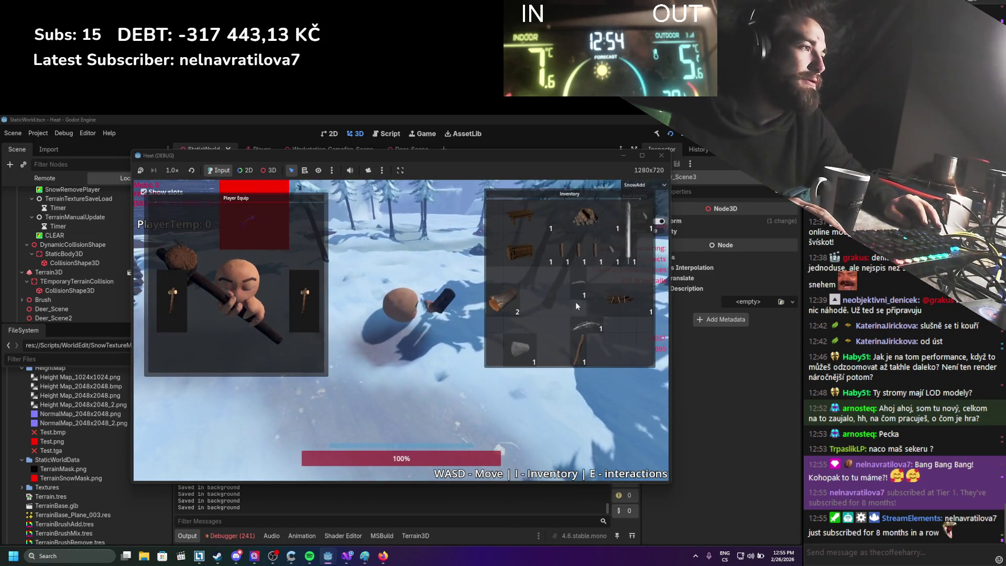
{"action": "key", "text": "i"}
{"action": "key", "text": "w"}
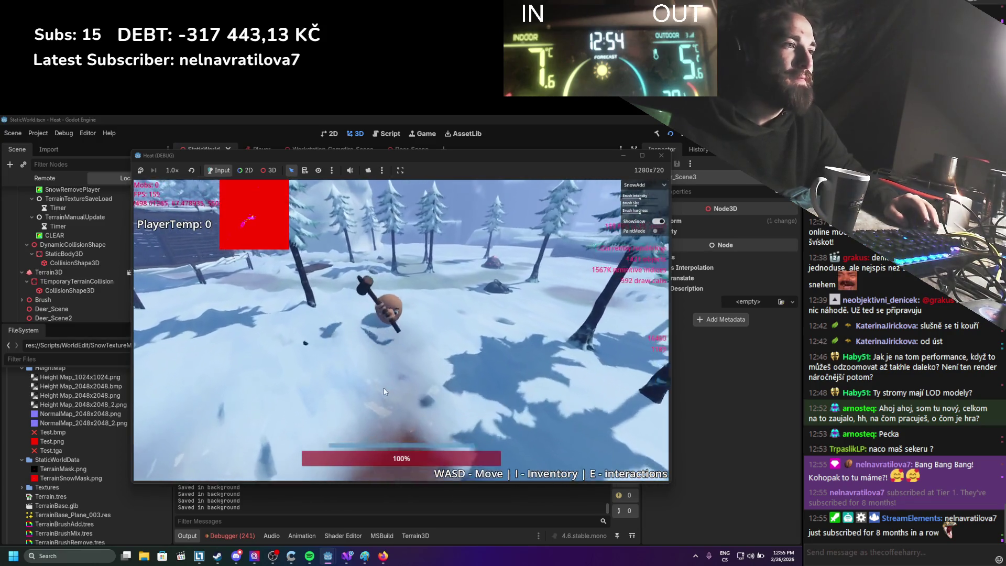
{"action": "key", "text": "w"}
{"action": "key", "text": "i"}
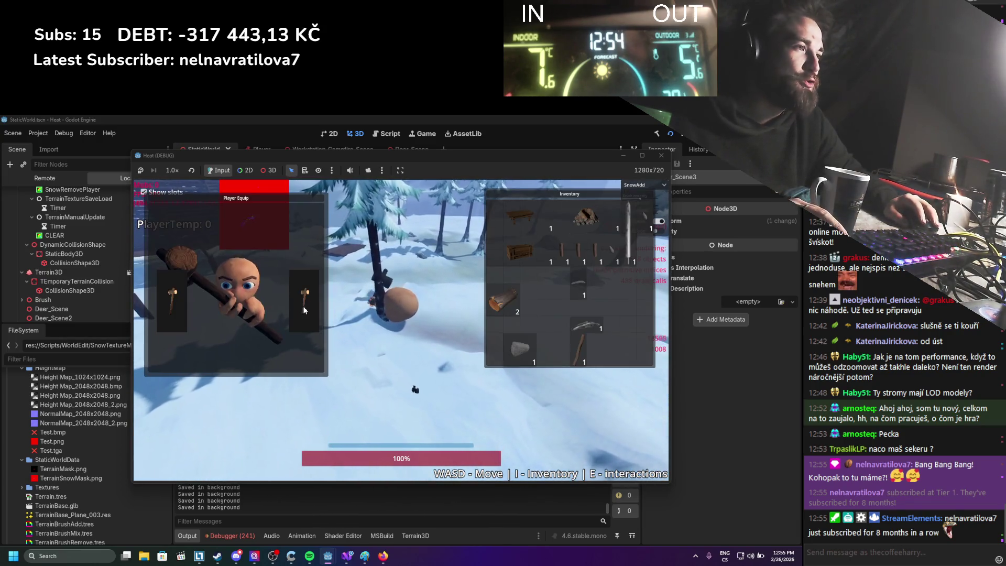
{"action": "key", "text": "i"}
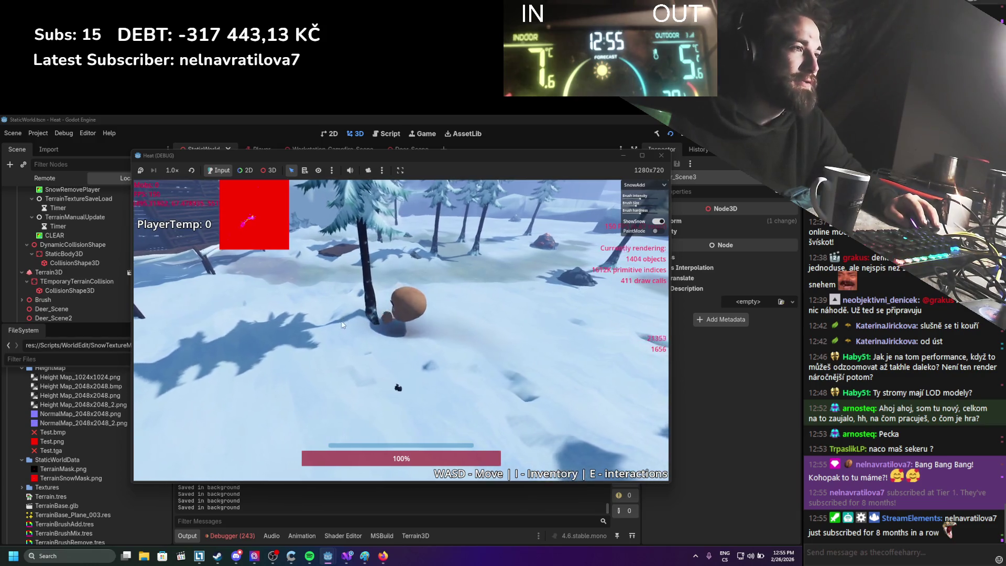
Step: Walk the player into the tree, clearing a snow trail, and on past it
{"action": "key", "text": "s"}
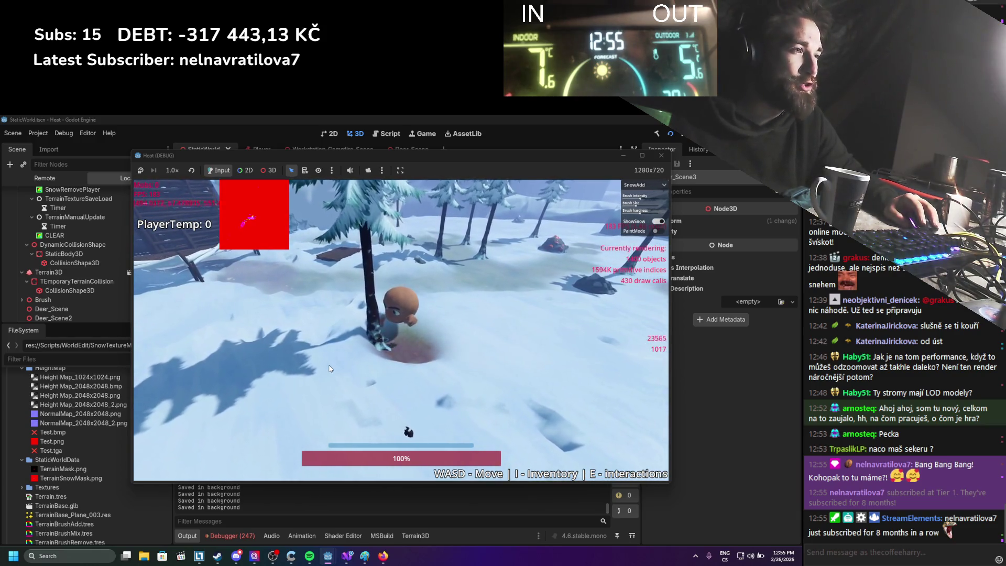
{"action": "key", "text": "w"}
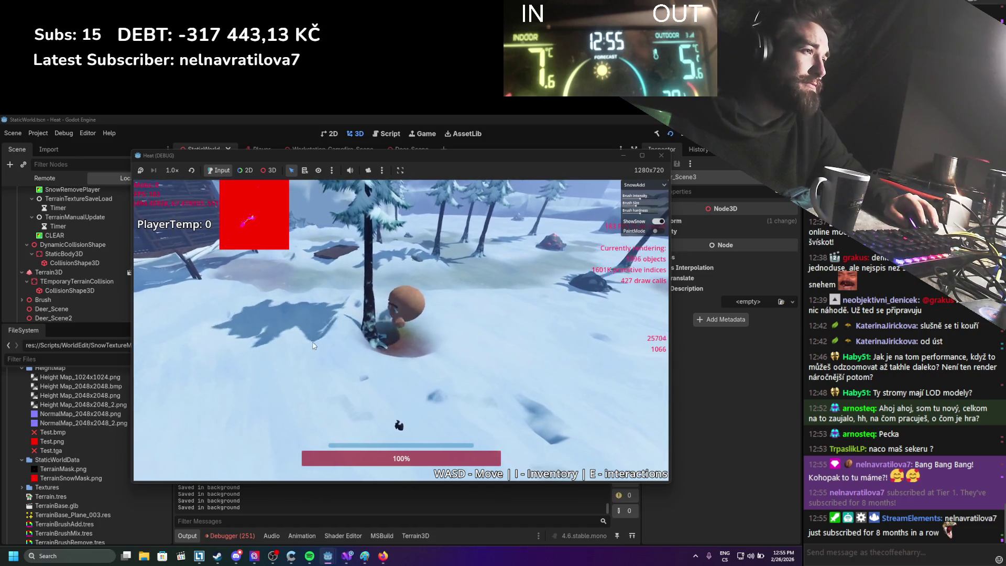
{"action": "key", "text": "w"}
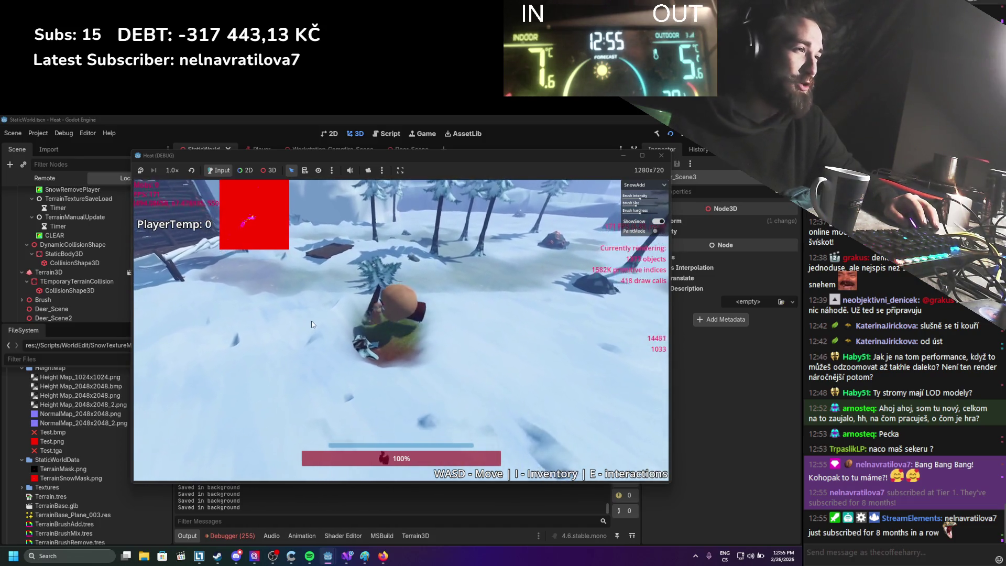
{"action": "key", "text": "w"}
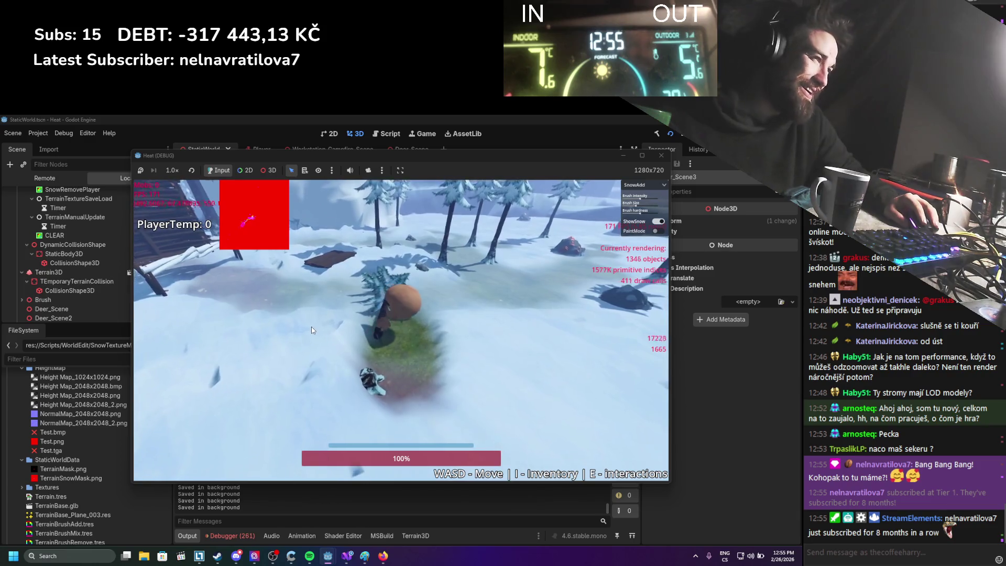
{"action": "key", "text": "w"}
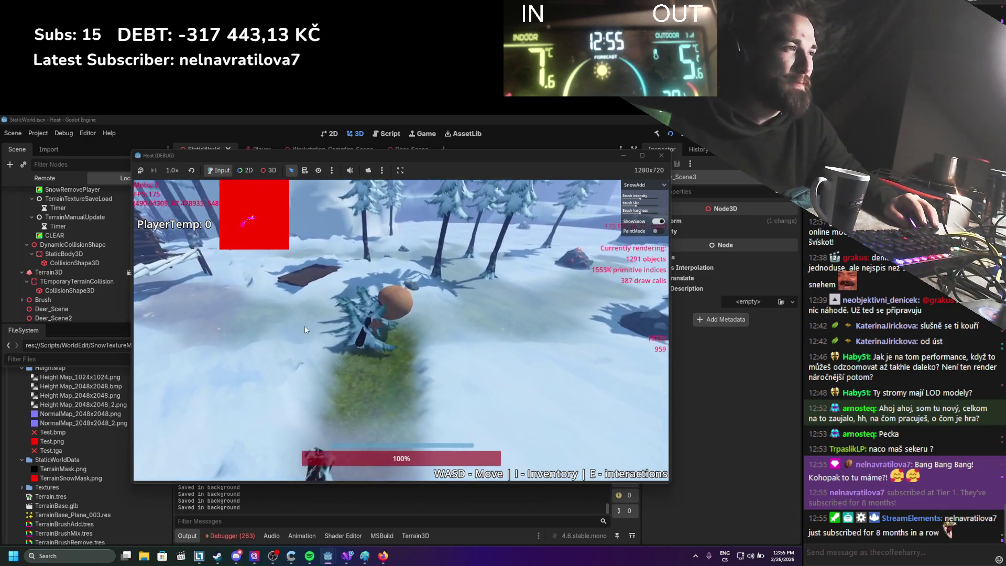
Step: Walk back toward the camera, open the inventory and equipment panels, and bring up the axe's item options
{"action": "key", "text": "s"}
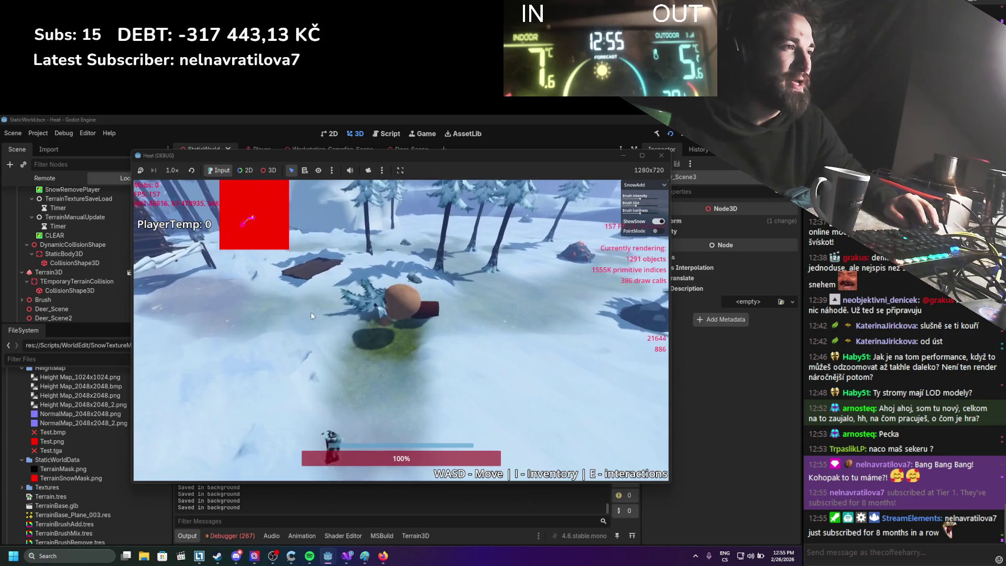
{"action": "key", "text": "i"}
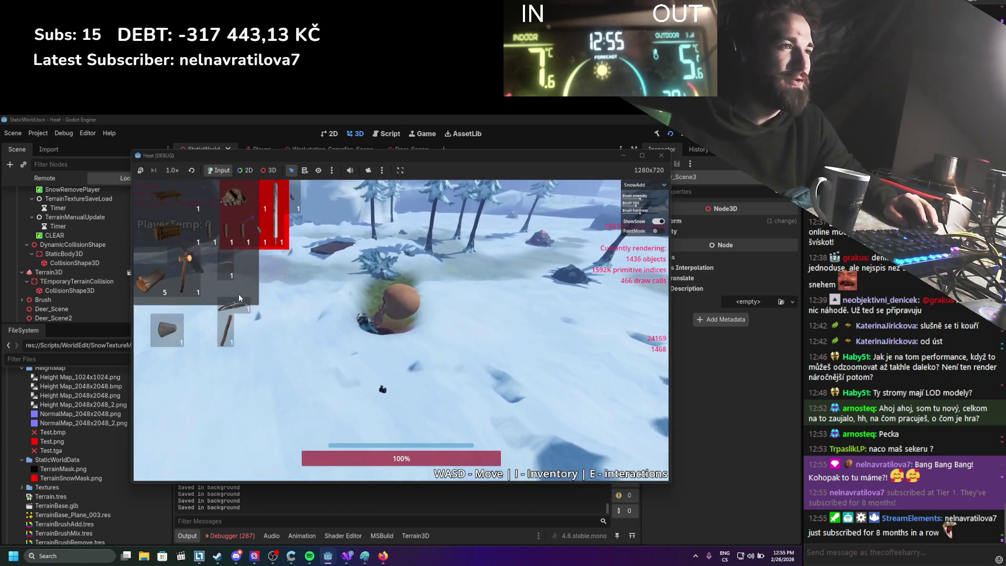
{"action": "key", "text": "i"}
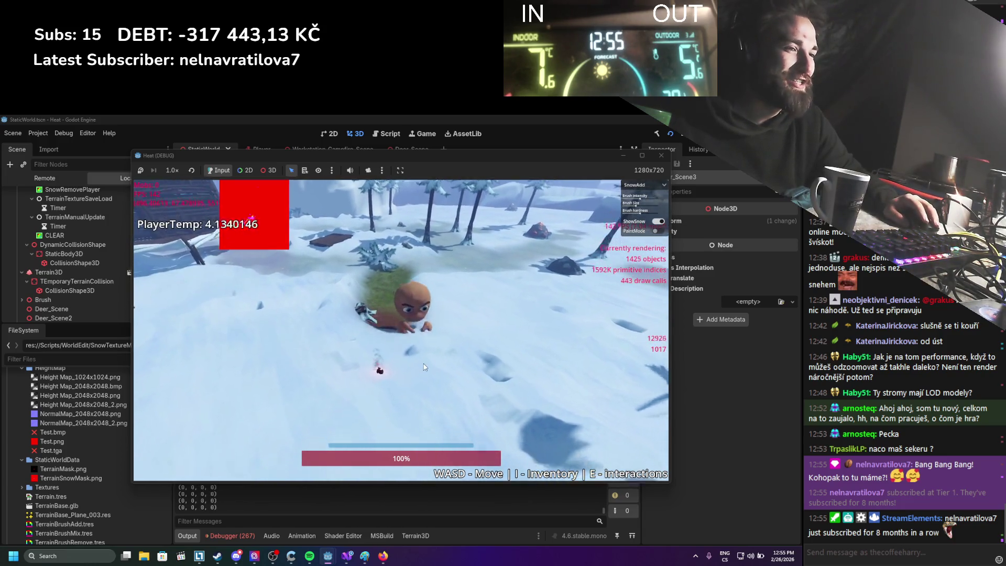
{"action": "key", "text": "s"}
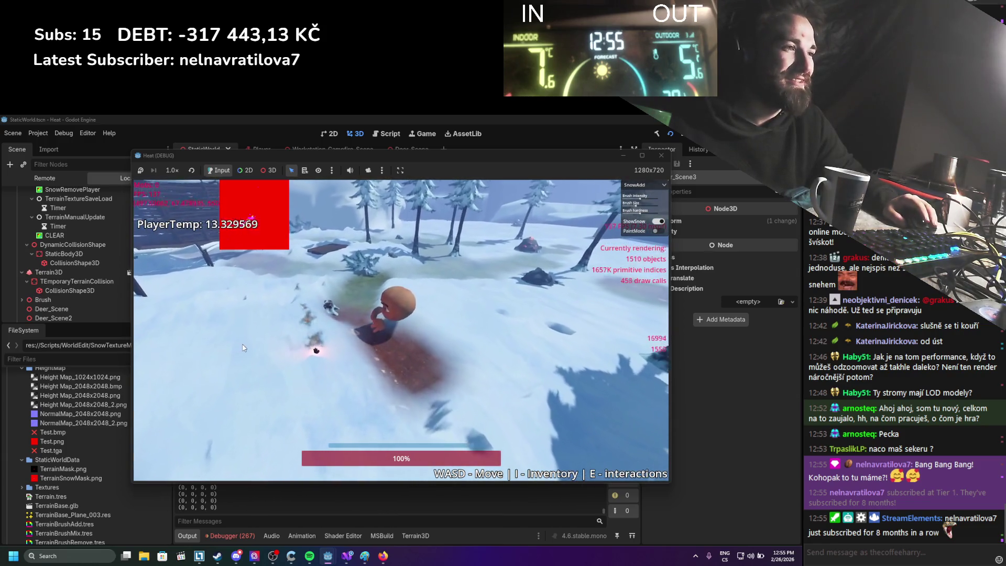
{"action": "key", "text": "i"}
{"action": "right_click", "coordinate": [536, 291]}
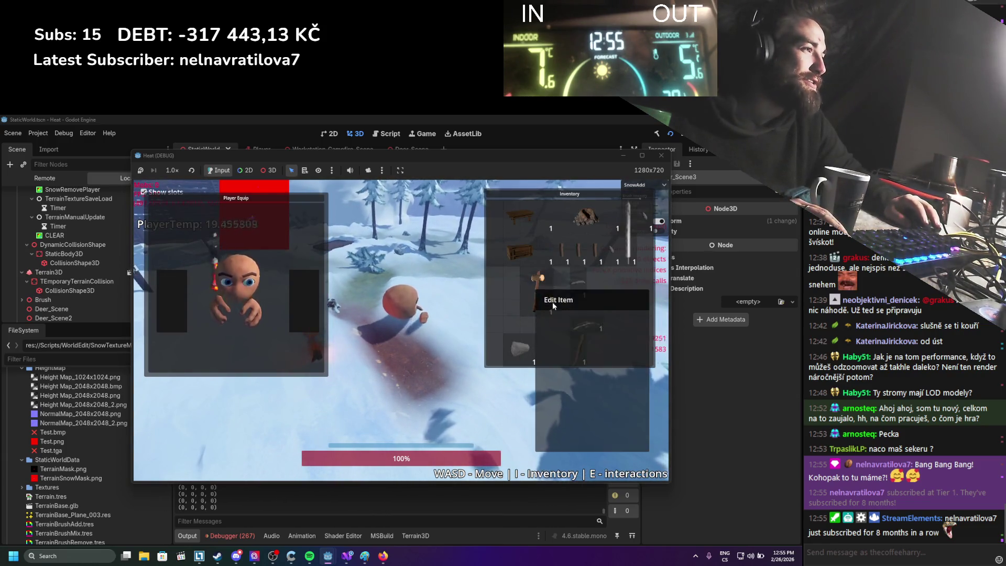
Step: Edit the axe, move its stick back to the inventory, and assemble the rebuilt axe
{"action": "left_click", "coordinate": [553, 302]}
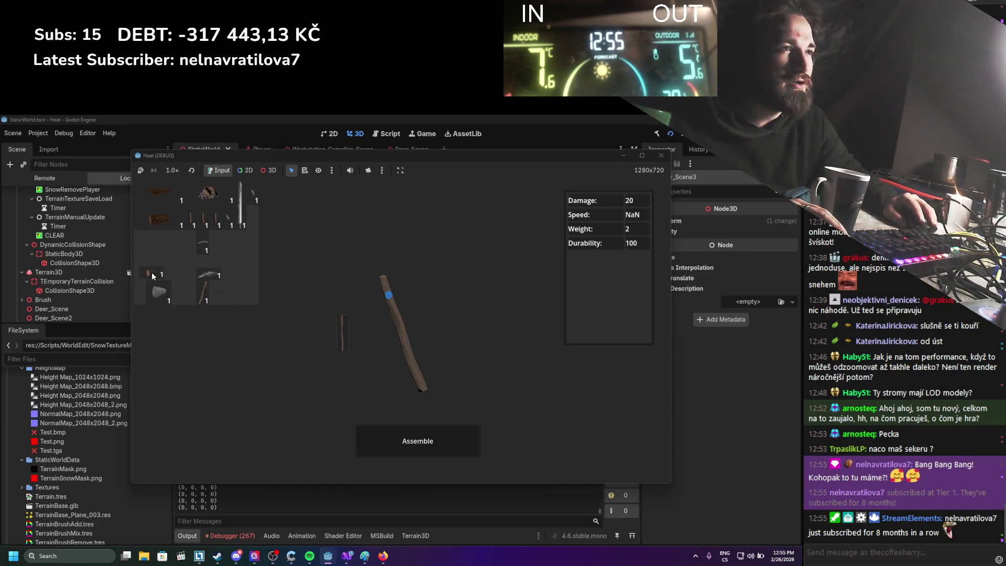
{"action": "left_click_drag", "start_coordinate": [401, 332], "coordinate": [238, 266]}
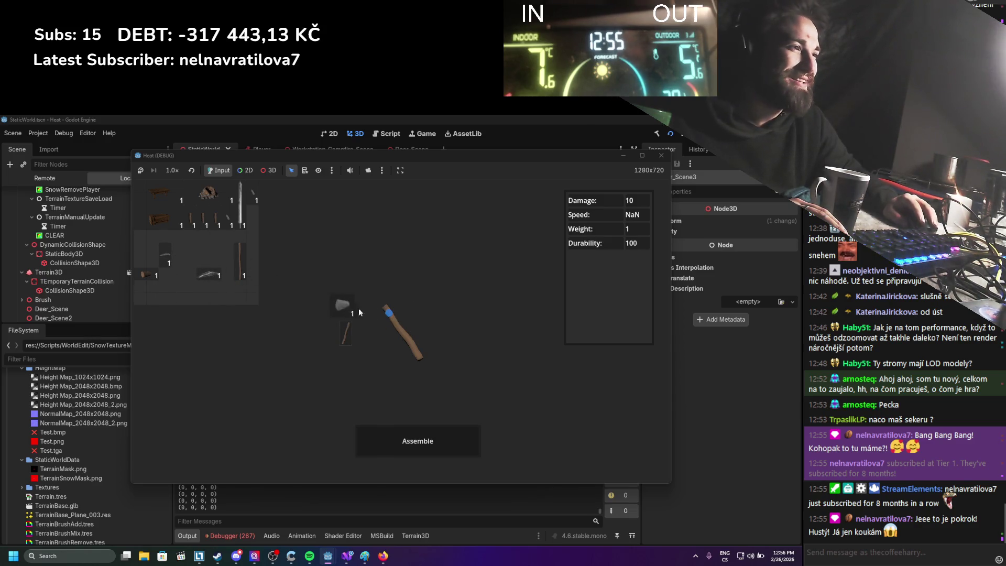
{"action": "left_click", "coordinate": [438, 443]}
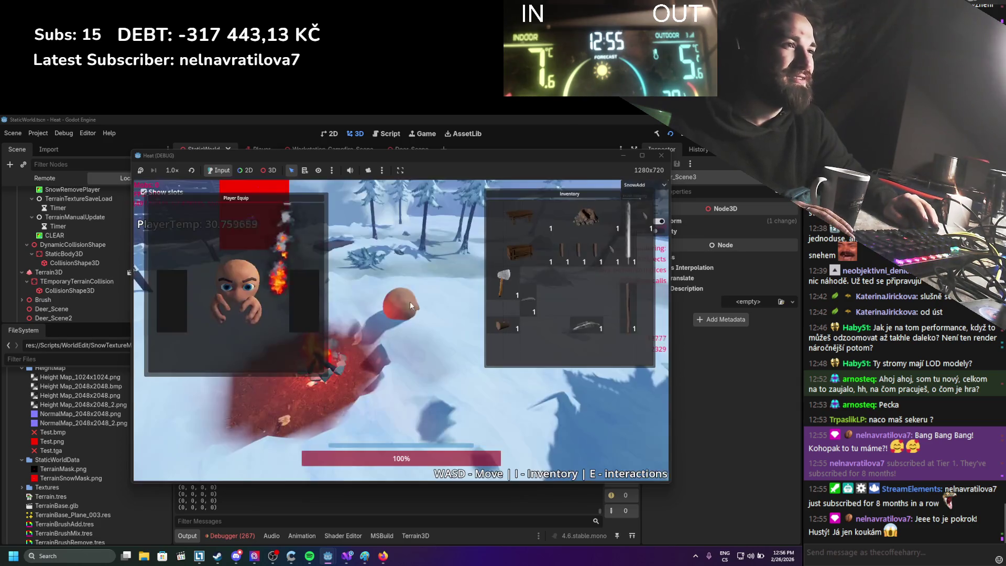
Step: Close the inventory, zoom and orbit the game camera around the campfire, then stop the game with F8
{"action": "key", "text": "i"}
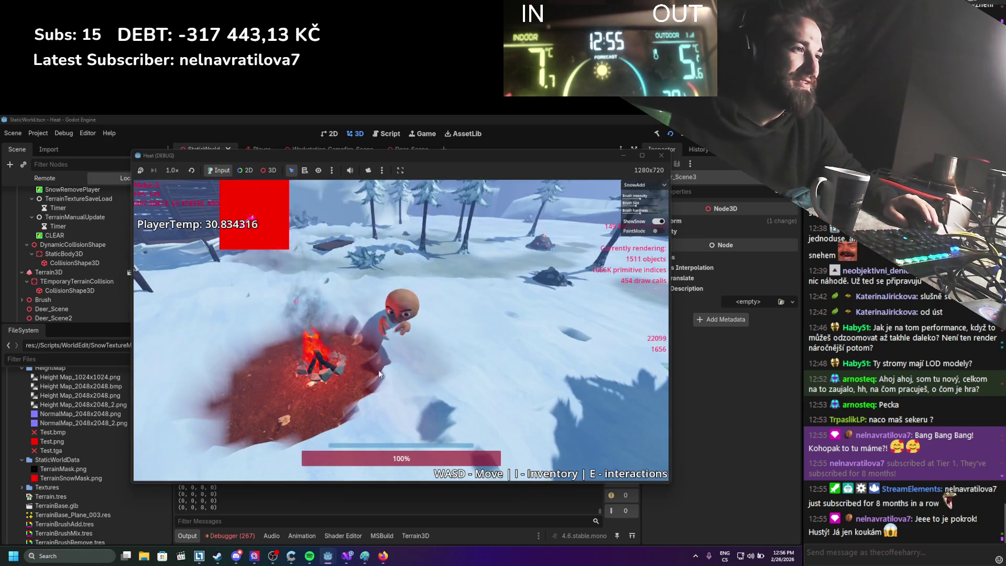
{"action": "scroll", "coordinate": [367, 361], "scroll_direction": "down", "scroll_amount": 5}
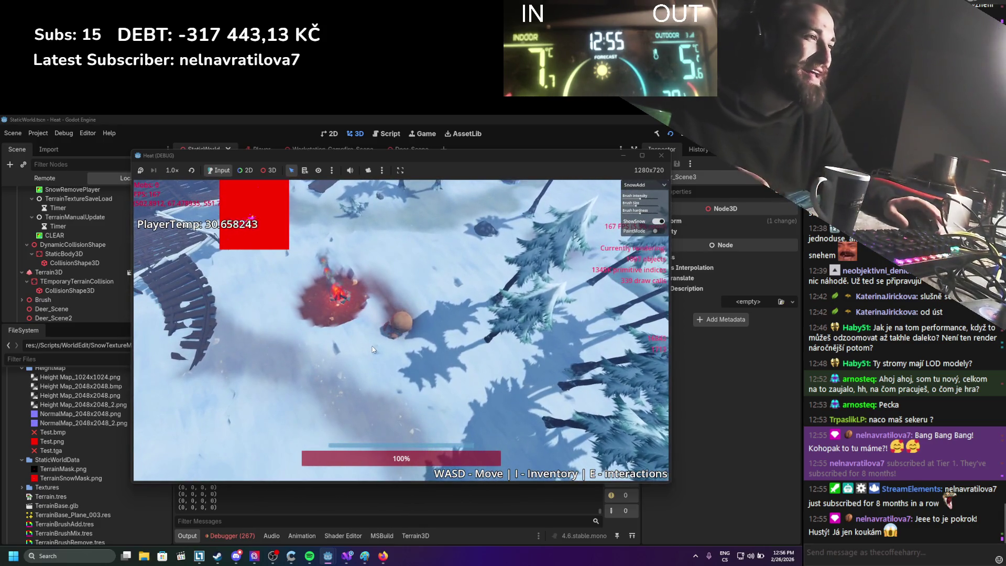
{"action": "scroll", "coordinate": [372, 349], "scroll_direction": "up", "scroll_amount": 5}
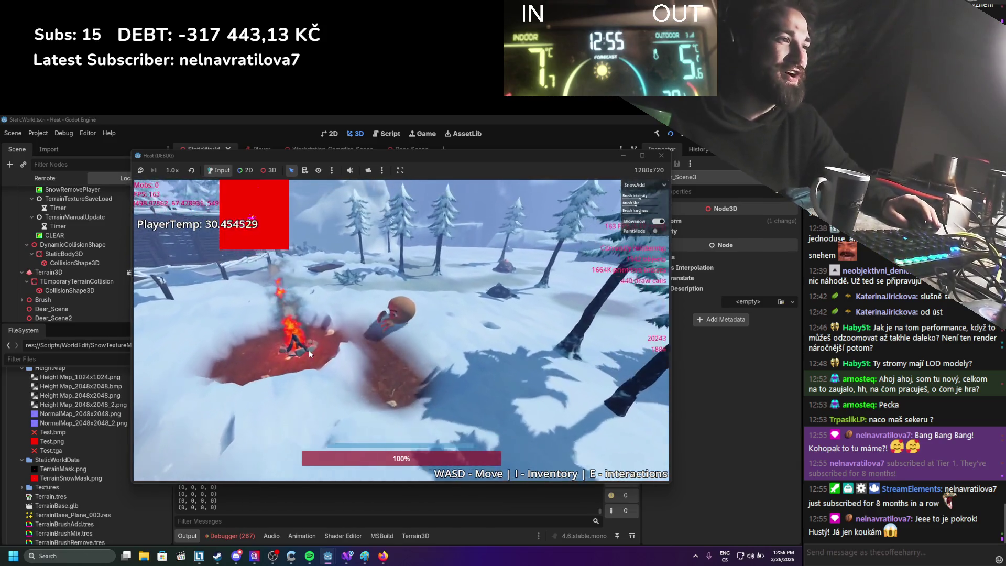
{"action": "mouse_move", "coordinate": [310, 354]}
{"action": "left_mouse_down"}
{"action": "mouse_move", "coordinate": [383, 396]}
{"action": "mouse_move", "coordinate": [477, 343]}
{"action": "mouse_move", "coordinate": [577, 169]}
{"action": "left_mouse_up"}
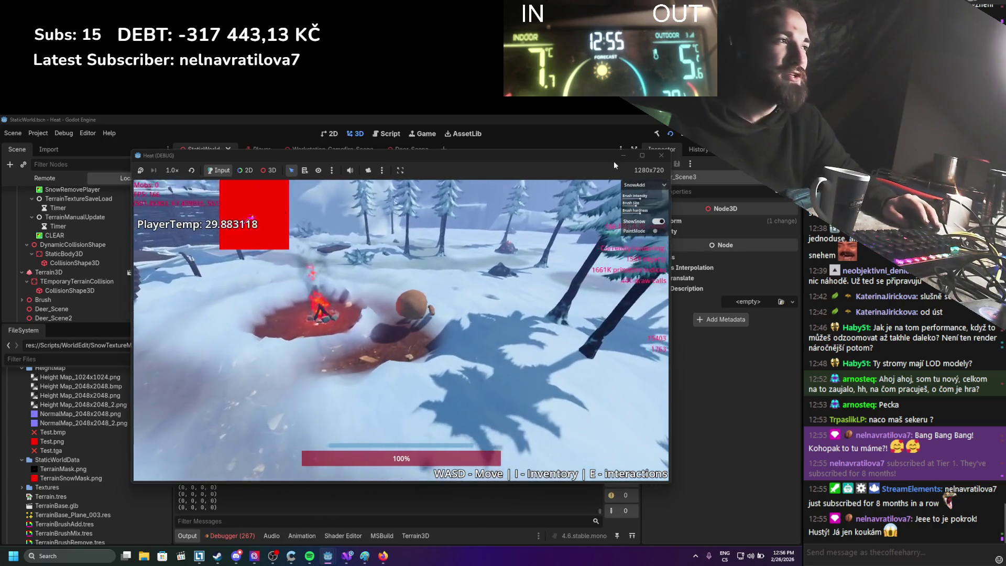
{"action": "key", "text": "F8"}
{"action": "scroll", "coordinate": [64, 272], "scroll_direction": "up", "scroll_amount": 10}
Step: Make Snow, LargeSnow and WeatherFog visible, then save and run the project
{"action": "left_click", "coordinate": [161, 237]}
{"action": "left_click", "coordinate": [161, 246]}
{"action": "left_click", "coordinate": [160, 256]}
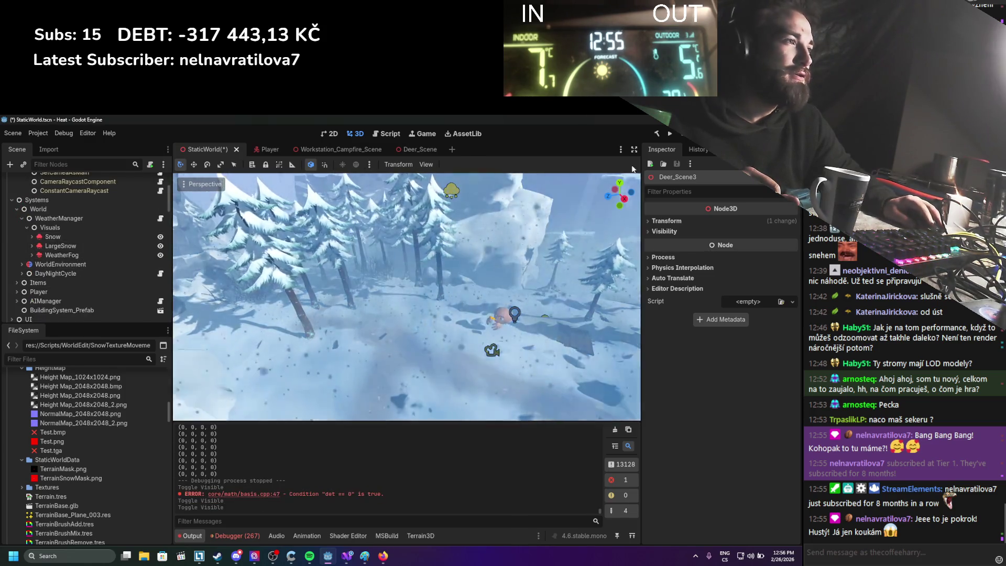
{"action": "left_click", "coordinate": [670, 133]}
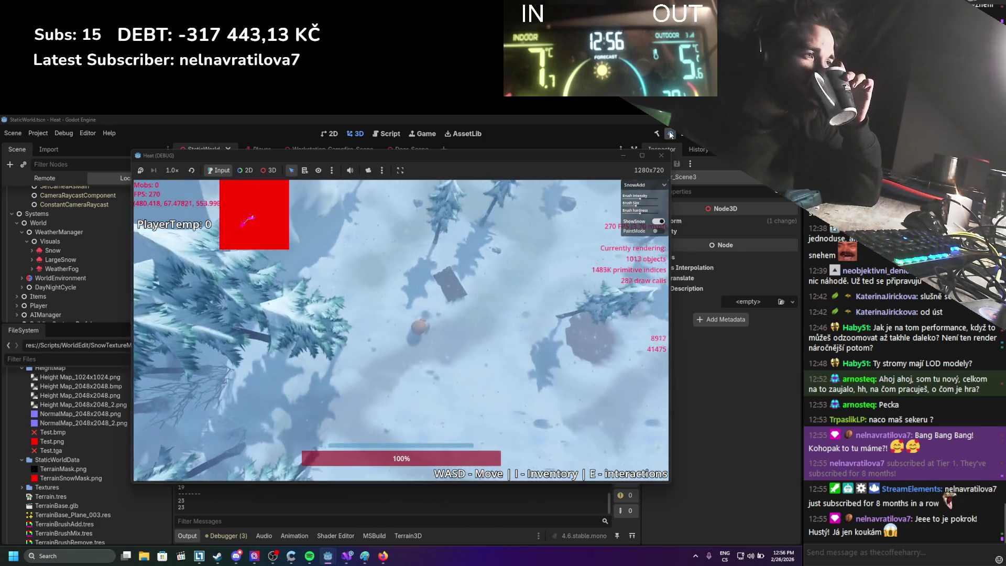
Step: Walk the player among the trees in falling snow, swing the camera, and open the inventory and equipment panels
{"action": "key", "text": "s"}
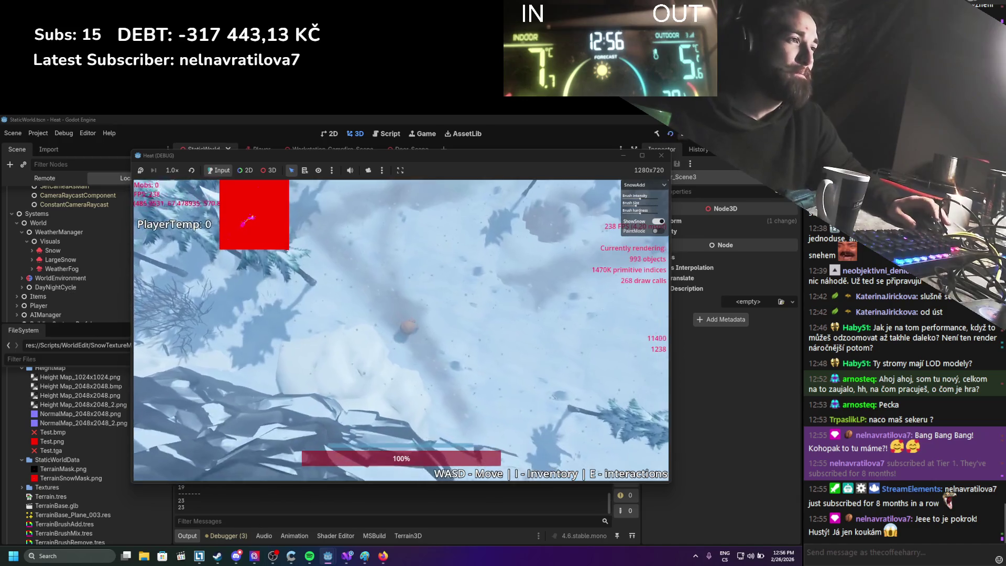
{"action": "scroll", "coordinate": [408, 259], "scroll_direction": "up", "scroll_amount": 5}
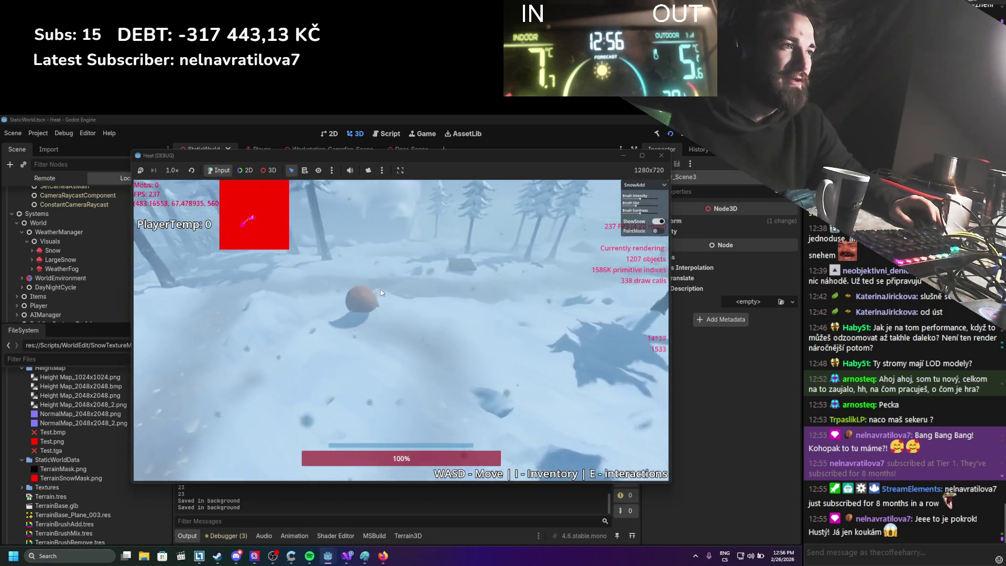
{"action": "key", "text": "w"}
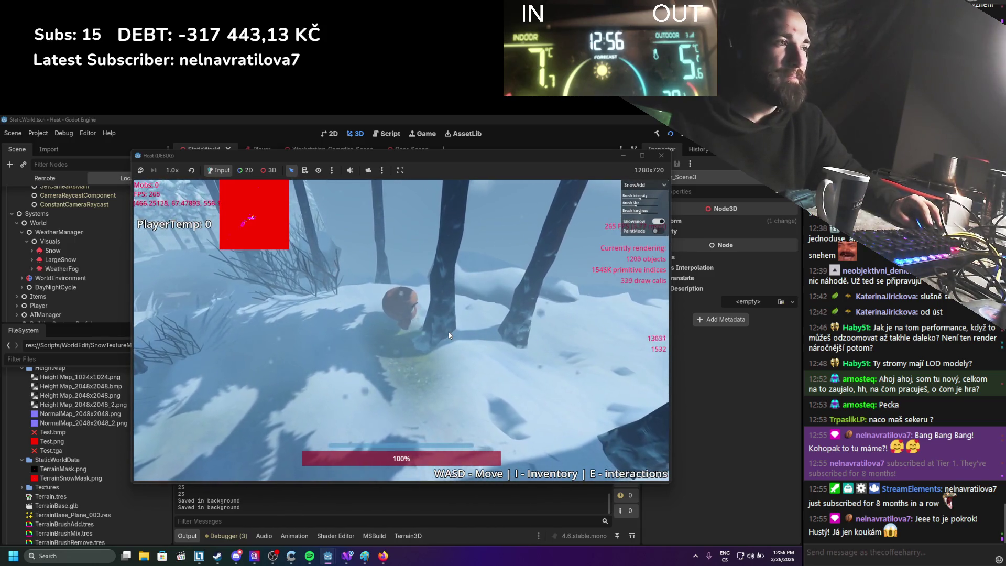
{"action": "left_click", "coordinate": [450, 328]}
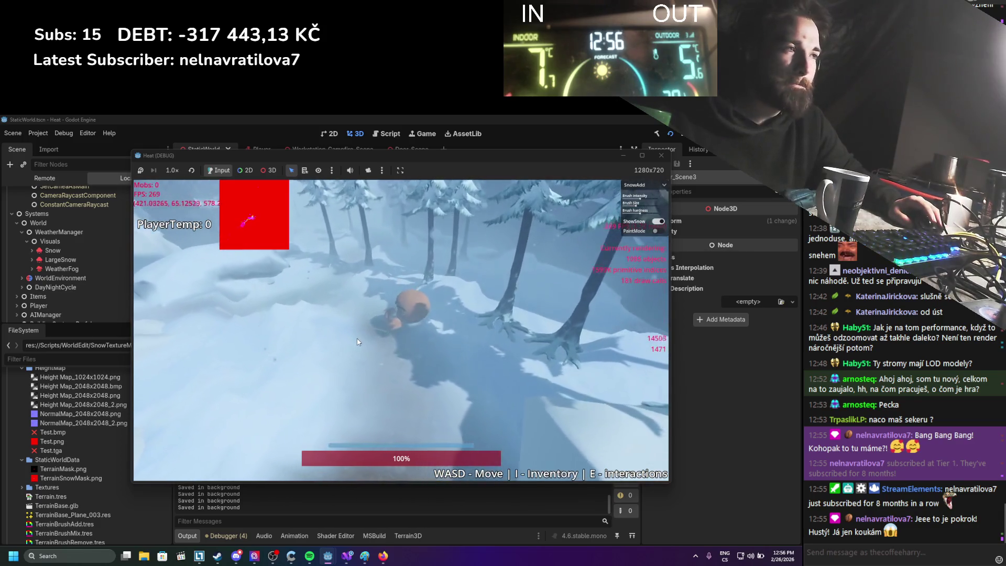
{"action": "key", "text": "i"}
{"action": "key", "text": "i"}
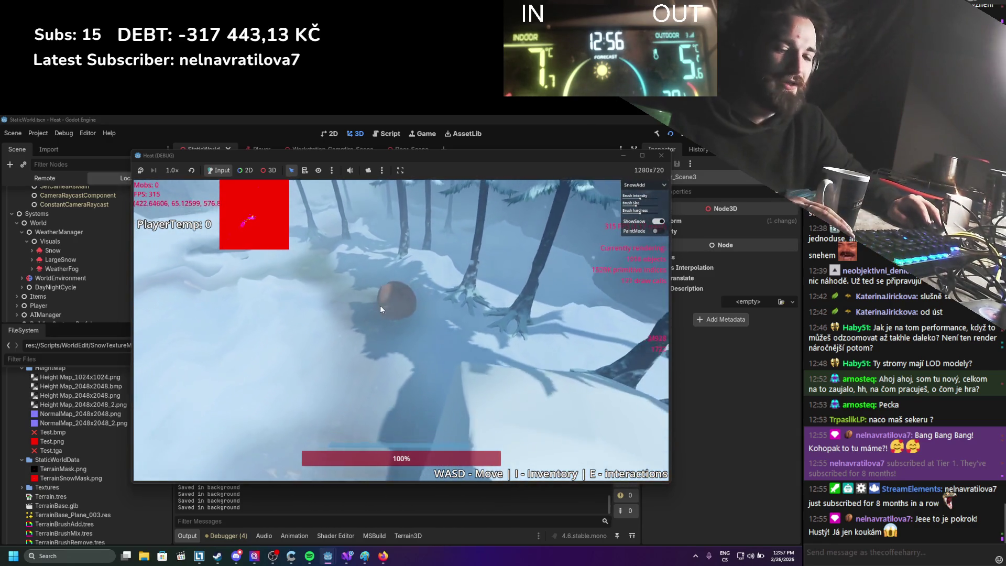
{"action": "key", "text": "i"}
{"action": "key", "text": "i"}
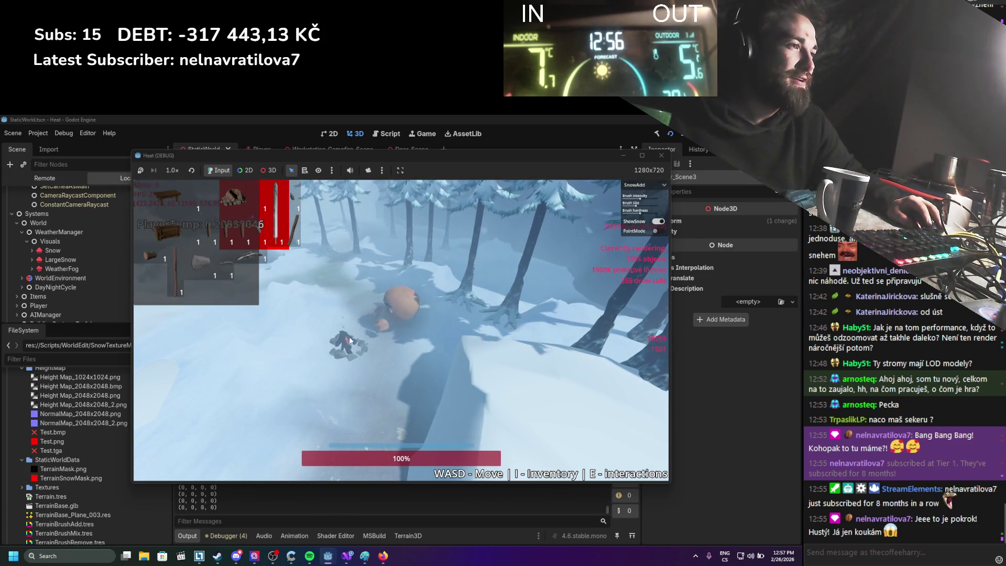
Step: Close the inventory, then walk the player up beside the campfire and back and forth around it
{"action": "key", "text": "i"}
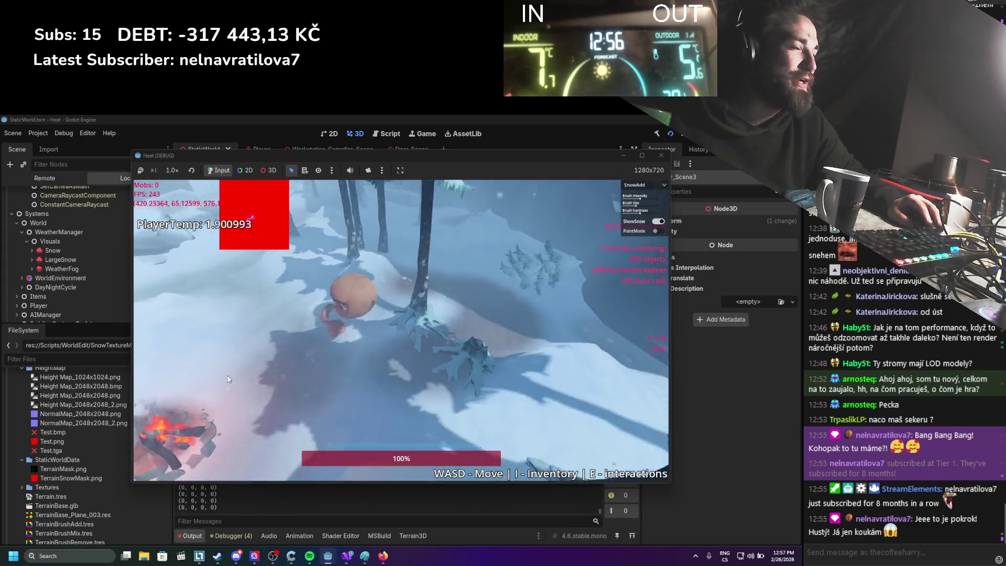
{"action": "key", "text": "i"}
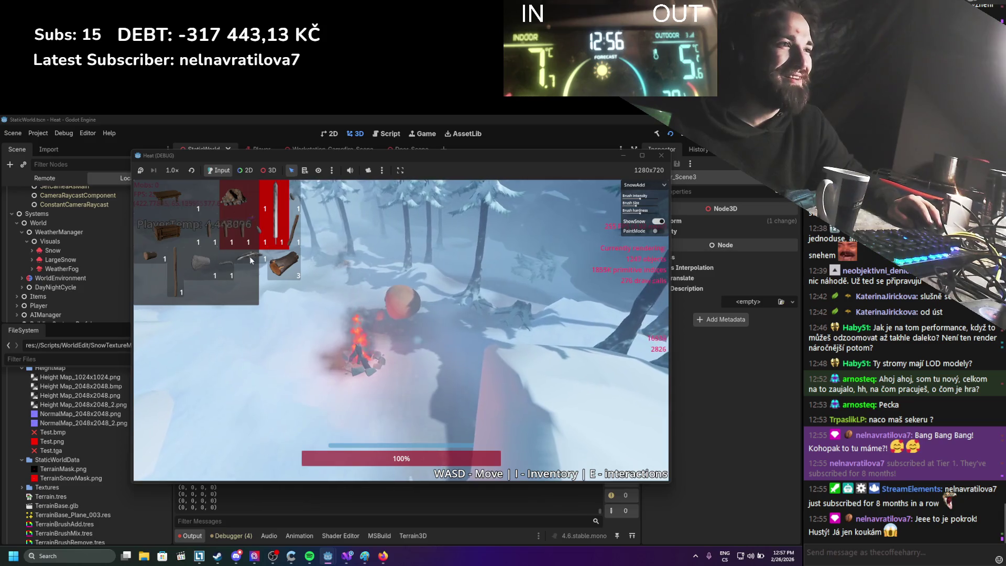
{"action": "key", "text": "i"}
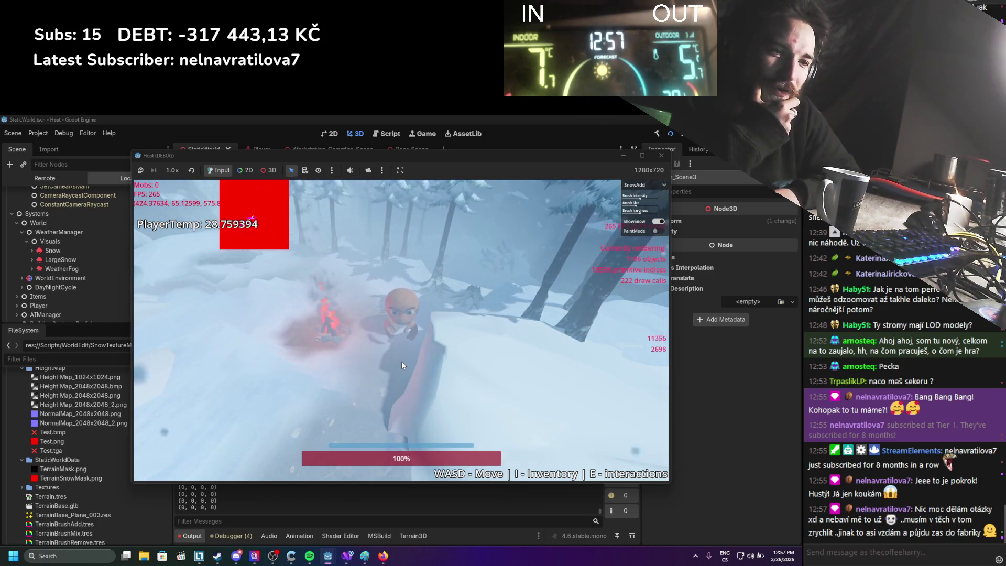
{"action": "key", "text": "a"}
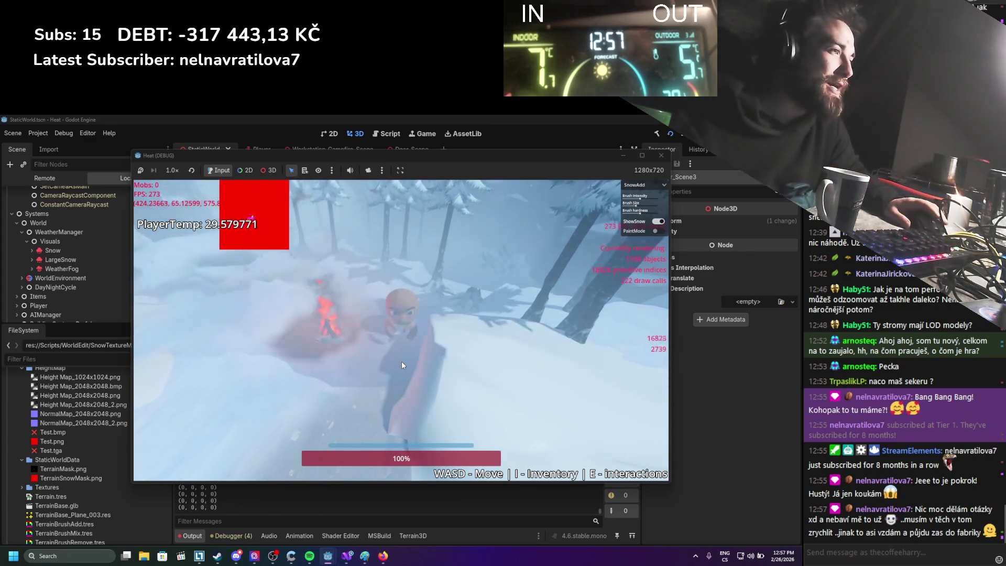
{"action": "key", "text": "a"}
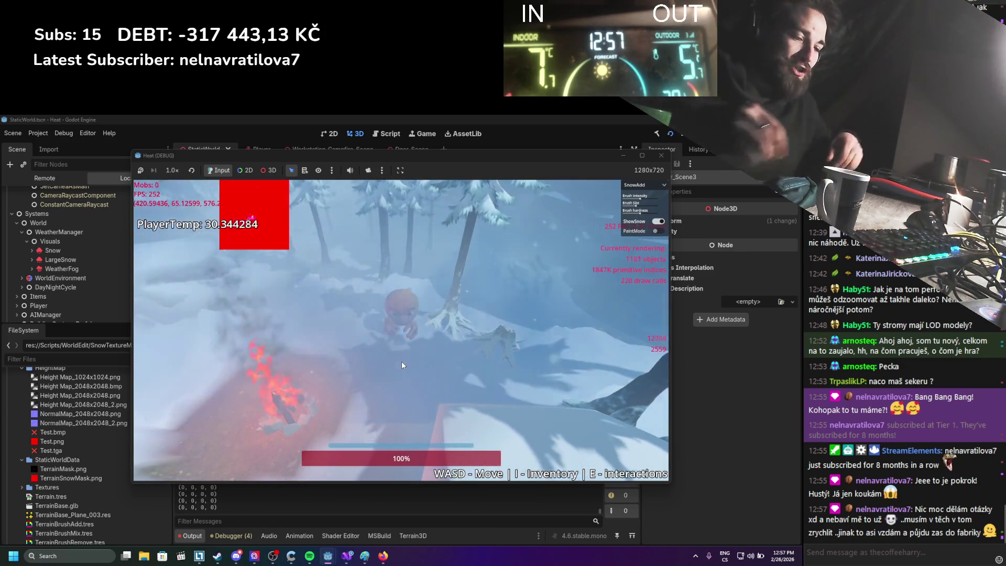
{"action": "key", "text": "s"}
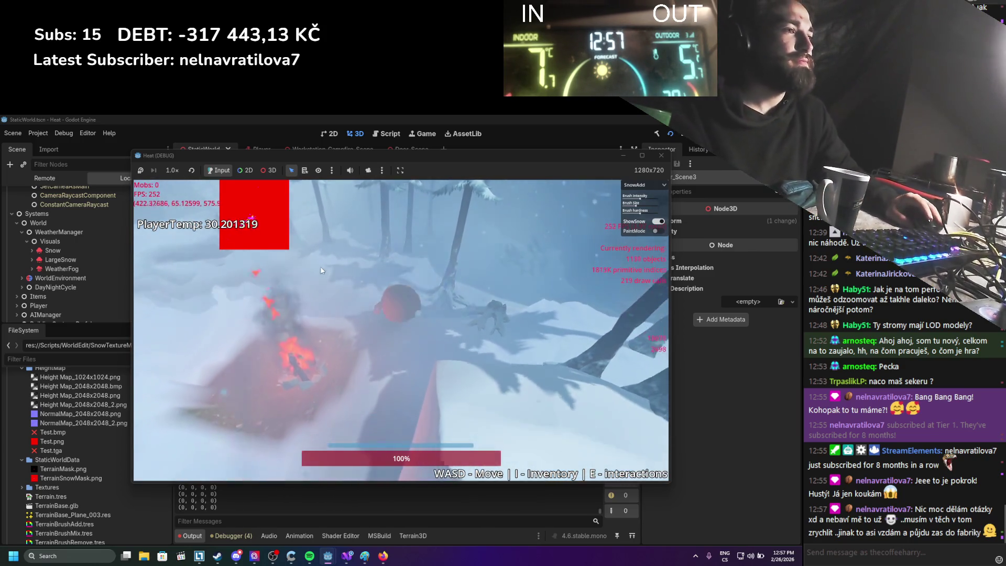
{"action": "key", "text": "w"}
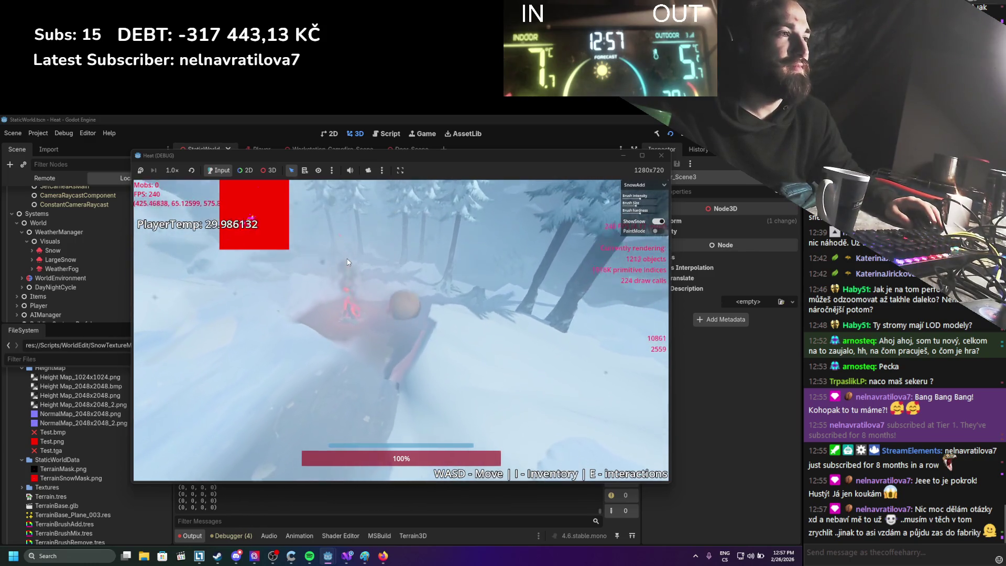
{"action": "key", "text": "s"}
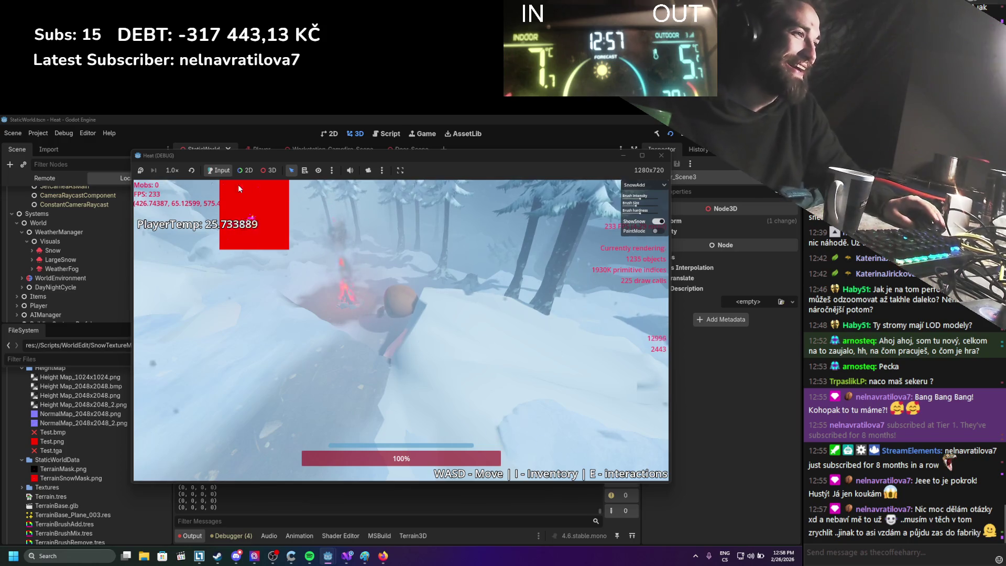
Step: Walk the player away from the campfire, then close the Heat (DEBUG) window to return to the editor
{"action": "key", "text": "w"}
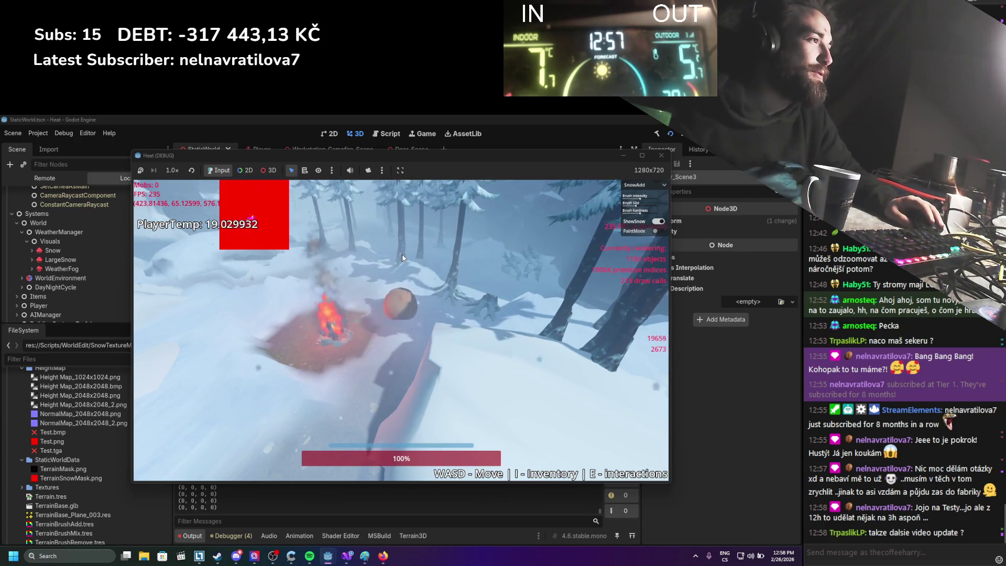
{"action": "key", "text": "s"}
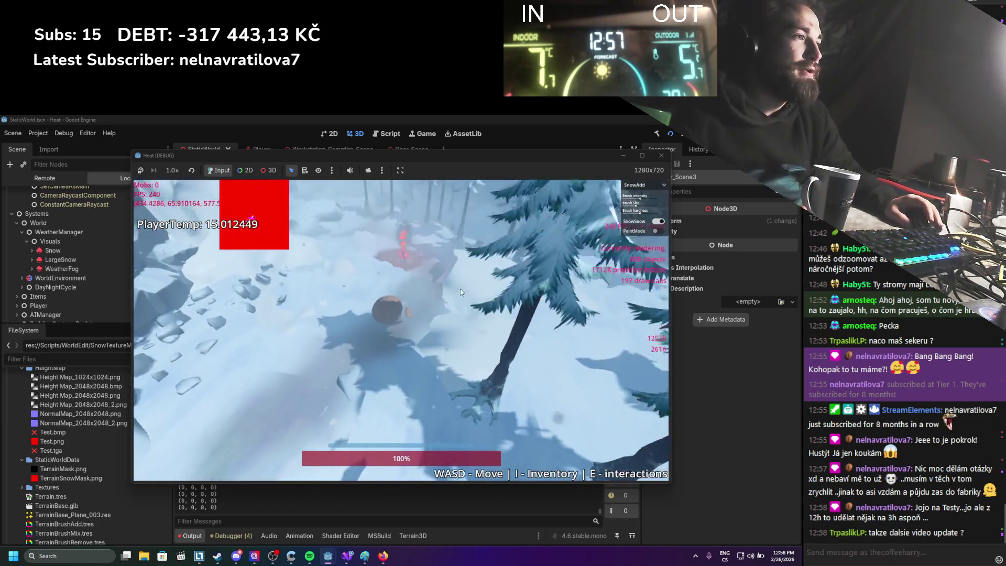
{"action": "left_click", "coordinate": [656, 158]}
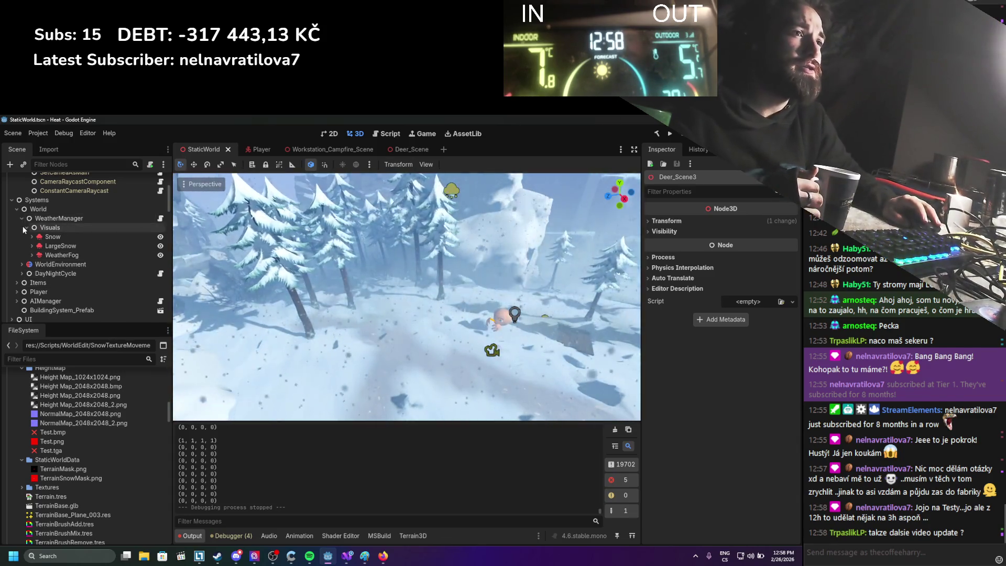
Step: Collapse the WeatherManager branch and scroll through the scene tree
{"action": "left_click", "coordinate": [21, 218]}
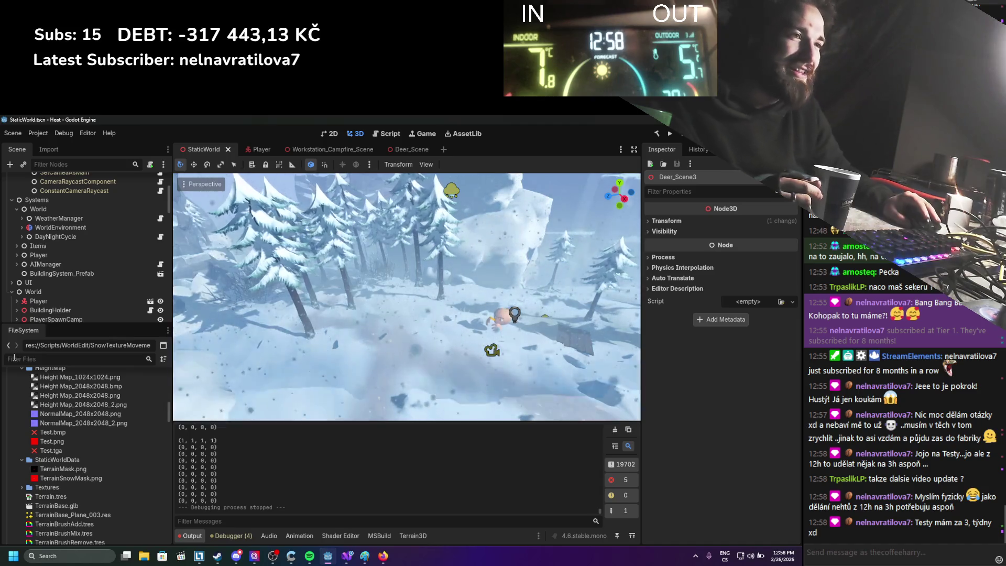
{"action": "scroll", "coordinate": [93, 238], "scroll_direction": "down", "scroll_amount": 5}
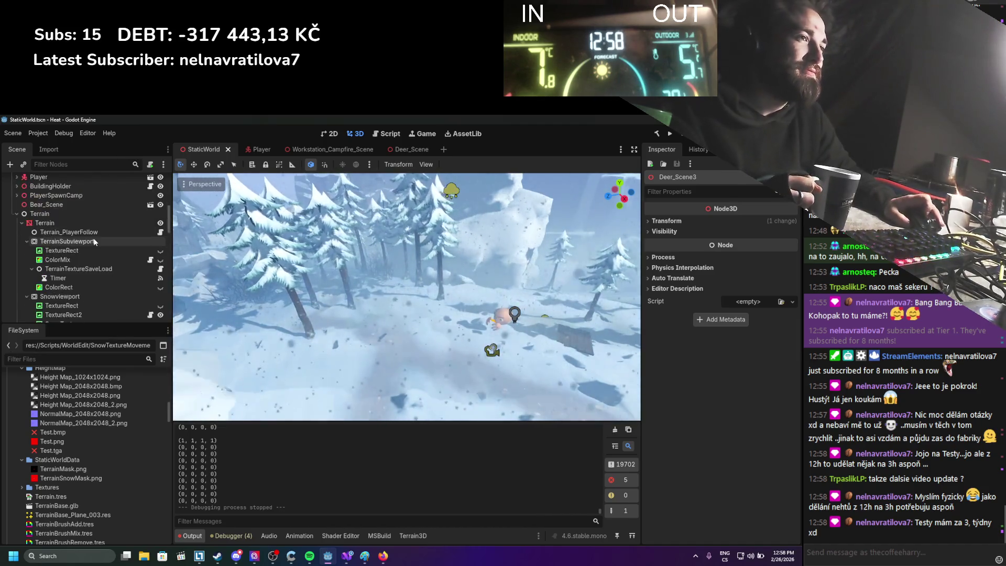
{"action": "scroll", "coordinate": [93, 238], "scroll_direction": "down", "scroll_amount": 10}
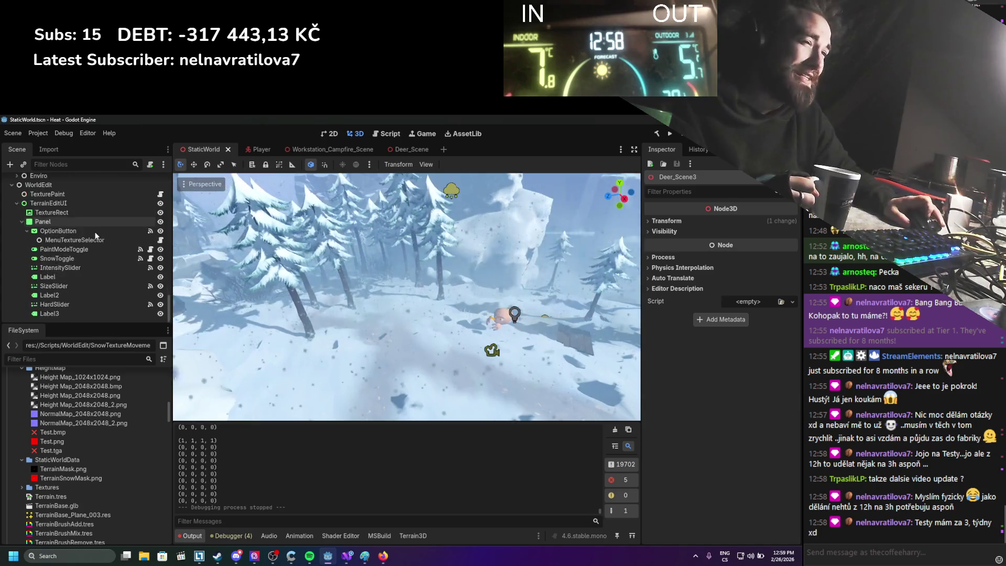
{"action": "scroll", "coordinate": [96, 232], "scroll_direction": "up", "scroll_amount": 8}
{"action": "scroll", "coordinate": [89, 244], "scroll_direction": "down", "scroll_amount": 2}
{"action": "scroll", "coordinate": [420, 278], "scroll_direction": "up", "scroll_amount": 5}
{"action": "scroll", "coordinate": [420, 278], "scroll_direction": "down", "scroll_amount": 5}
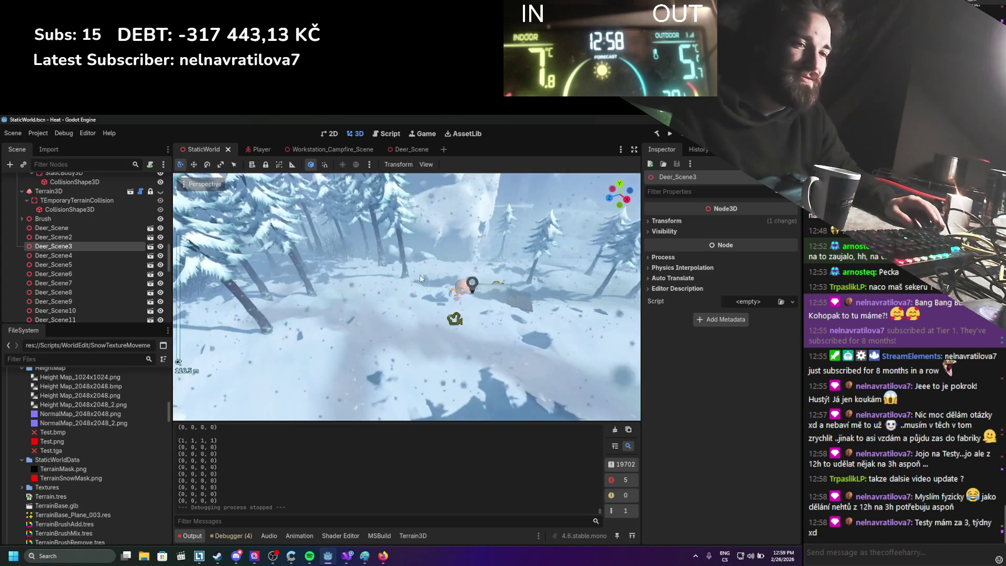
{"action": "scroll", "coordinate": [420, 279], "scroll_direction": "down", "scroll_amount": 3}
{"action": "scroll", "coordinate": [421, 279], "scroll_direction": "up", "scroll_amount": 6}
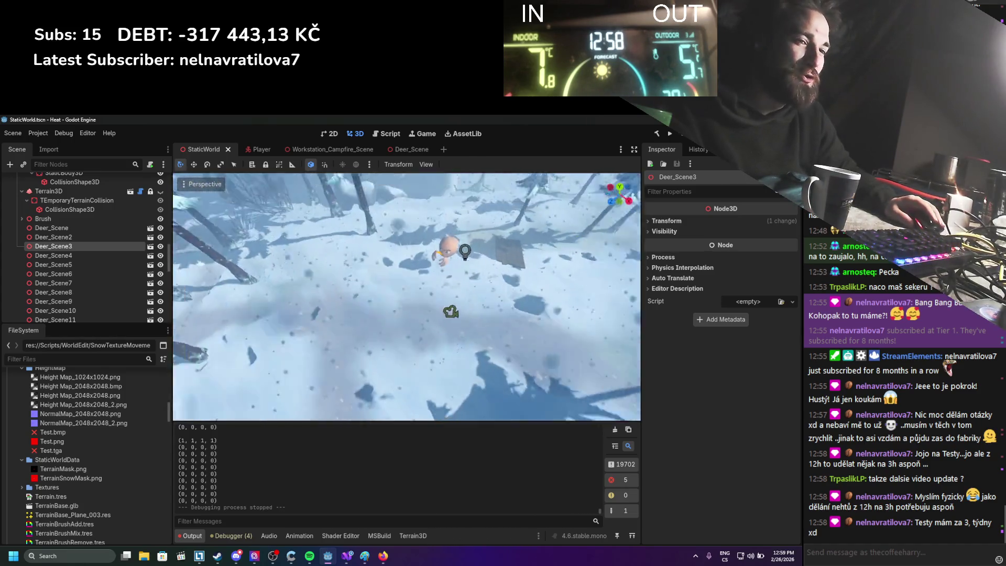
{"action": "scroll", "coordinate": [379, 266], "scroll_direction": "down", "scroll_amount": 2}
{"action": "scroll", "coordinate": [341, 278], "scroll_direction": "up", "scroll_amount": 6}
{"action": "scroll", "coordinate": [341, 279], "scroll_direction": "down", "scroll_amount": 5}
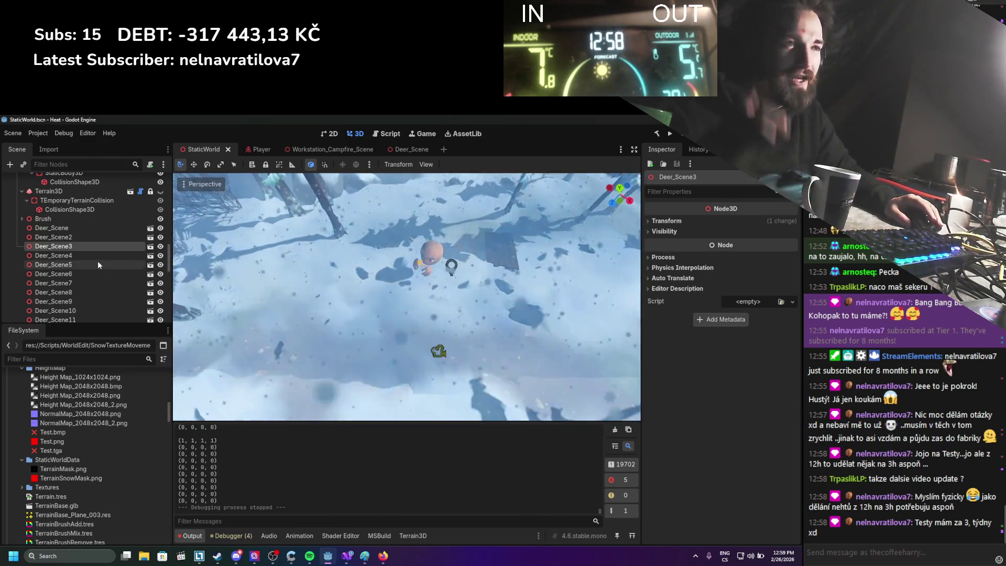
{"action": "scroll", "coordinate": [97, 261], "scroll_direction": "down", "scroll_amount": 10}
{"action": "scroll", "coordinate": [98, 262], "scroll_direction": "down", "scroll_amount": 10}
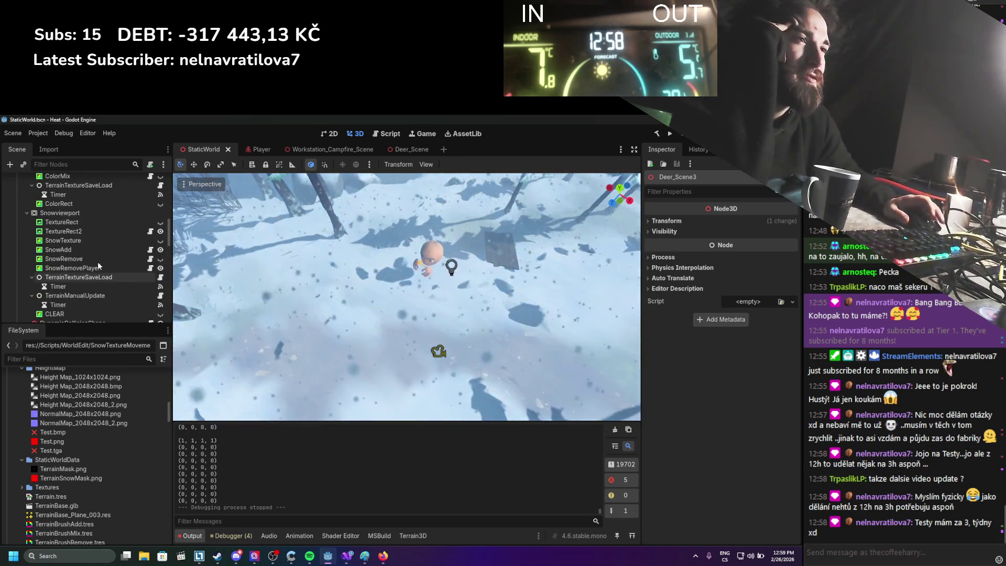
{"action": "scroll", "coordinate": [98, 262], "scroll_direction": "up", "scroll_amount": 10}
{"action": "scroll", "coordinate": [96, 265], "scroll_direction": "down", "scroll_amount": 4}
Step: Collapse TerrainSubviewport and Snowviewport, then expand and select DynamicCollisionShape
{"action": "left_click", "coordinate": [27, 236]}
{"action": "left_click", "coordinate": [27, 244]}
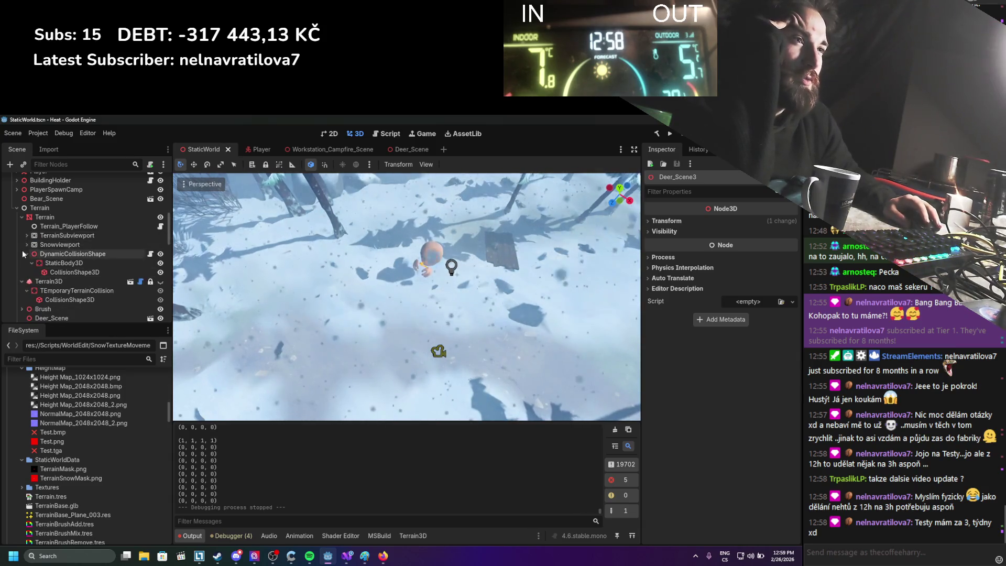
{"action": "left_click", "coordinate": [26, 254]}
{"action": "left_click", "coordinate": [74, 253]}
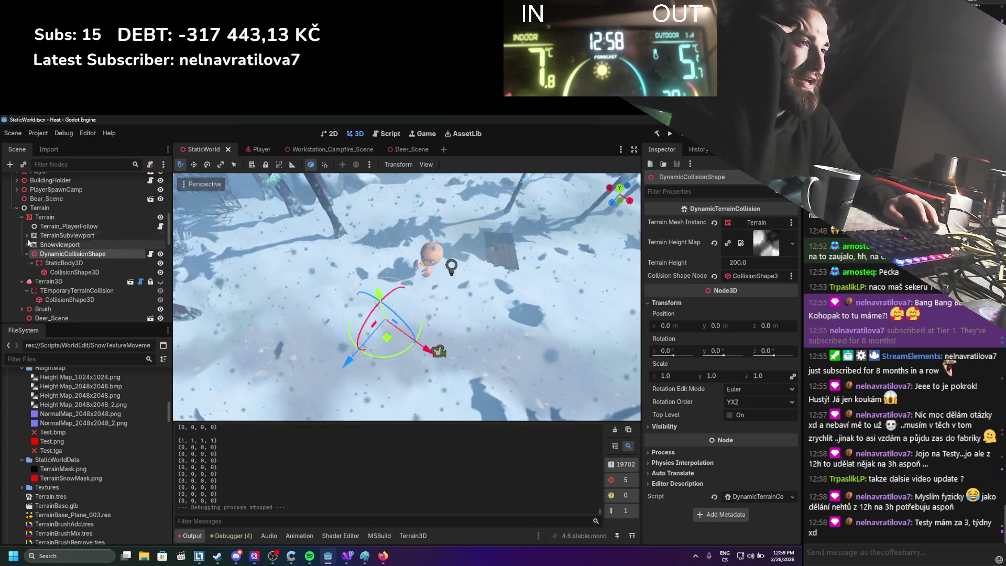
Step: Set the CollisionShape3D height-map Map Depth to 128 in a widened Inspector and save the scene
{"action": "left_click", "coordinate": [73, 272]}
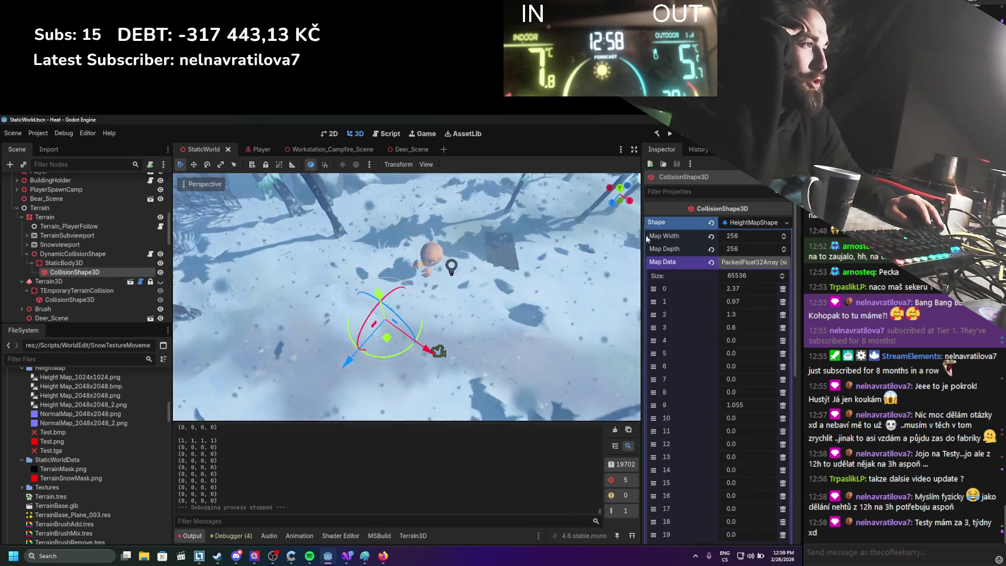
{"action": "left_click_drag", "start_coordinate": [643, 239], "coordinate": [561, 241]}
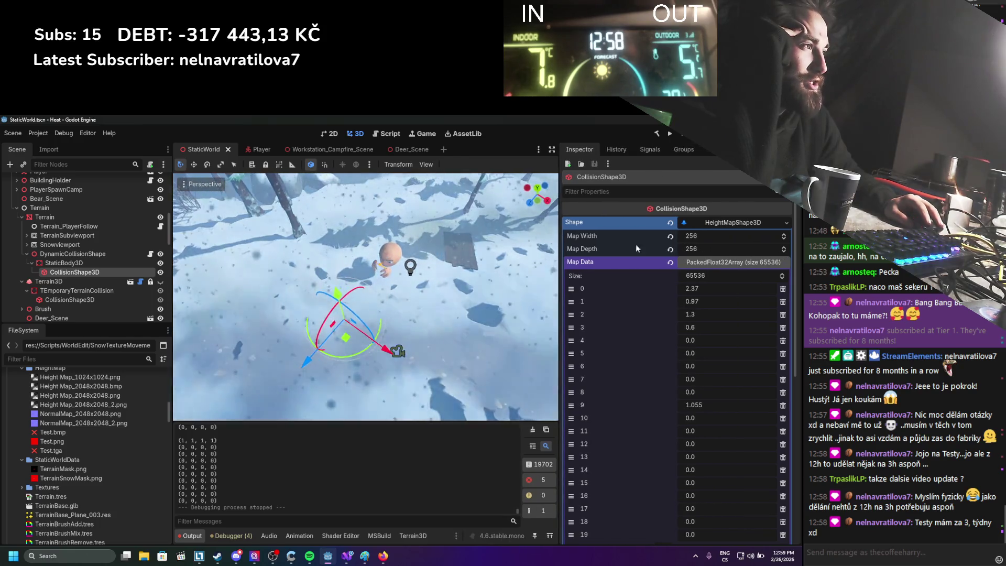
{"action": "left_click", "coordinate": [702, 249]}
{"action": "type", "text": "128"}
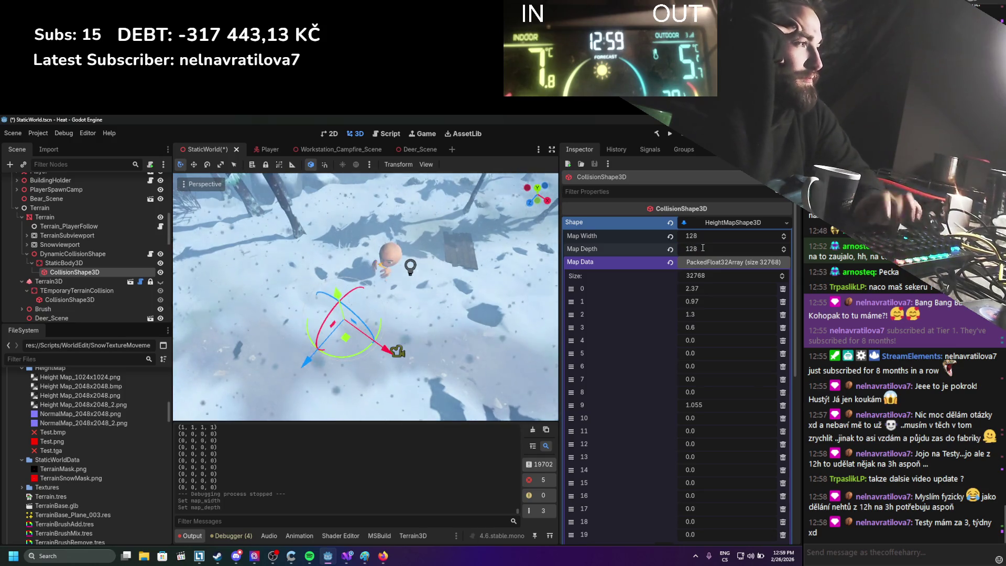
{"action": "key", "text": "ctrl+s"}
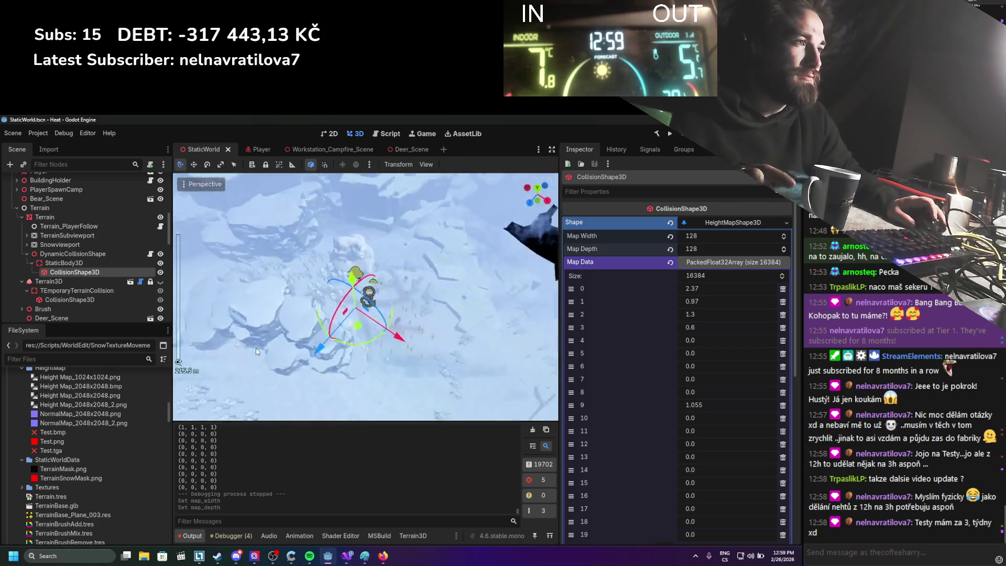
{"action": "key", "text": "ctrl+s"}
Step: Scroll the Inspector, then select the Deer_Scene2 node
{"action": "scroll", "coordinate": [584, 371], "scroll_direction": "down", "scroll_amount": 5}
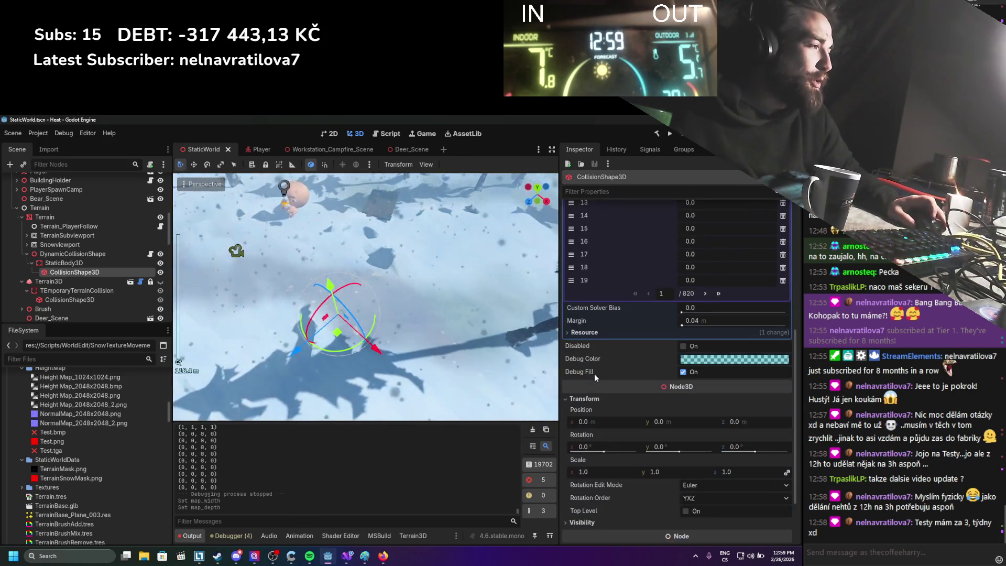
{"action": "scroll", "coordinate": [353, 367], "scroll_direction": "down", "scroll_amount": 10}
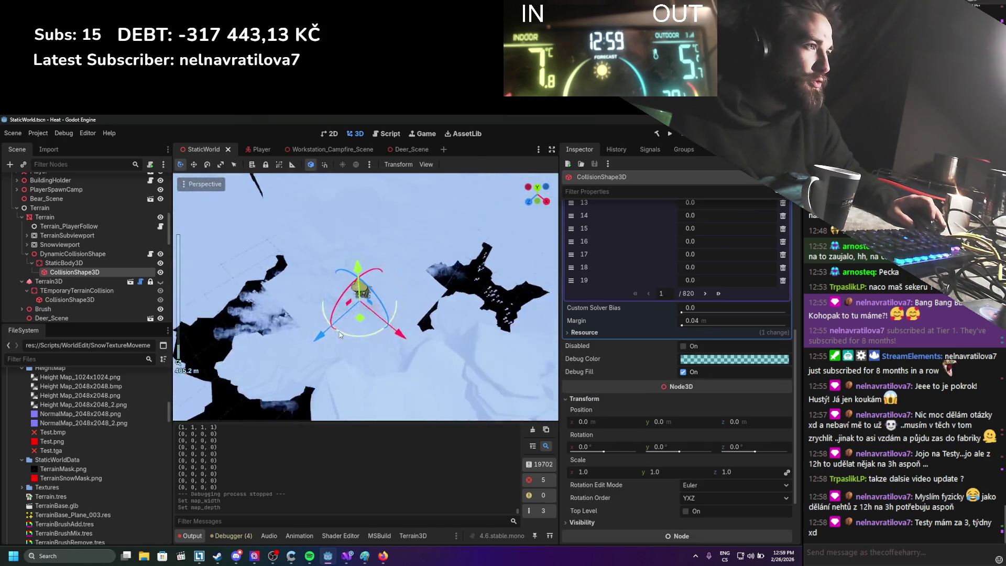
{"action": "scroll", "coordinate": [379, 310], "scroll_direction": "up", "scroll_amount": 5}
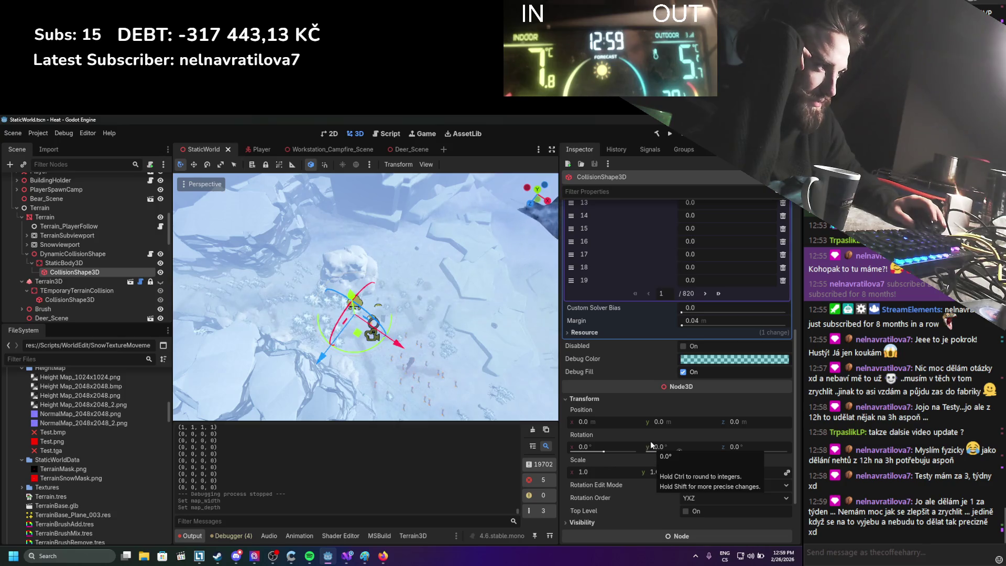
{"action": "scroll", "coordinate": [613, 414], "scroll_direction": "up", "scroll_amount": 4}
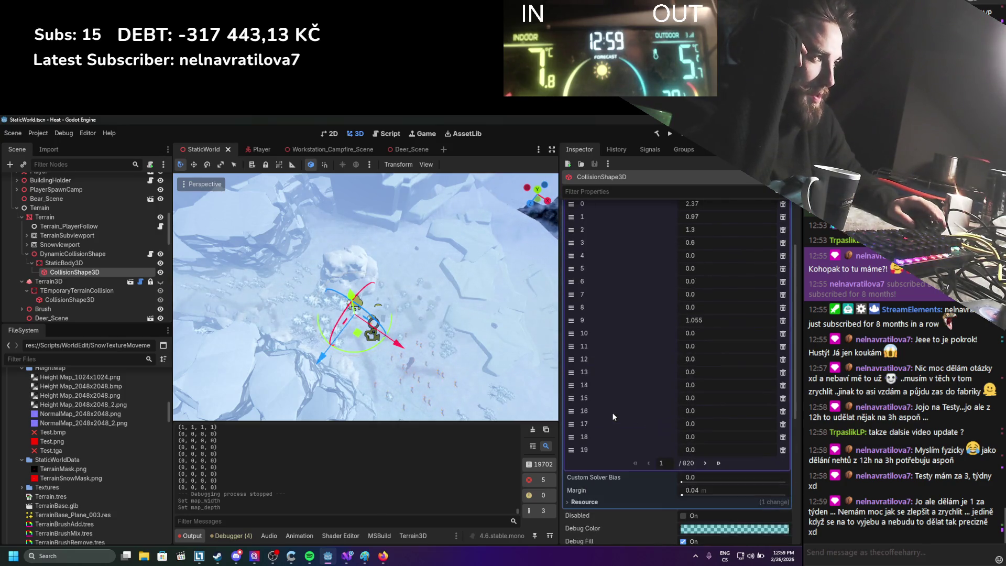
{"action": "scroll", "coordinate": [613, 415], "scroll_direction": "down", "scroll_amount": 6}
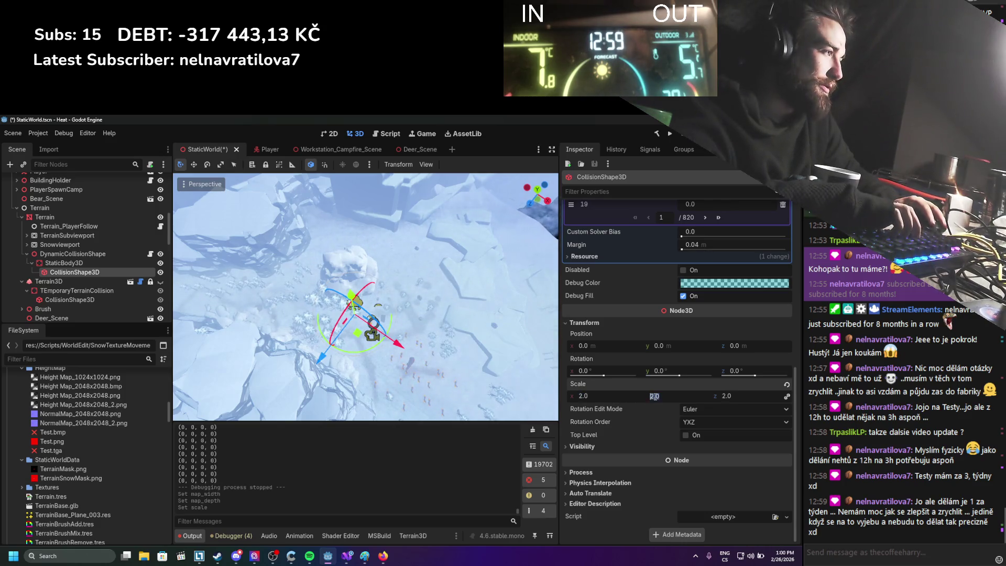
{"action": "left_click", "coordinate": [418, 346]}
Step: Save the scene with the new collision scale and pan the viewport over to the deer herd
{"action": "key", "text": "ctrl+s"}
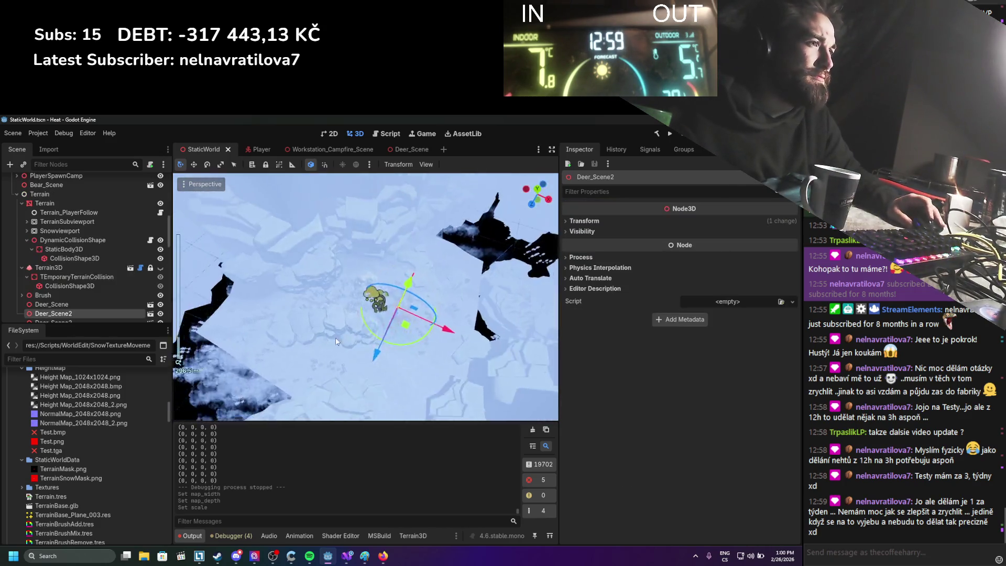
{"action": "scroll", "coordinate": [378, 329], "scroll_direction": "up", "scroll_amount": 5}
{"action": "scroll", "coordinate": [378, 329], "scroll_direction": "down", "scroll_amount": 2}
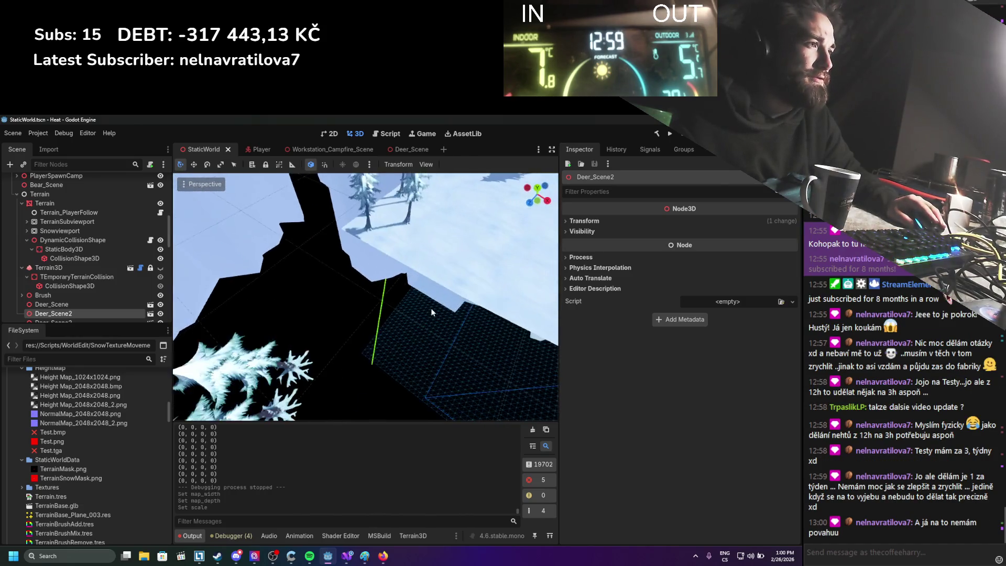
{"action": "scroll", "coordinate": [427, 328], "scroll_direction": "down", "scroll_amount": 4}
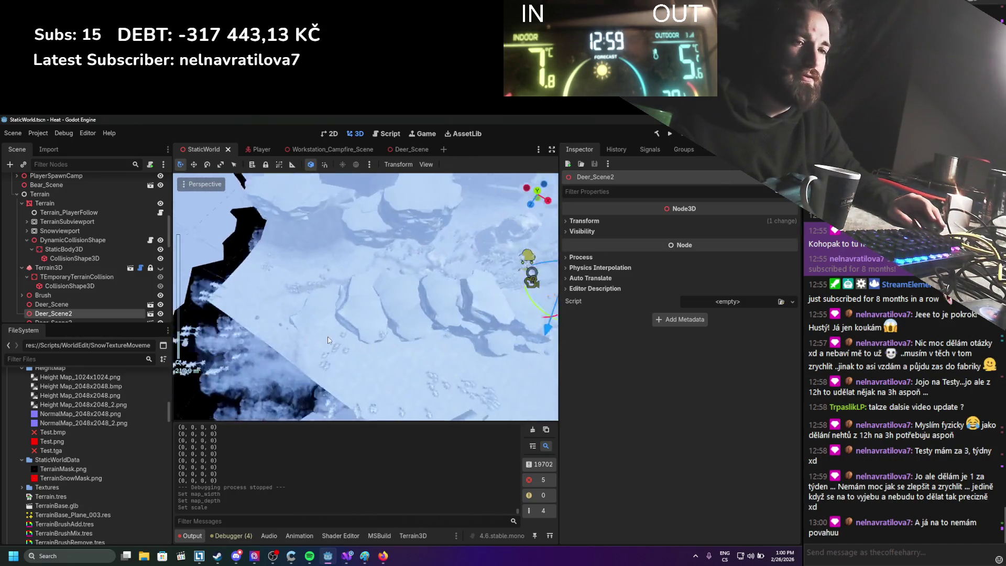
{"action": "left_click_drag", "start_coordinate": [374, 336], "coordinate": [371, 331]}
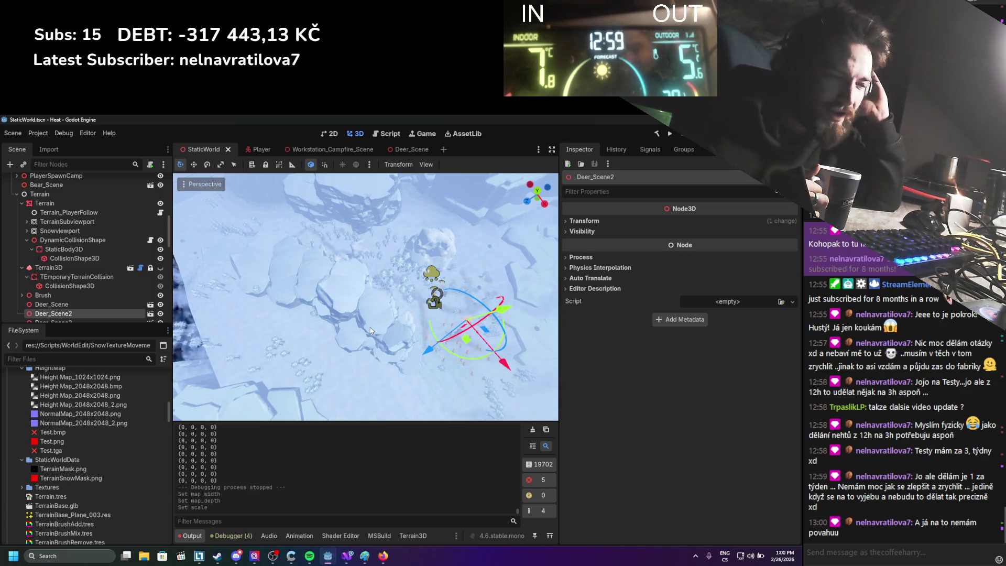
{"action": "mouse_move", "coordinate": [370, 331]}
{"action": "left_mouse_down"}
{"action": "mouse_move", "coordinate": [382, 319]}
{"action": "mouse_move", "coordinate": [369, 294]}
{"action": "mouse_move", "coordinate": [378, 282]}
{"action": "mouse_move", "coordinate": [394, 332]}
{"action": "left_mouse_up"}
{"action": "scroll", "coordinate": [392, 333], "scroll_direction": "up", "scroll_amount": 5}
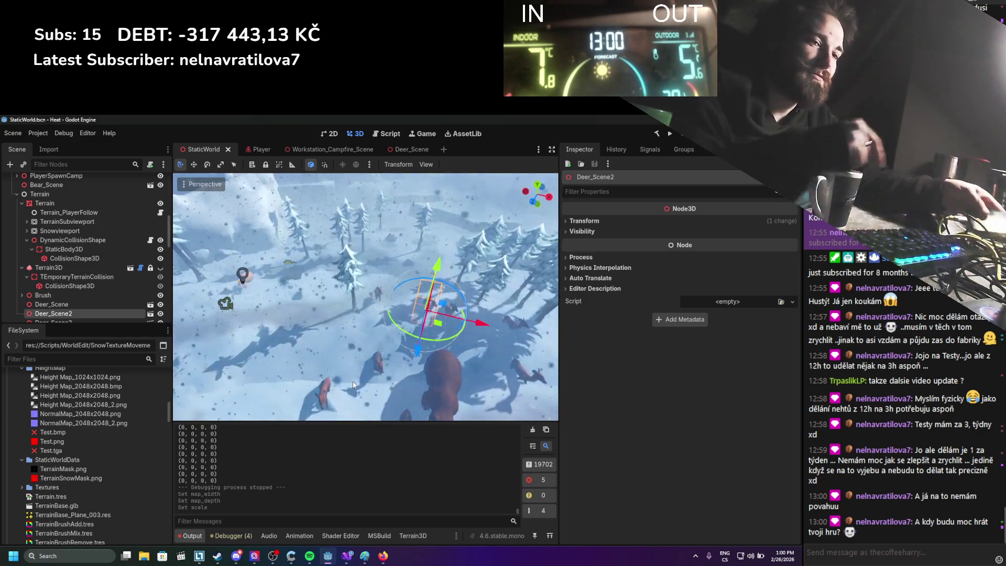
{"action": "scroll", "coordinate": [354, 385], "scroll_direction": "up", "scroll_amount": 3}
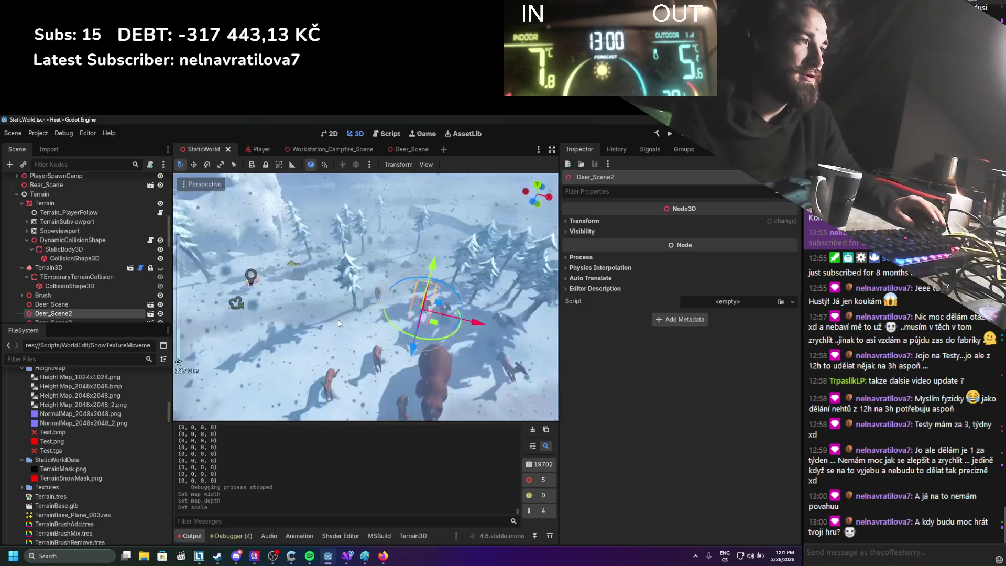
Step: Turn the view toward the deer, fly closer and back out, then switch to Firefox
{"action": "left_click_drag", "start_coordinate": [354, 386], "coordinate": [354, 319]}
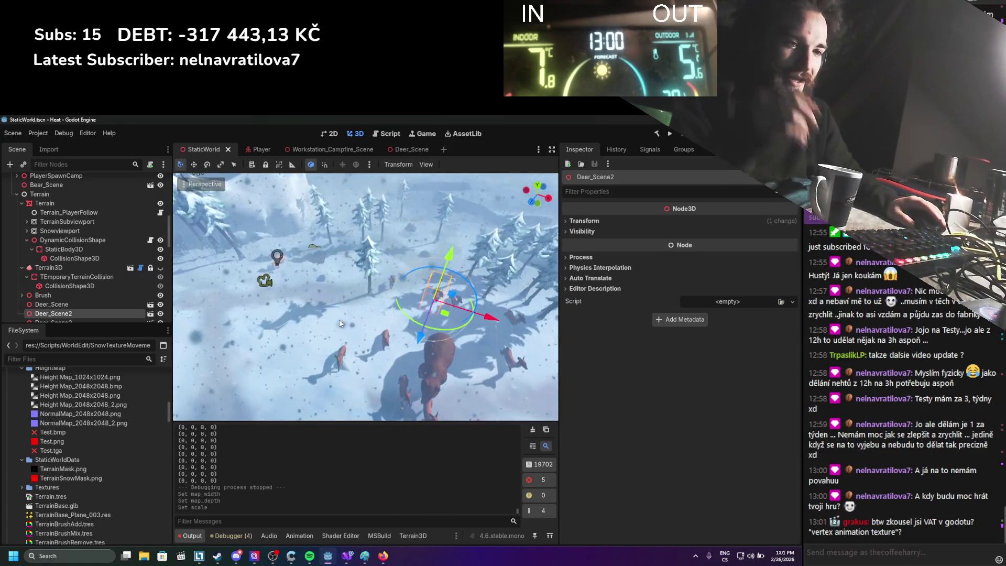
{"action": "scroll", "coordinate": [355, 318], "scroll_direction": "down", "scroll_amount": 1}
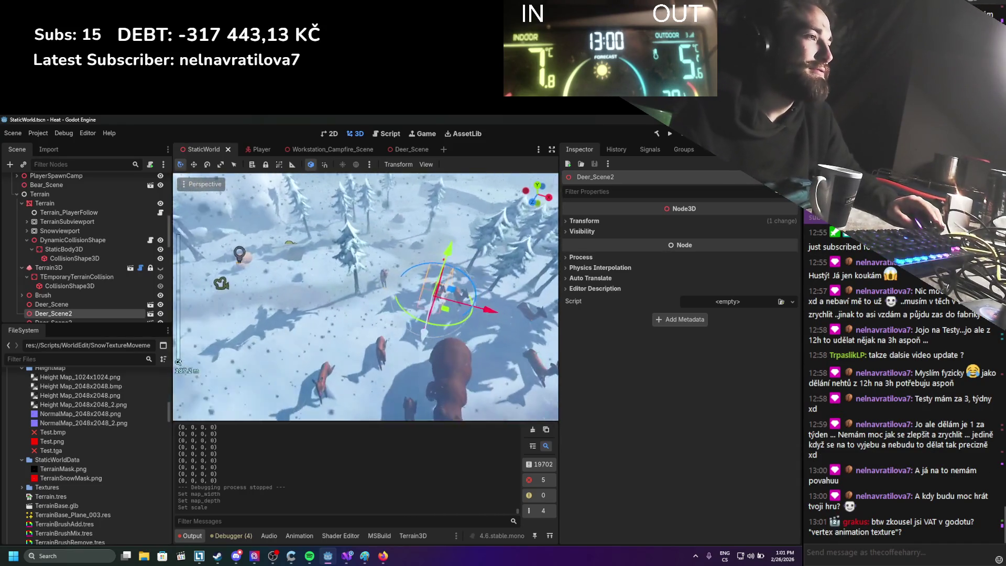
{"action": "key", "text": "w"}
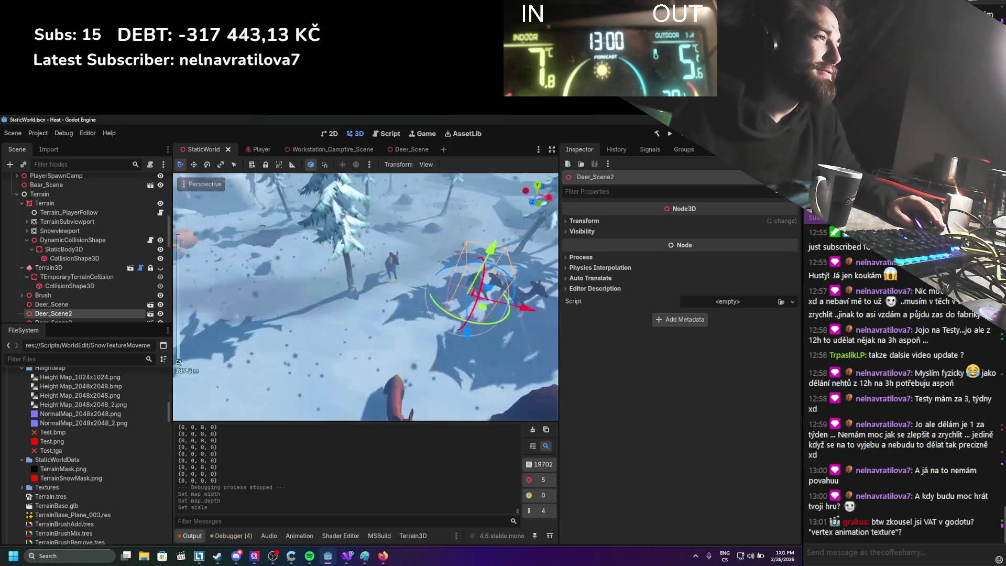
{"action": "key", "text": "s"}
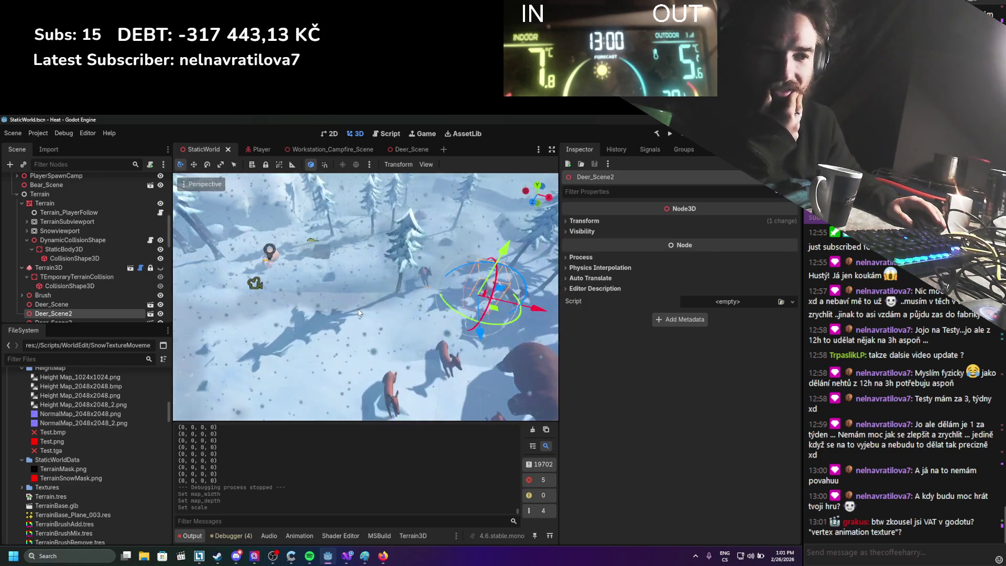
{"action": "key", "text": "alt+Tab"}
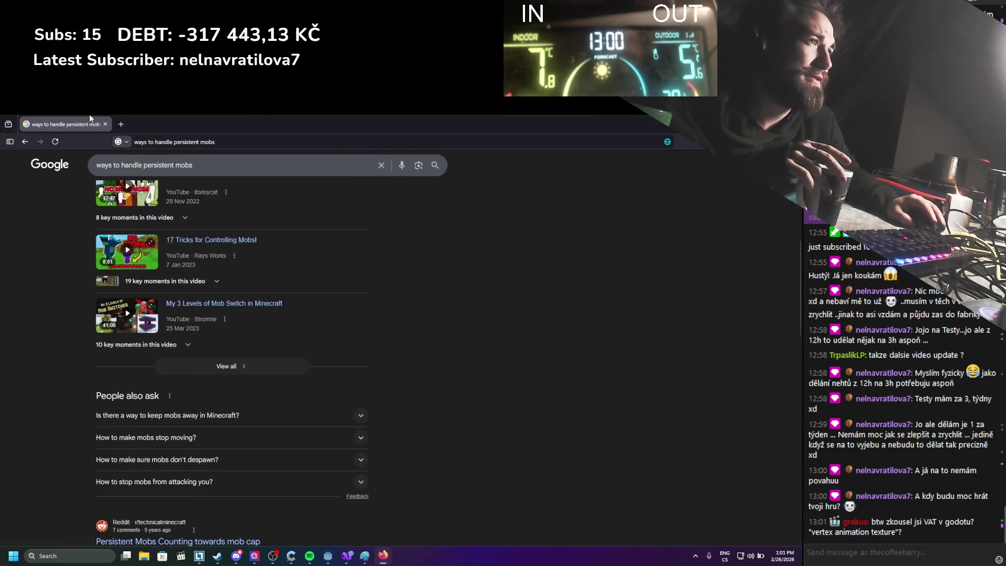
Step: Search 'godot vertex animation texture' in a new tab and open the Godot 4.3 Vertex Animation Instancing Tutorial
{"action": "left_click", "coordinate": [125, 124]}
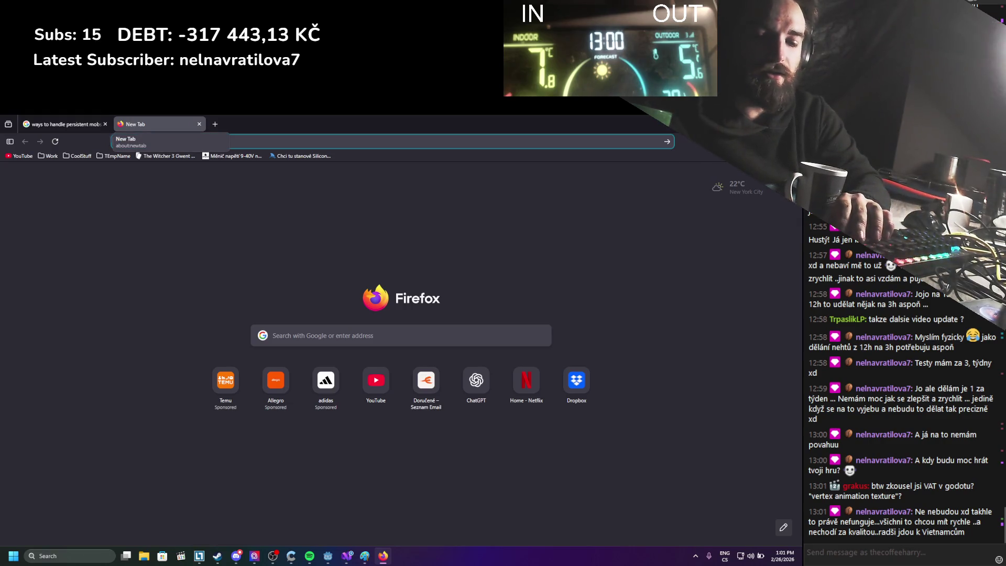
{"action": "type", "text": "godot vertex anim"}
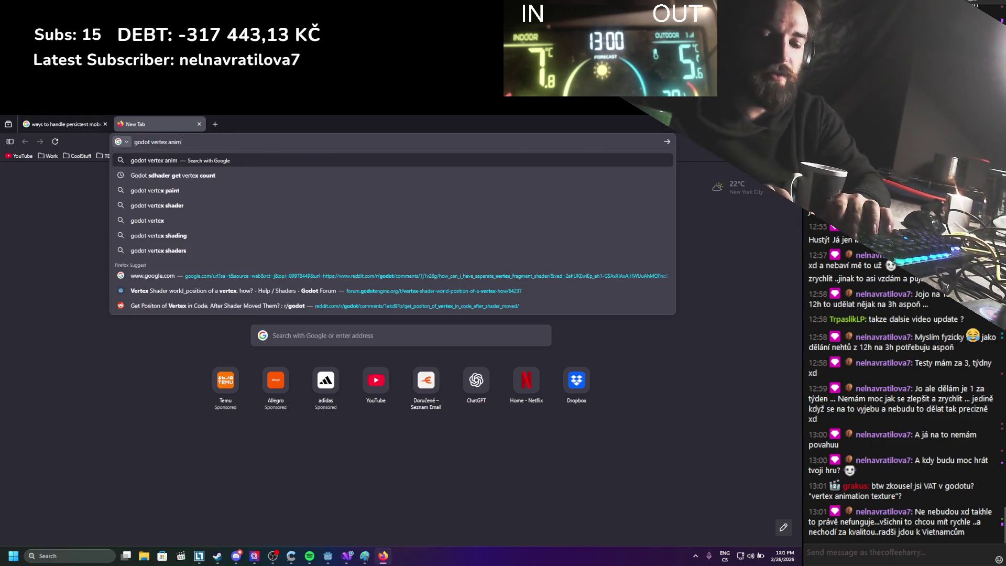
{"action": "type", "text": "ation texture"}
{"action": "key", "text": "Return"}
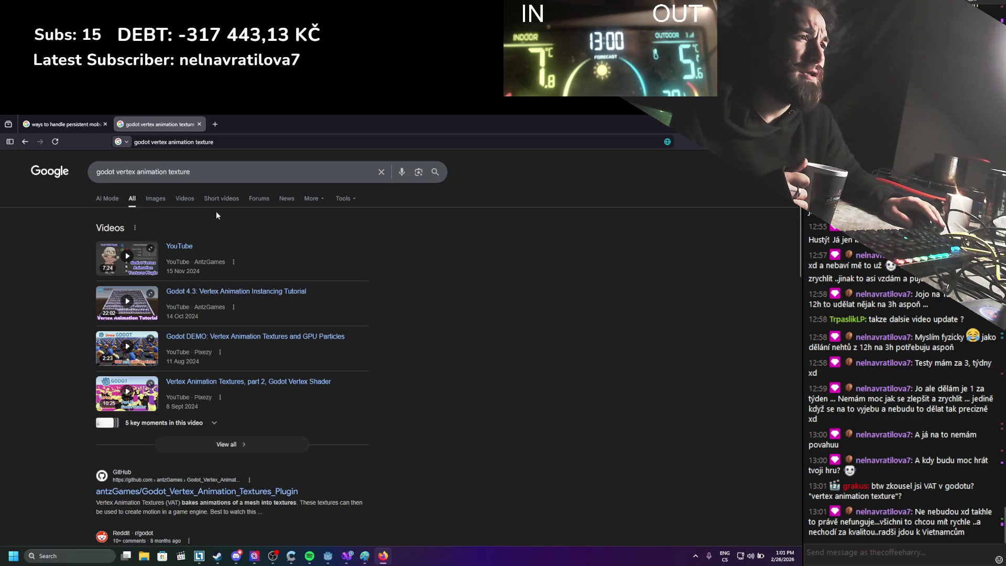
{"action": "middle_click", "coordinate": [209, 292]}
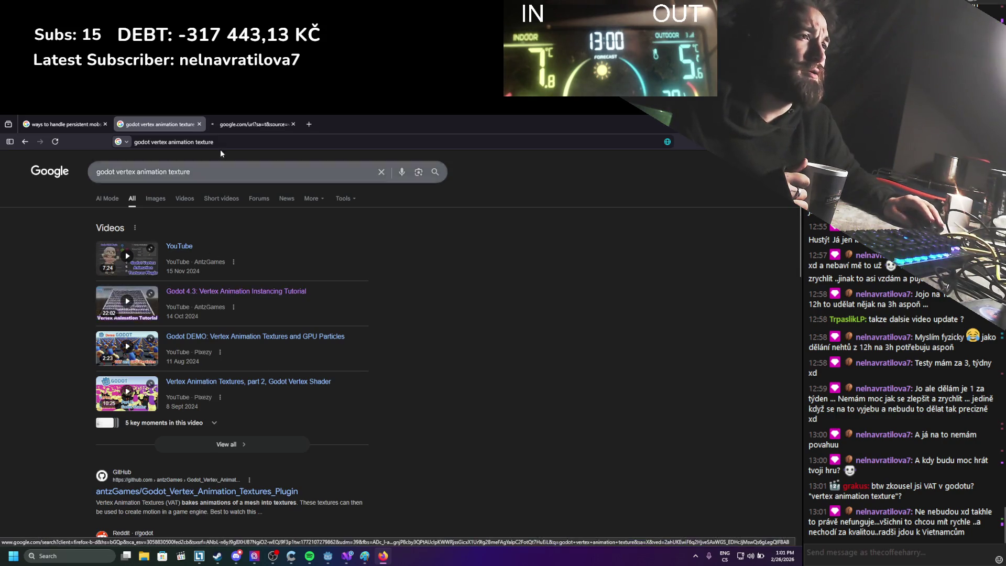
{"action": "left_click", "coordinate": [247, 124]}
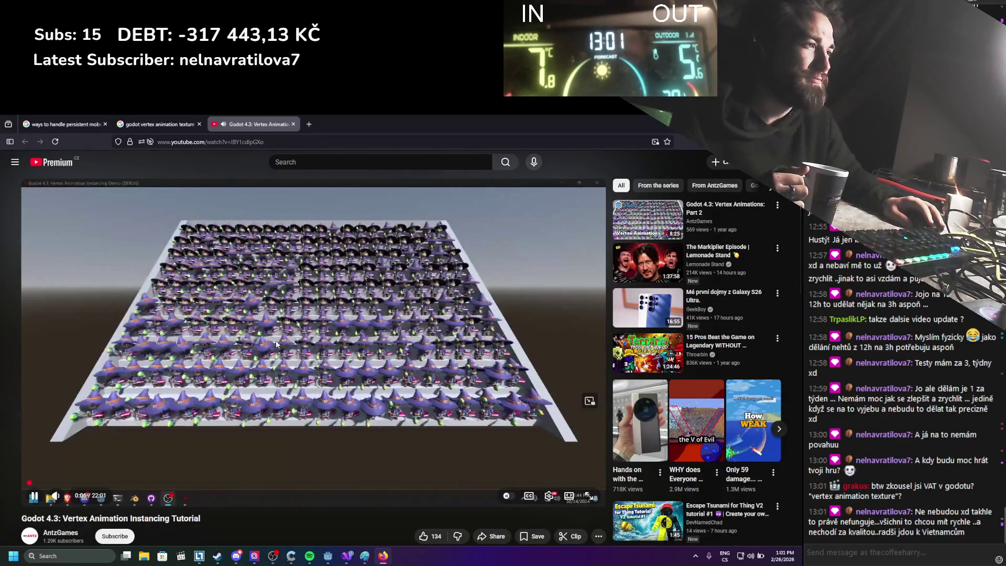
Step: Pause the Godot 4.3 Vertex Animation Instancing Tutorial and return to the Google results
{"action": "left_click", "coordinate": [297, 322]}
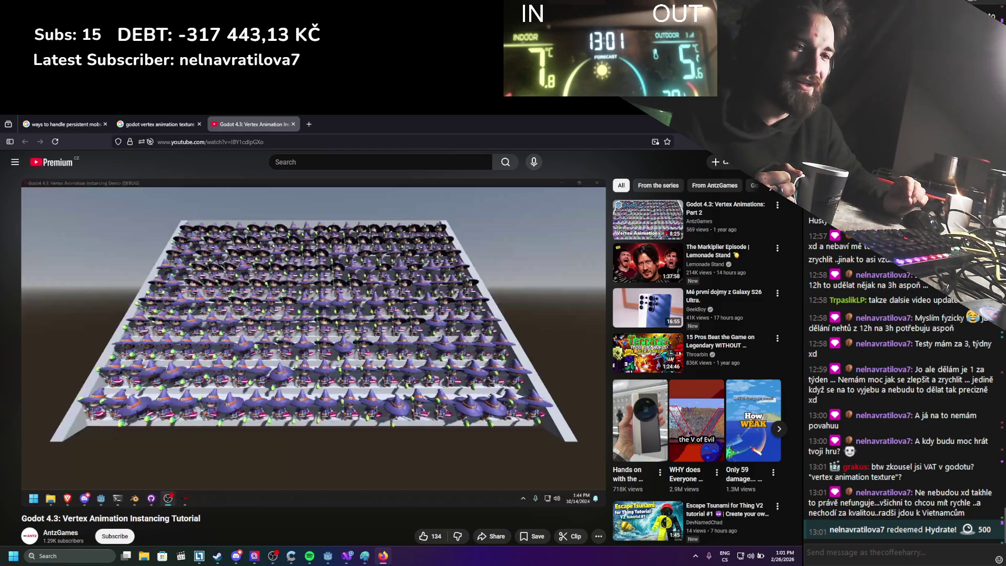
{"action": "left_click", "coordinate": [139, 125]}
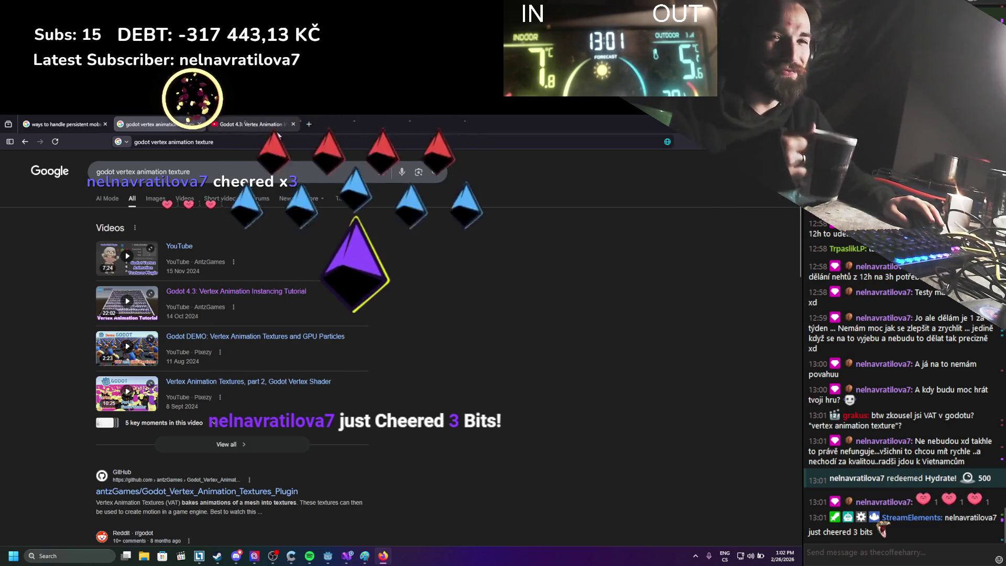
Step: Show image results for 'godot vertex animation texture' and preview the Godot Shaders VAT result
{"action": "mouse_move", "coordinate": [279, 135]}
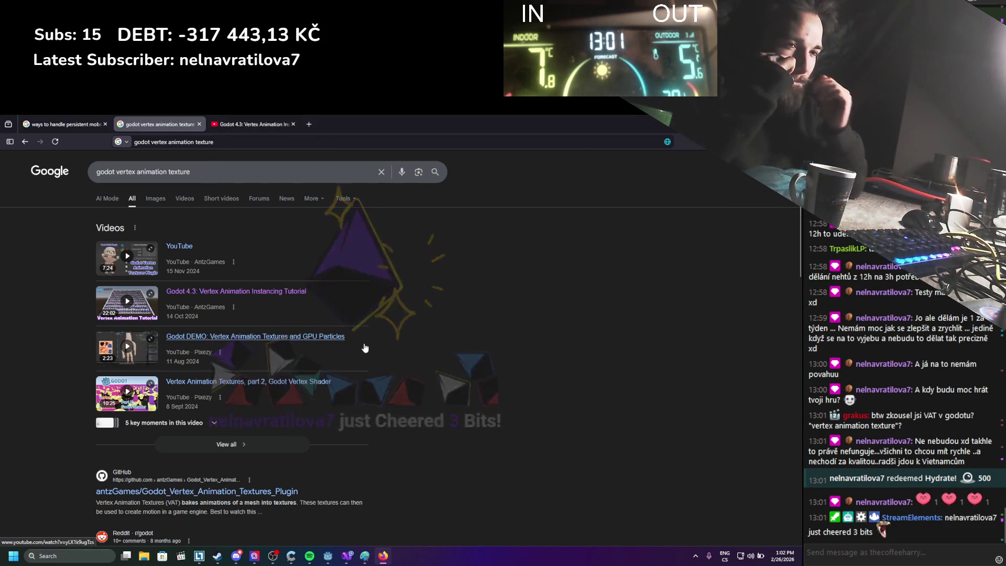
{"action": "left_click", "coordinate": [166, 196]}
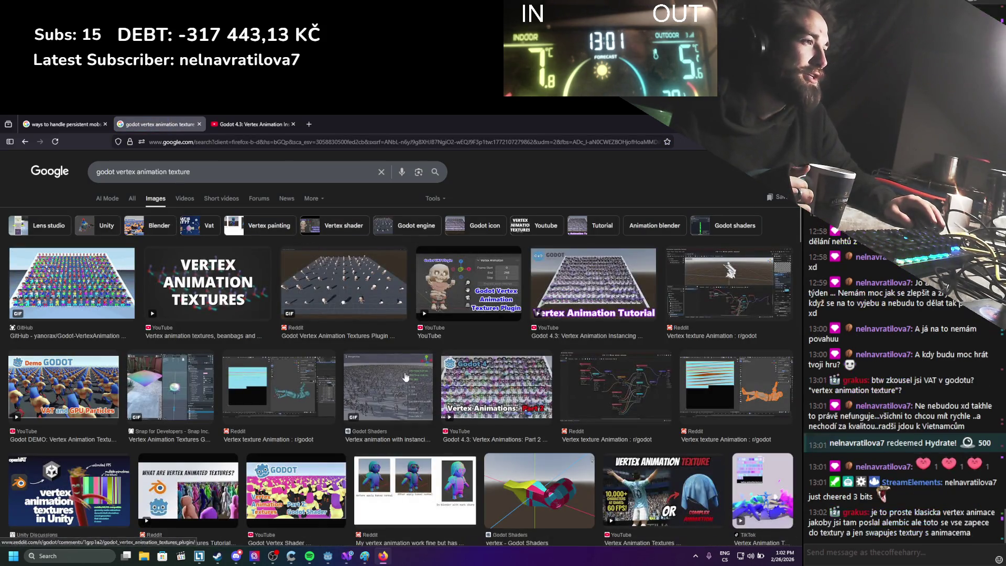
{"action": "scroll", "coordinate": [398, 372], "scroll_direction": "down", "scroll_amount": 2}
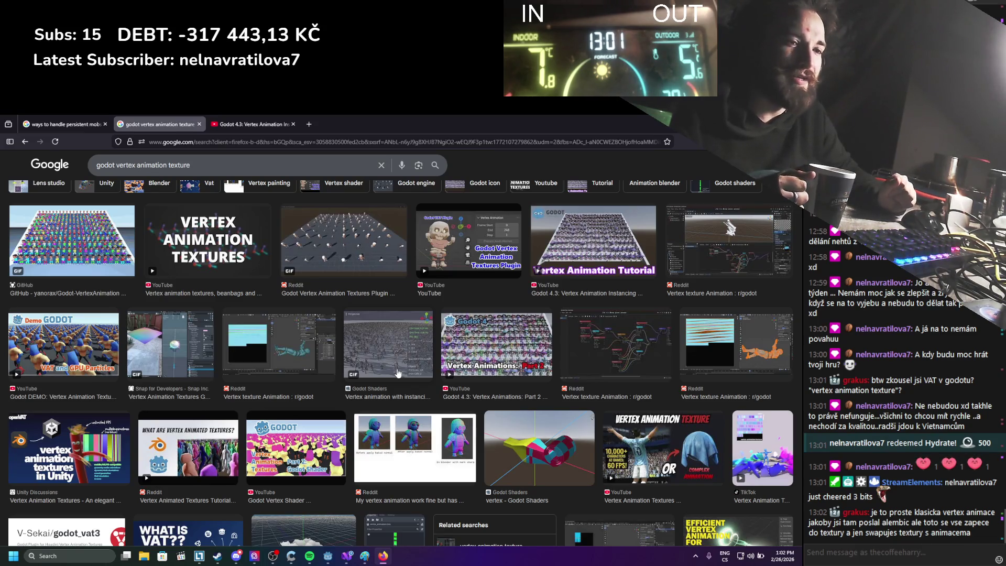
{"action": "scroll", "coordinate": [393, 371], "scroll_direction": "down", "scroll_amount": 3}
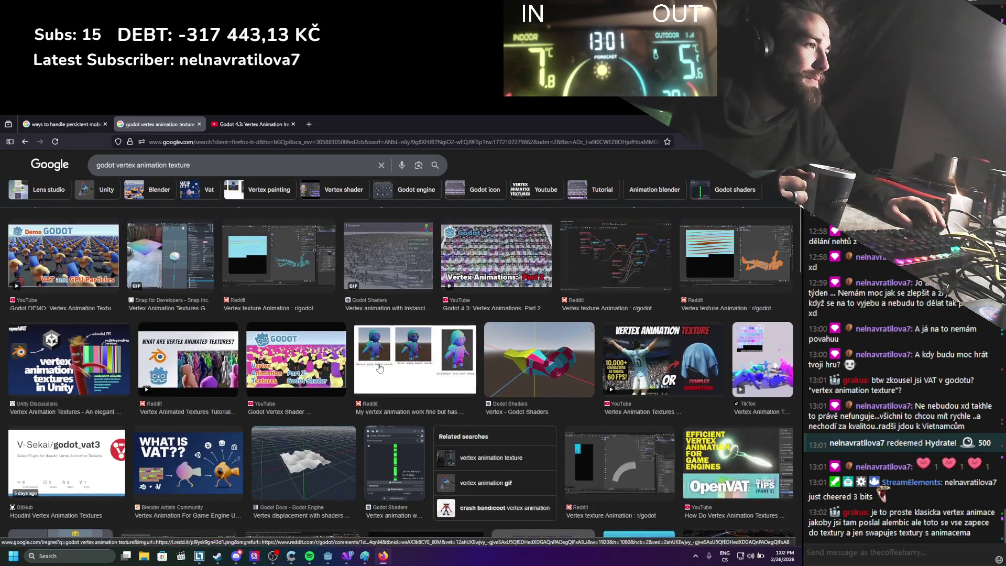
{"action": "scroll", "coordinate": [375, 340], "scroll_direction": "up", "scroll_amount": 1}
{"action": "left_click", "coordinate": [365, 298]}
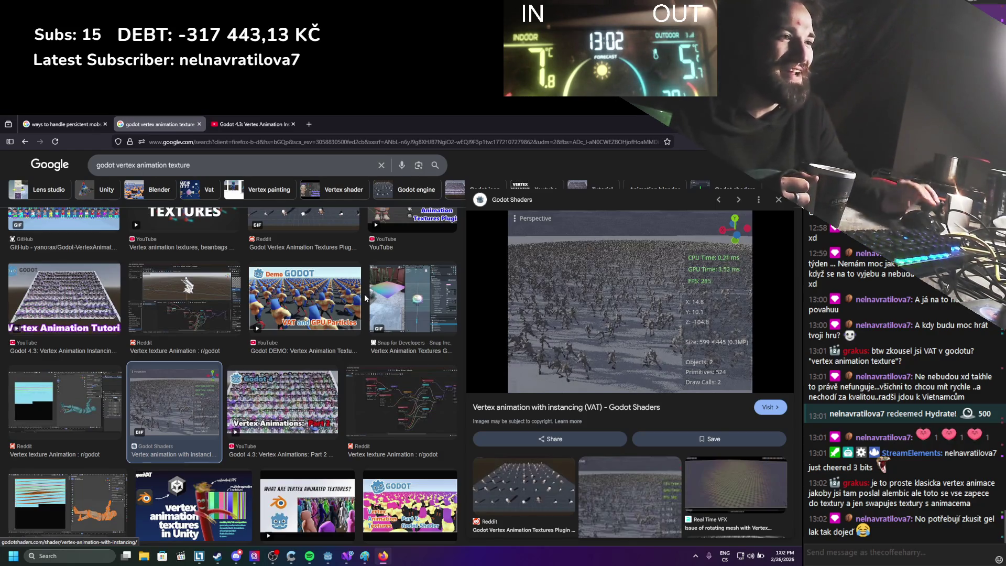
Step: Preview the Godot Docs vertex displacement image result
{"action": "scroll", "coordinate": [301, 315], "scroll_direction": "down", "scroll_amount": 7}
{"action": "scroll", "coordinate": [331, 362], "scroll_direction": "up", "scroll_amount": 3}
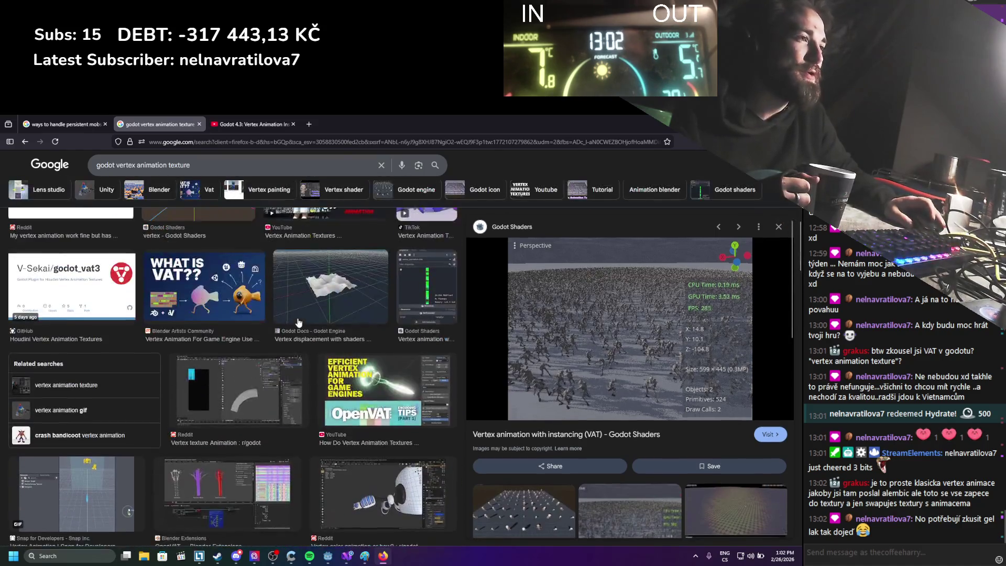
{"action": "left_click", "coordinate": [331, 361]}
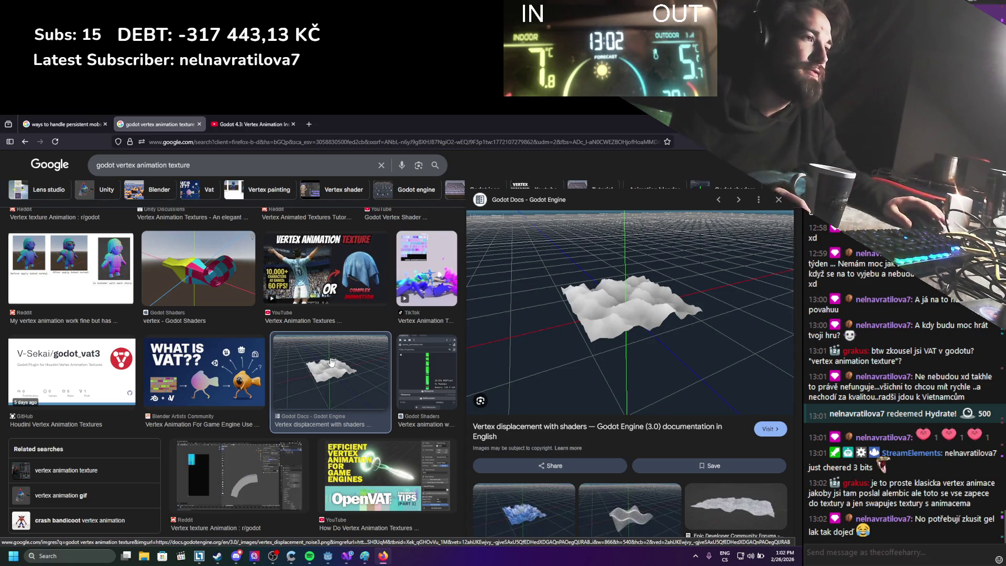
Step: Browse further down the images and preview the Godot 4.3 vertex animation instancing tutorial
{"action": "scroll", "coordinate": [312, 295], "scroll_direction": "down", "scroll_amount": 2}
{"action": "scroll", "coordinate": [311, 295], "scroll_direction": "down", "scroll_amount": 5}
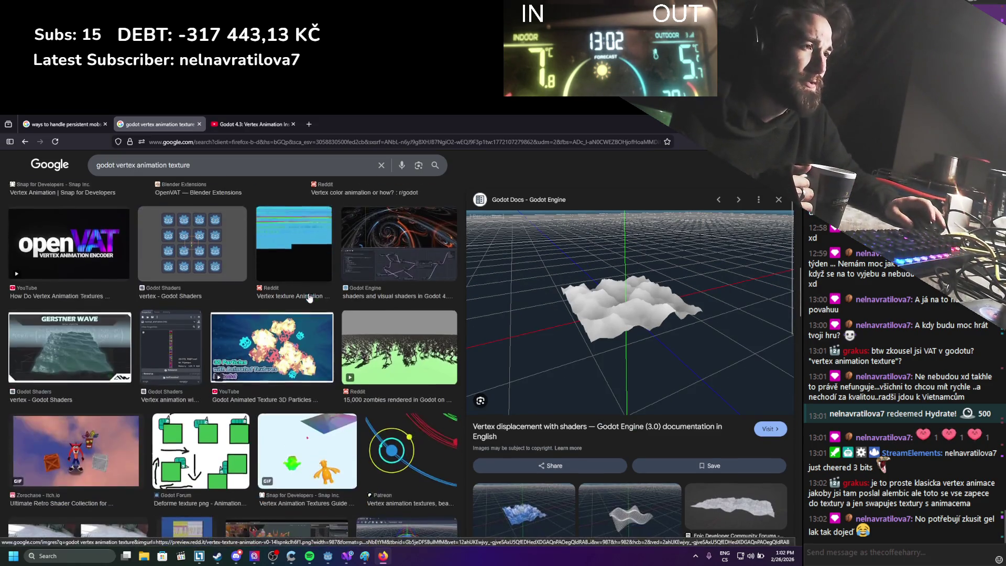
{"action": "scroll", "coordinate": [309, 297], "scroll_direction": "down", "scroll_amount": 2}
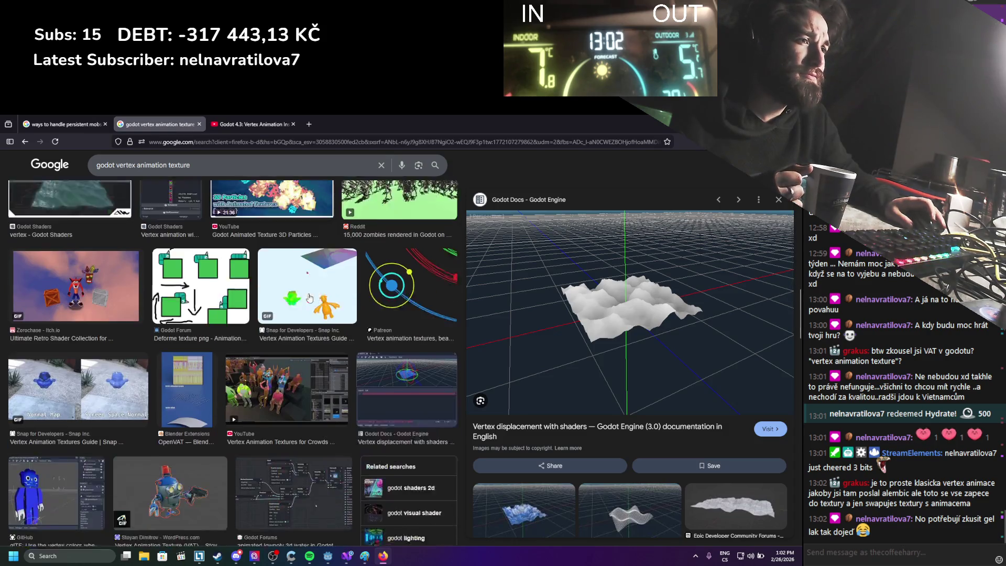
{"action": "scroll", "coordinate": [310, 297], "scroll_direction": "down", "scroll_amount": 7}
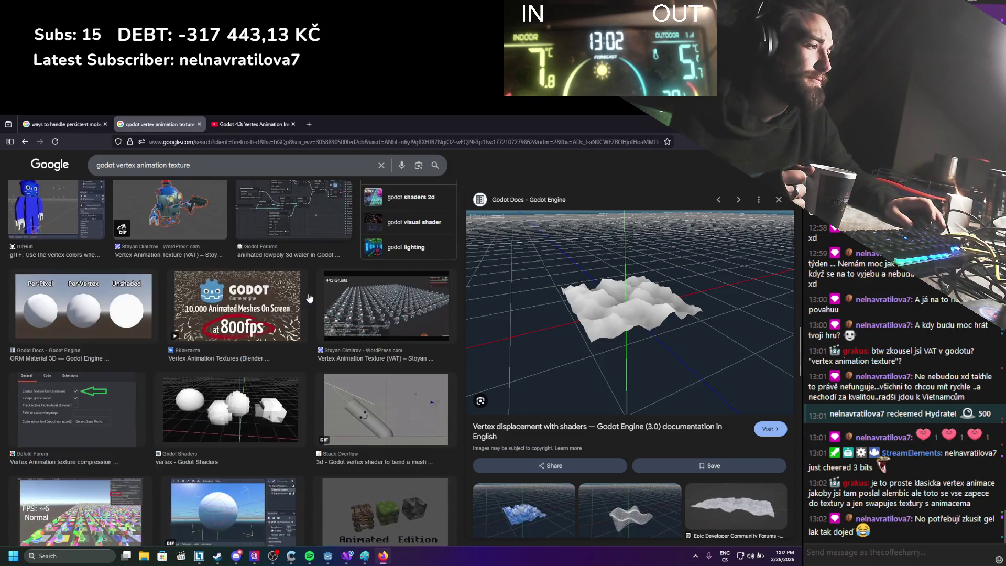
{"action": "scroll", "coordinate": [308, 297], "scroll_direction": "down", "scroll_amount": 4}
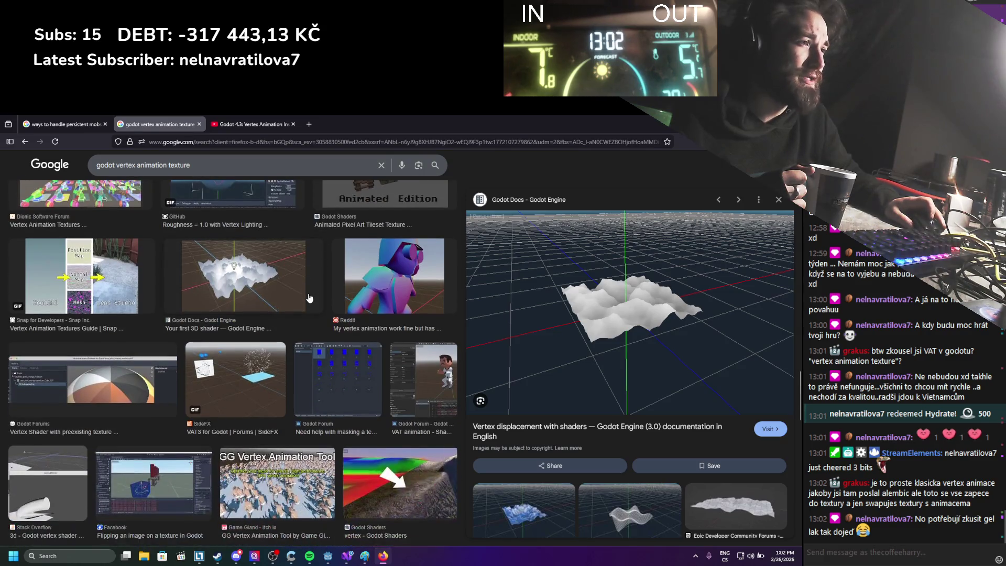
{"action": "scroll", "coordinate": [310, 298], "scroll_direction": "up", "scroll_amount": 10}
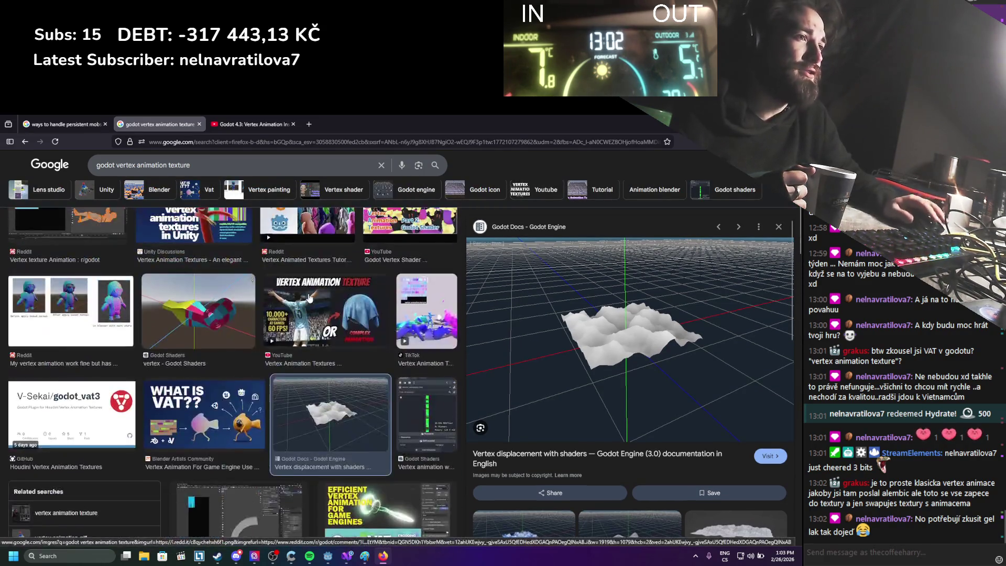
{"action": "scroll", "coordinate": [309, 297], "scroll_direction": "up", "scroll_amount": 3}
{"action": "left_click", "coordinate": [105, 380]}
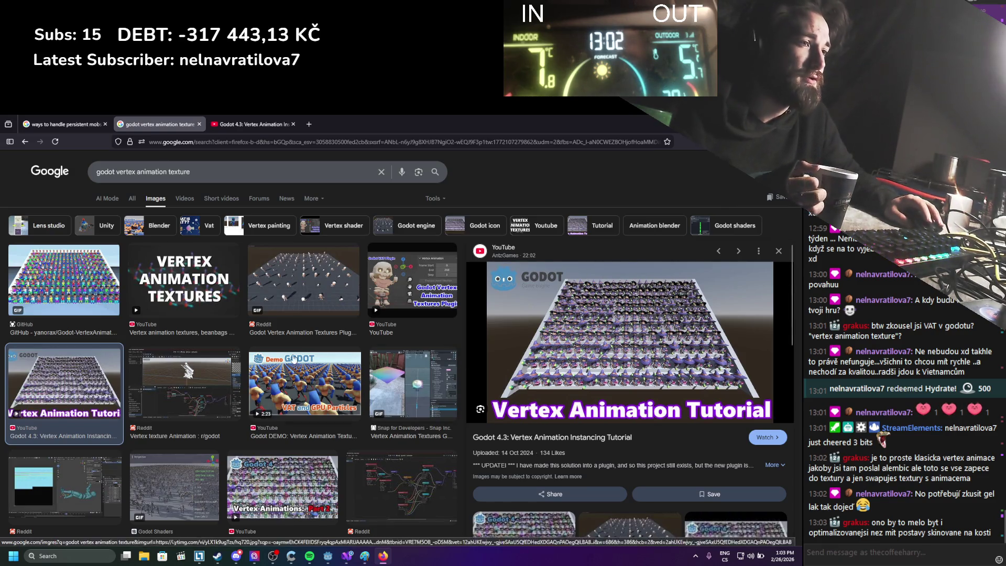
Step: Move to the 'Godot DEMO: Vertex Animation Textures and GPU Particles' preview and browse its related images
{"action": "key", "text": "Right"}
{"action": "key", "text": "Right"}
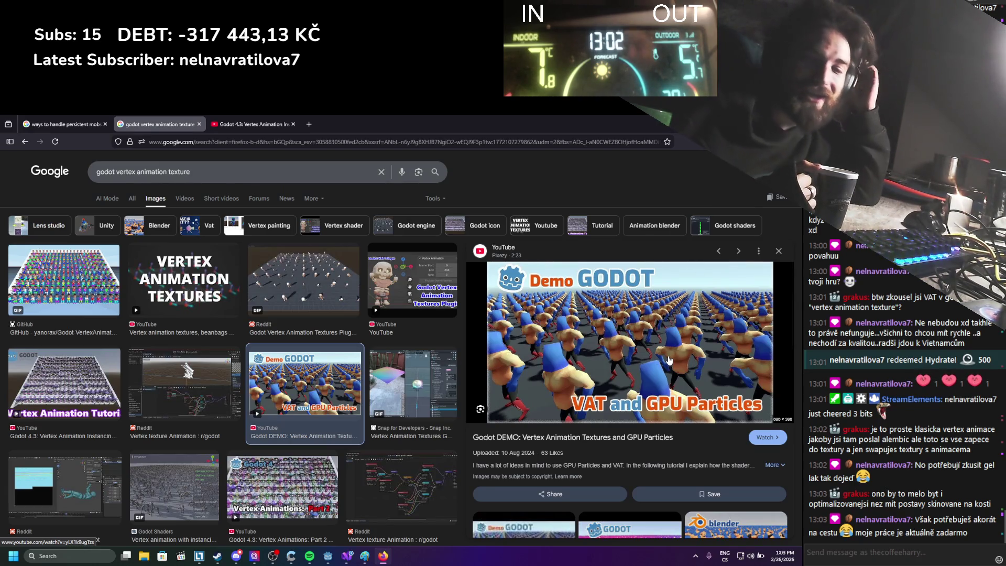
{"action": "scroll", "coordinate": [649, 378], "scroll_direction": "down", "scroll_amount": 4}
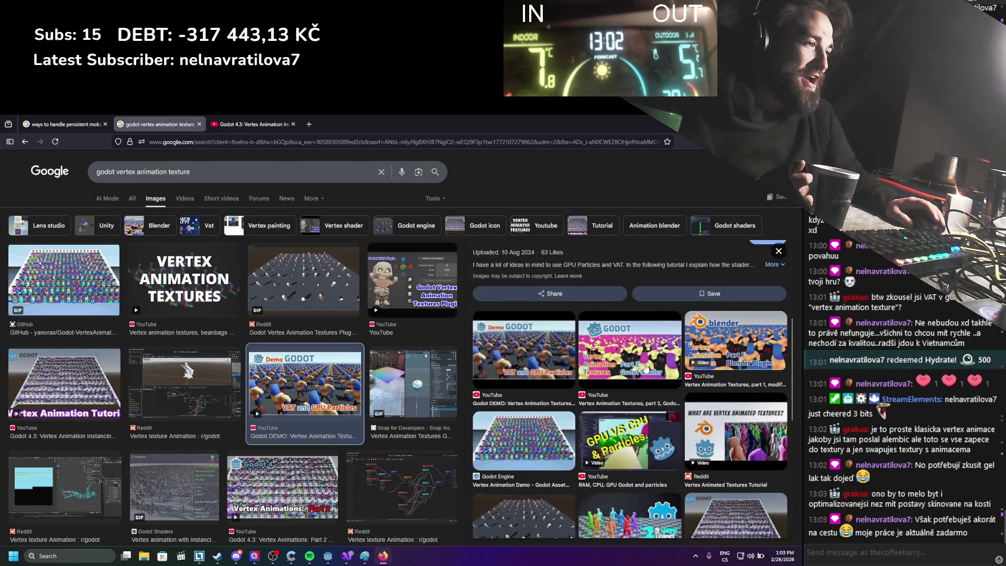
{"action": "scroll", "coordinate": [647, 368], "scroll_direction": "down", "scroll_amount": 4}
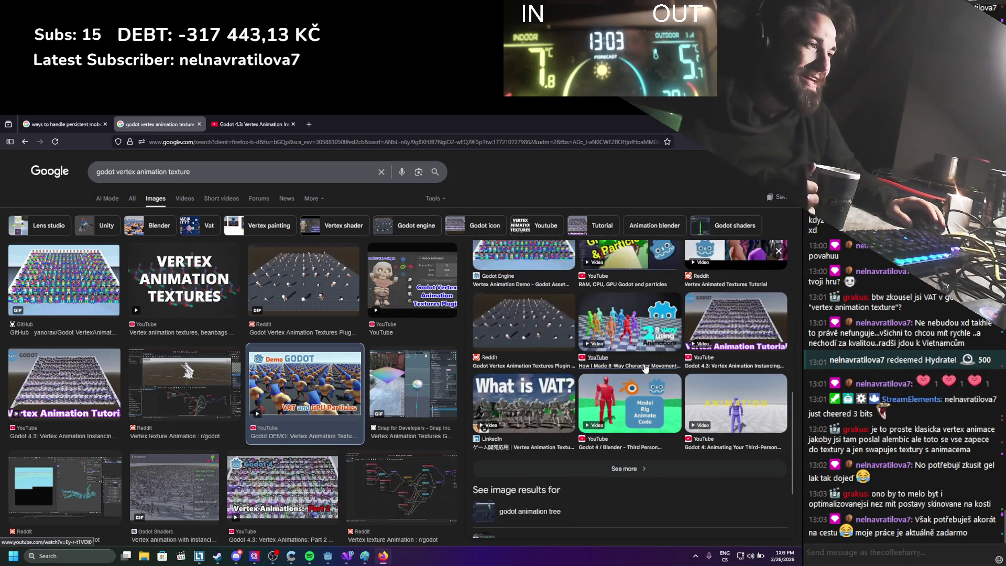
{"action": "scroll", "coordinate": [646, 368], "scroll_direction": "down", "scroll_amount": 2}
{"action": "scroll", "coordinate": [362, 368], "scroll_direction": "down", "scroll_amount": 6}
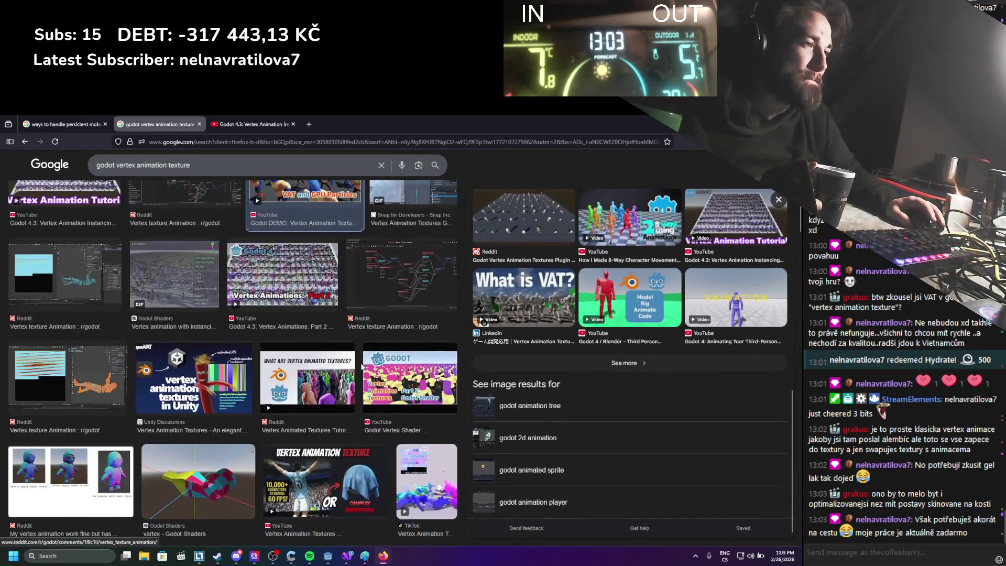
{"action": "scroll", "coordinate": [362, 368], "scroll_direction": "down", "scroll_amount": 1}
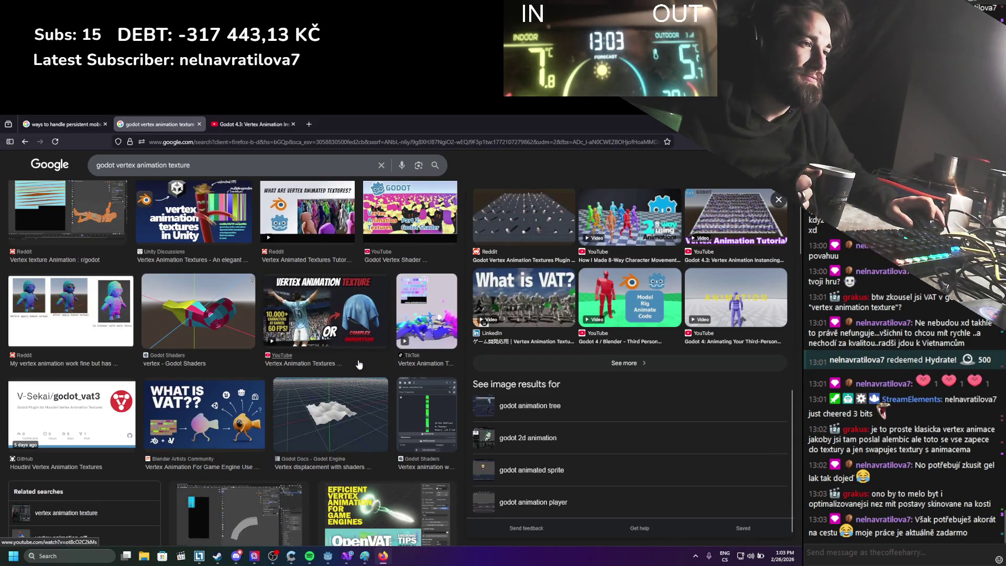
{"action": "scroll", "coordinate": [360, 365], "scroll_direction": "up", "scroll_amount": 8}
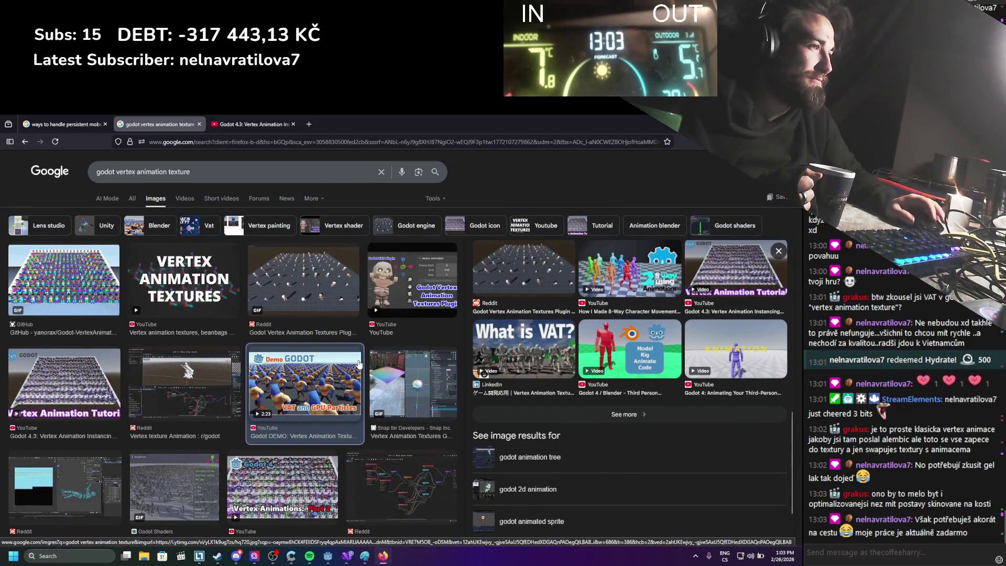
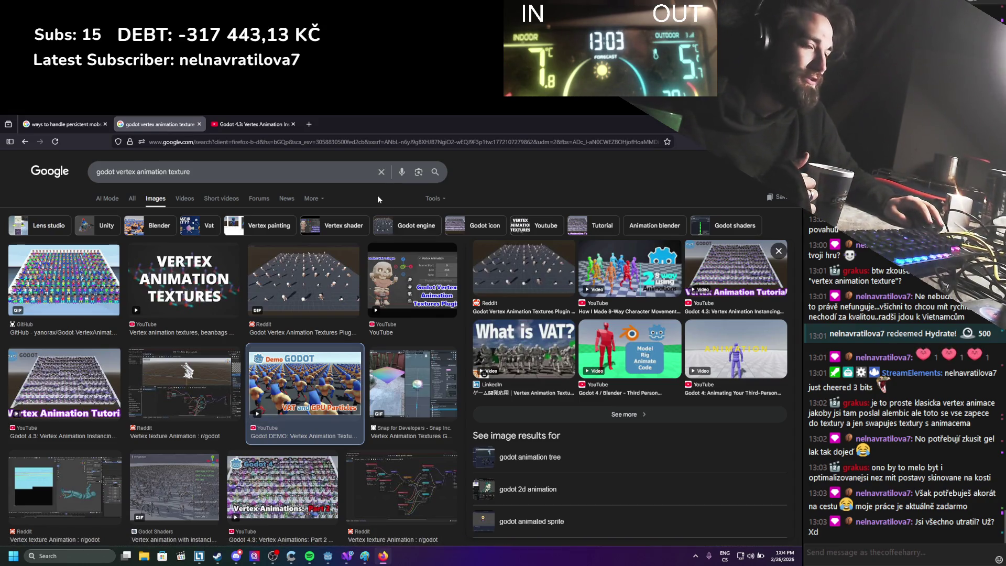
Step: Scroll through the 'godot vertex animation texture' image results, then return to the Godot editor
{"action": "scroll", "coordinate": [377, 236], "scroll_direction": "down", "scroll_amount": 2}
{"action": "scroll", "coordinate": [375, 270], "scroll_direction": "up", "scroll_amount": 2}
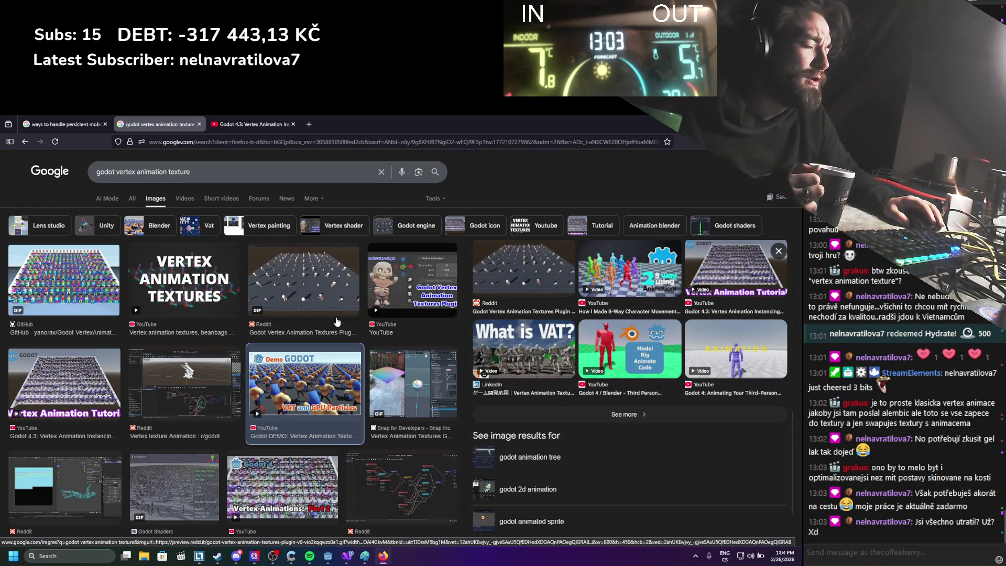
{"action": "scroll", "coordinate": [337, 321], "scroll_direction": "down", "scroll_amount": 1}
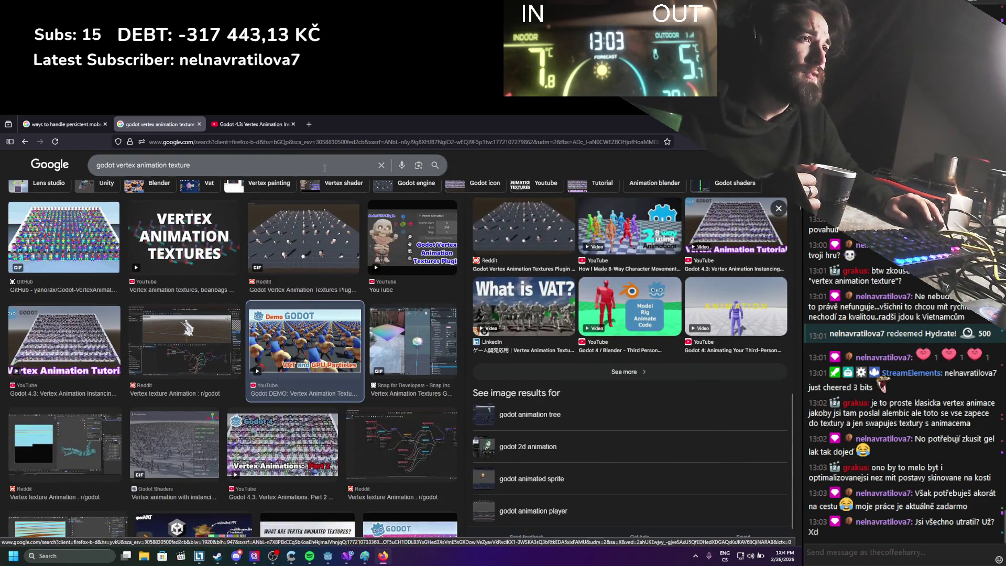
{"action": "key", "text": "alt+Tab"}
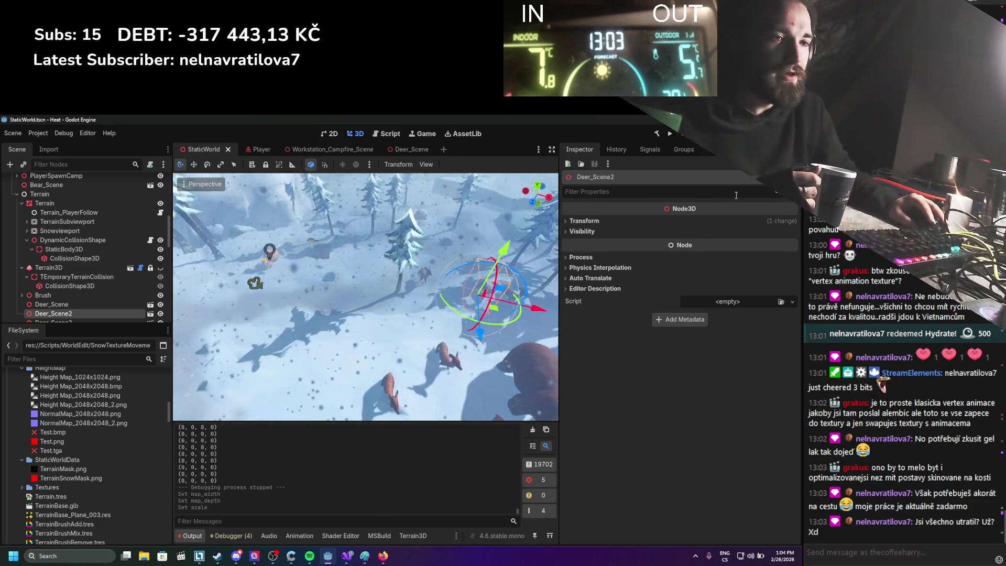
Step: Save the StaticWorld scene and zoom in and out over the deer herd
{"action": "scroll", "coordinate": [461, 311], "scroll_direction": "up", "scroll_amount": 5}
{"action": "key", "text": "ctrl+s"}
{"action": "key", "text": "w"}
{"action": "scroll", "coordinate": [442, 303], "scroll_direction": "up", "scroll_amount": 5}
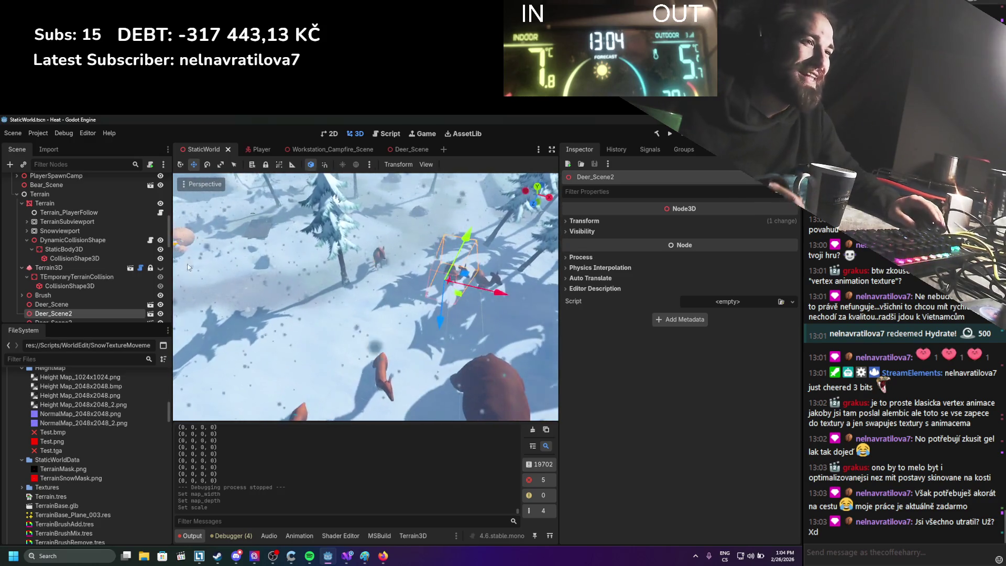
{"action": "scroll", "coordinate": [99, 235], "scroll_direction": "down", "scroll_amount": 1}
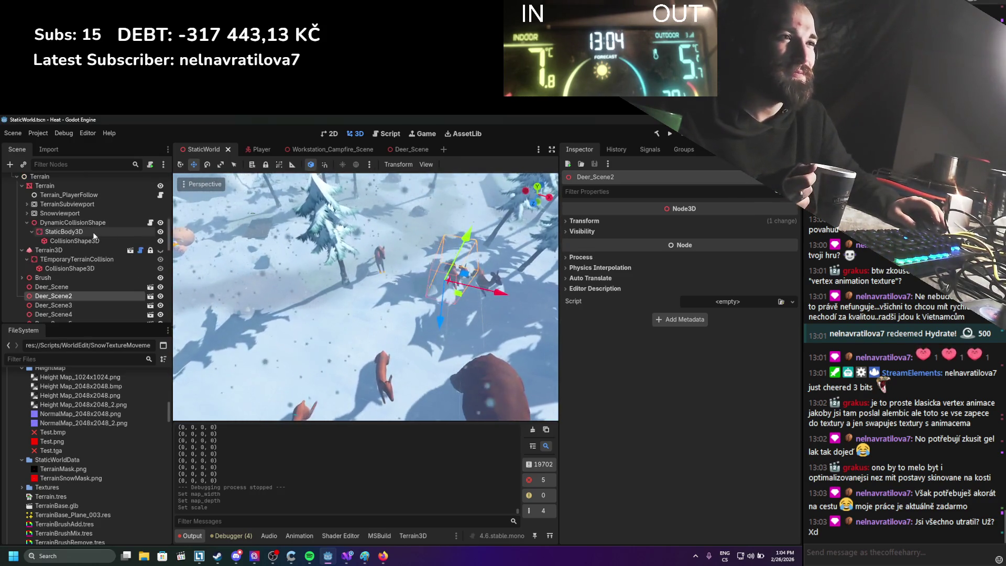
{"action": "scroll", "coordinate": [91, 231], "scroll_direction": "up", "scroll_amount": 3}
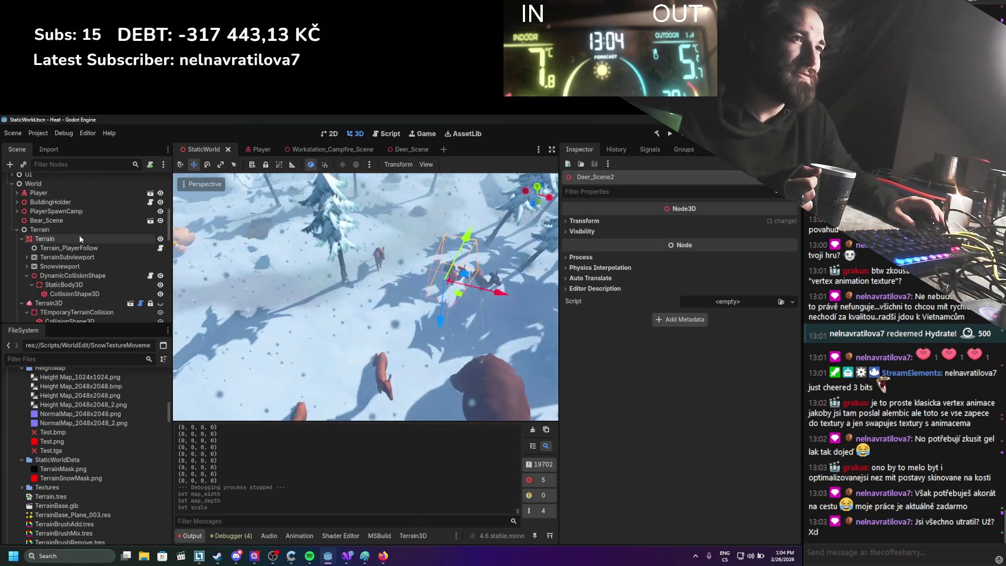
{"action": "scroll", "coordinate": [269, 300], "scroll_direction": "down", "scroll_amount": 3}
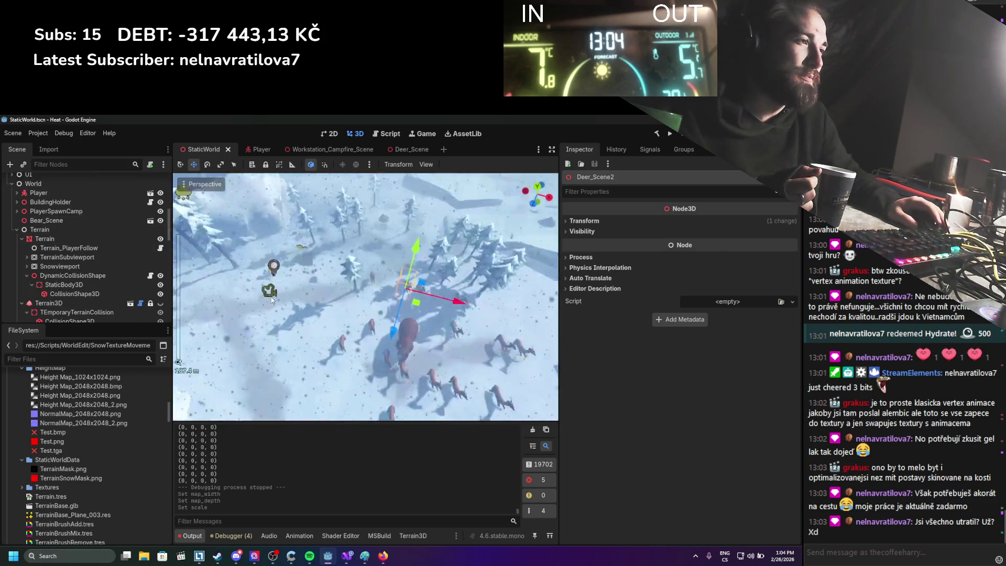
{"action": "scroll", "coordinate": [269, 303], "scroll_direction": "up", "scroll_amount": 2}
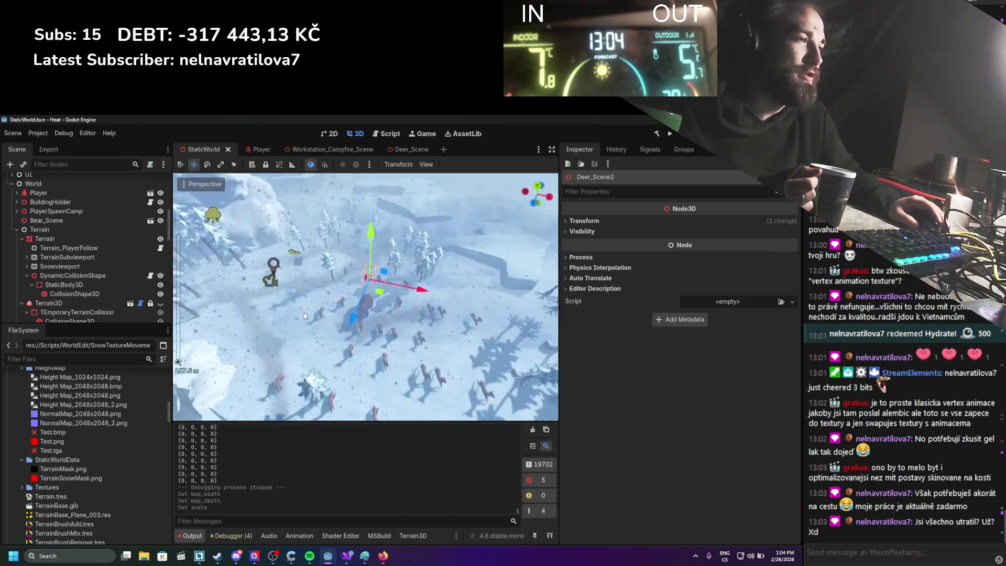
Step: Fly among the snowy trees to view the deer and treetops, then collapse Terrain3D
{"action": "key", "text": "w"}
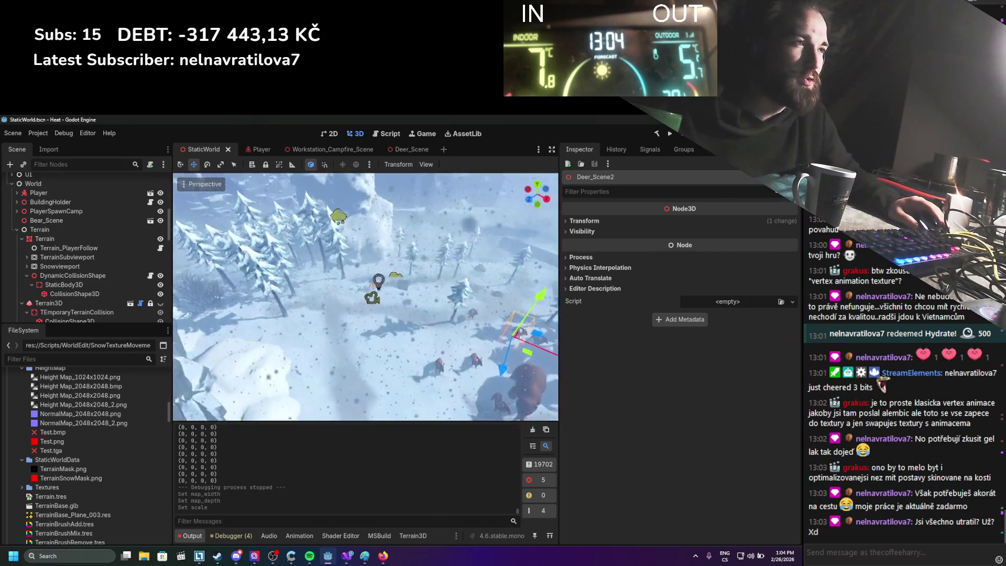
{"action": "key", "text": "e"}
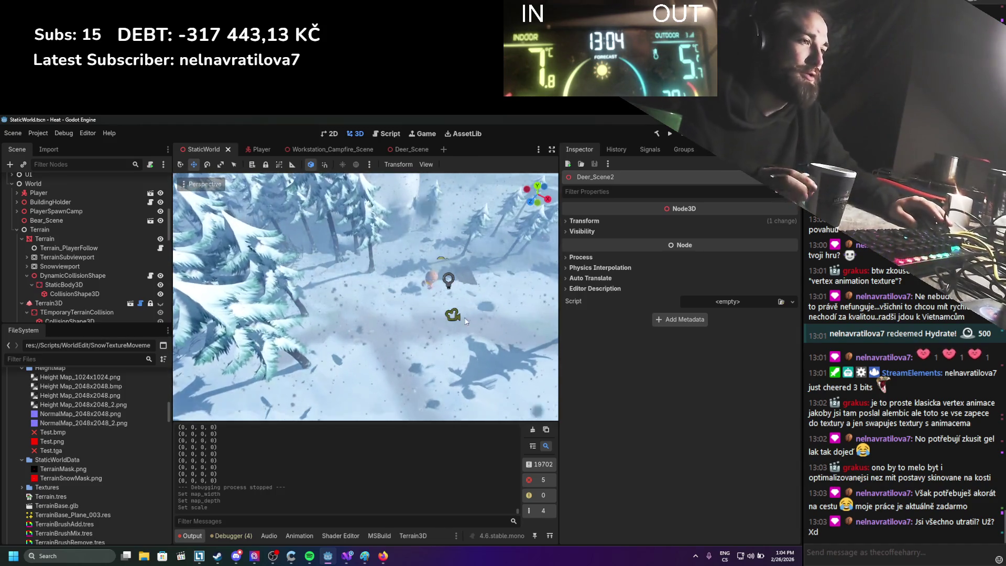
{"action": "key", "text": "w"}
{"action": "key", "text": "w"}
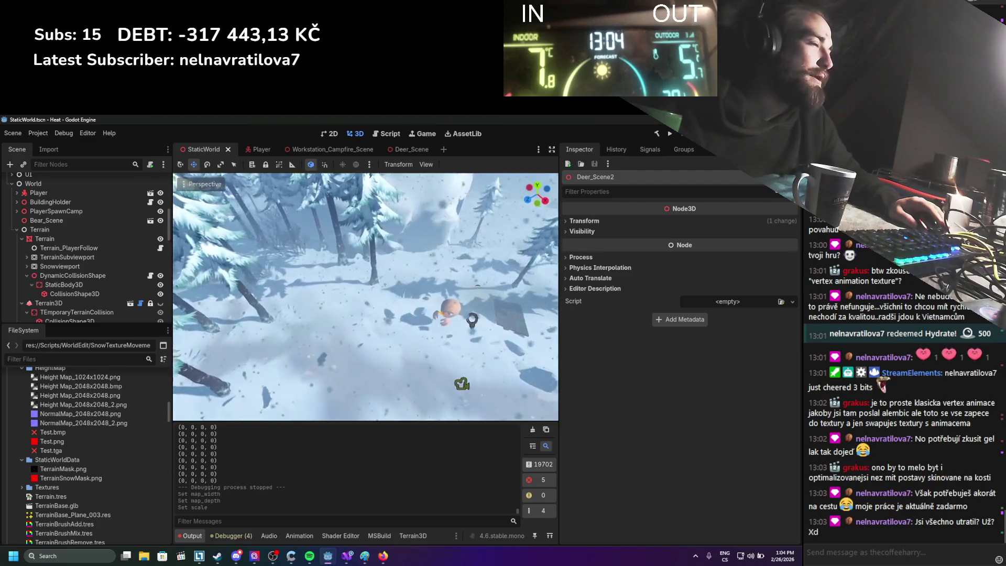
{"action": "key", "text": "s"}
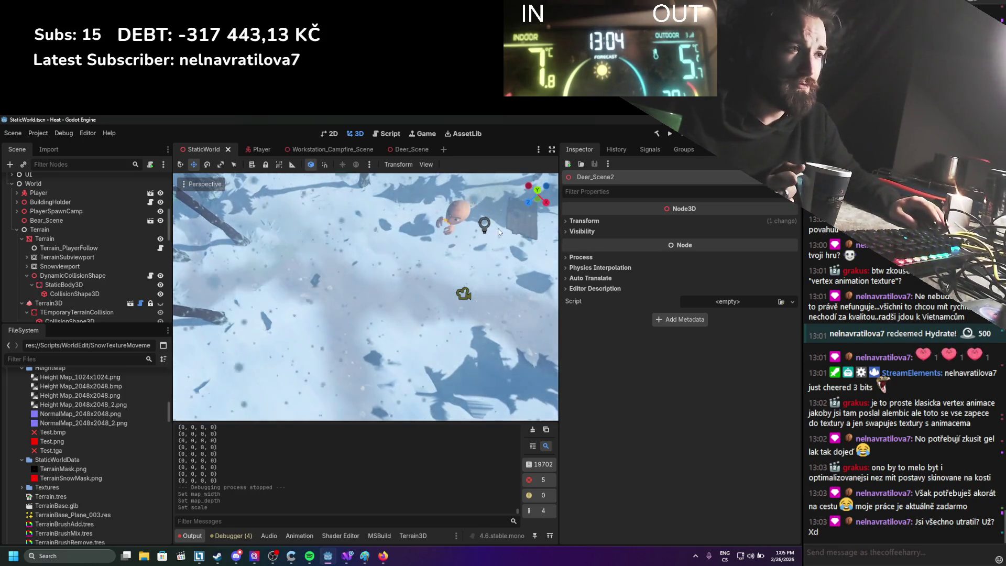
{"action": "left_click_drag", "start_coordinate": [413, 243], "coordinate": [414, 210]}
{"action": "scroll", "coordinate": [444, 273], "scroll_direction": "down", "scroll_amount": 3}
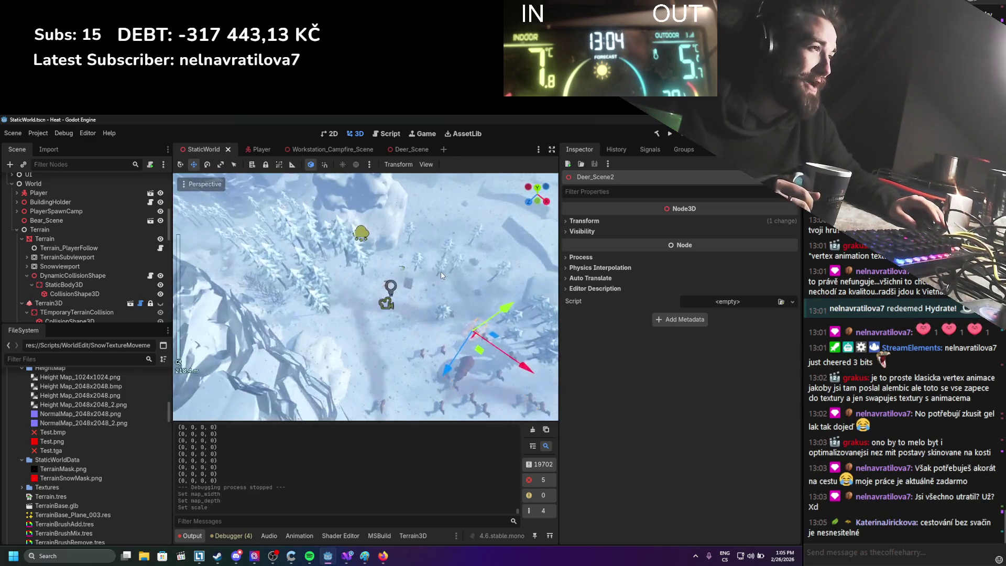
{"action": "left_click_drag", "start_coordinate": [443, 273], "coordinate": [261, 280]}
{"action": "left_click", "coordinate": [22, 303]}
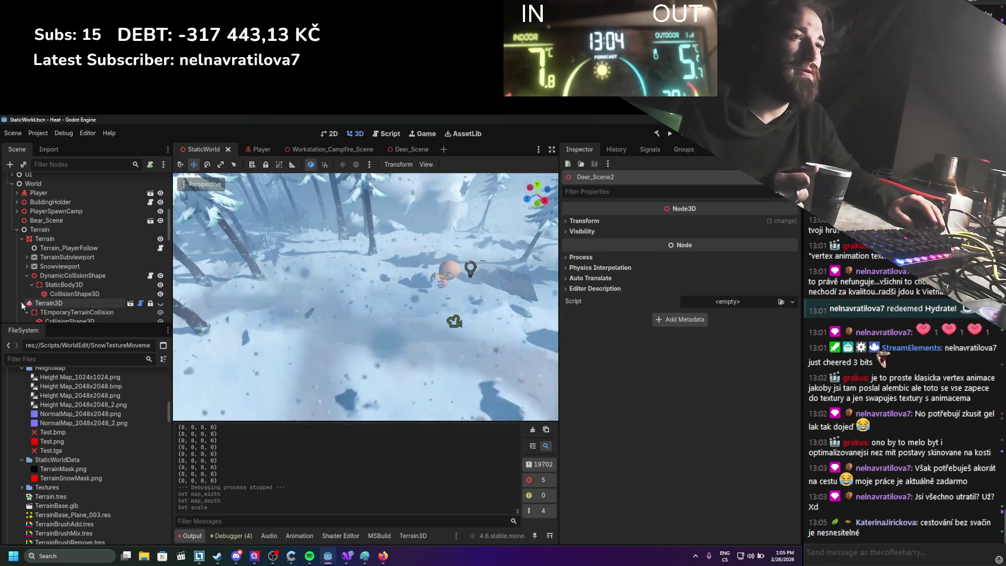
Step: Collapse the Terrain branch in the Scene dock and shift the view around the player
{"action": "left_click", "coordinate": [22, 238]}
{"action": "scroll", "coordinate": [123, 302], "scroll_direction": "down", "scroll_amount": 10}
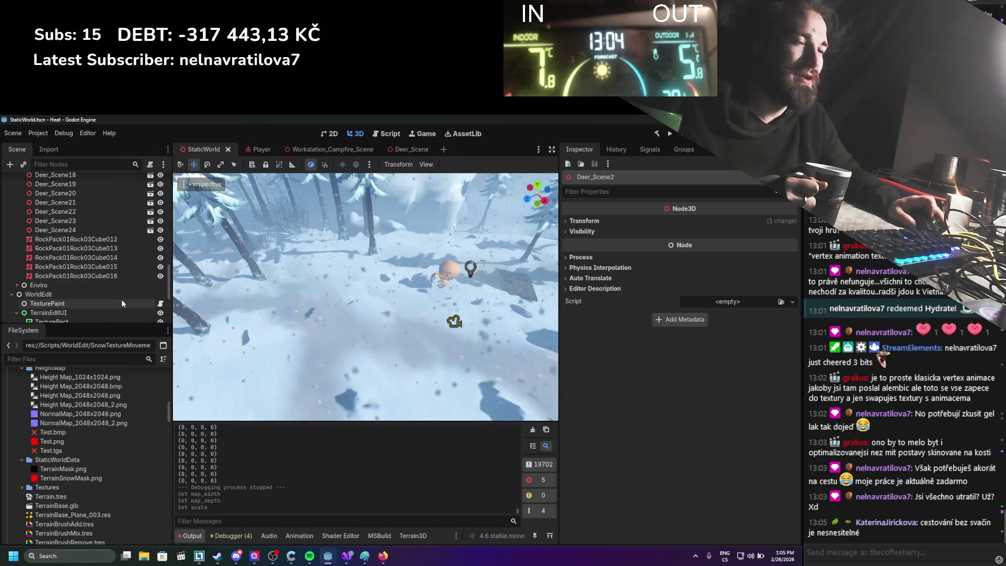
{"action": "scroll", "coordinate": [121, 298], "scroll_direction": "up", "scroll_amount": 15}
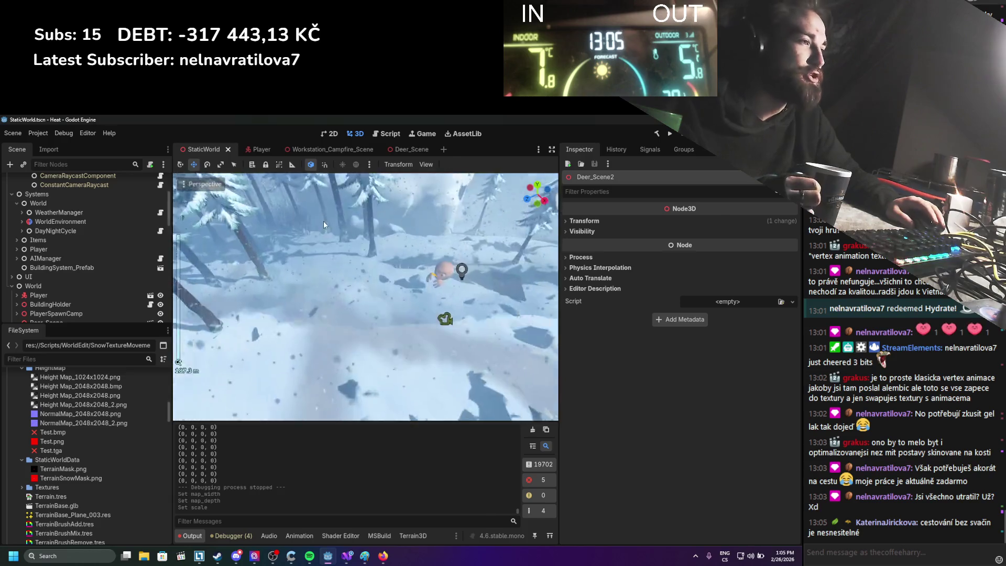
{"action": "right_click", "coordinate": [323, 221]}
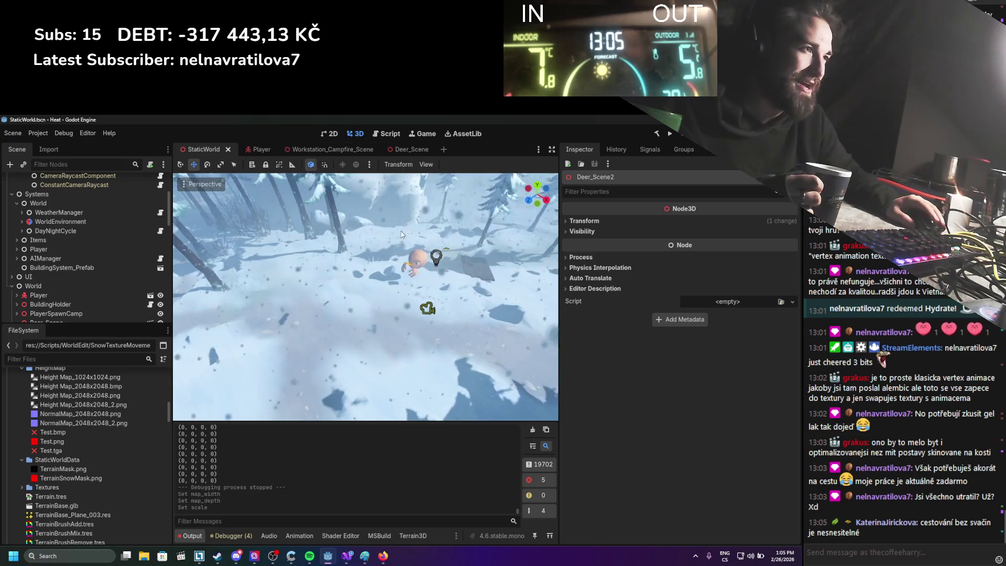
{"action": "scroll", "coordinate": [398, 229], "scroll_direction": "up", "scroll_amount": 3}
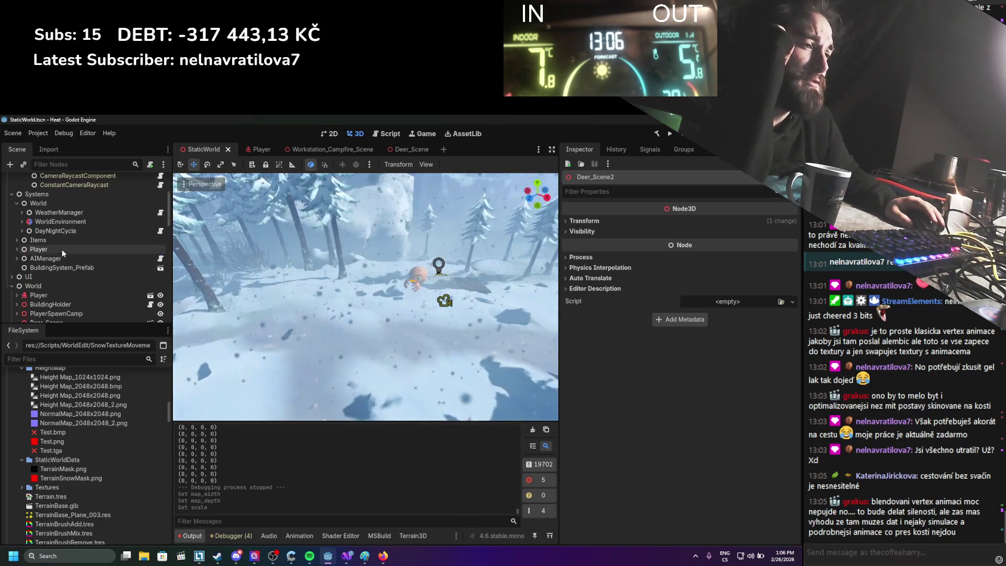
{"action": "left_click", "coordinate": [346, 557]}
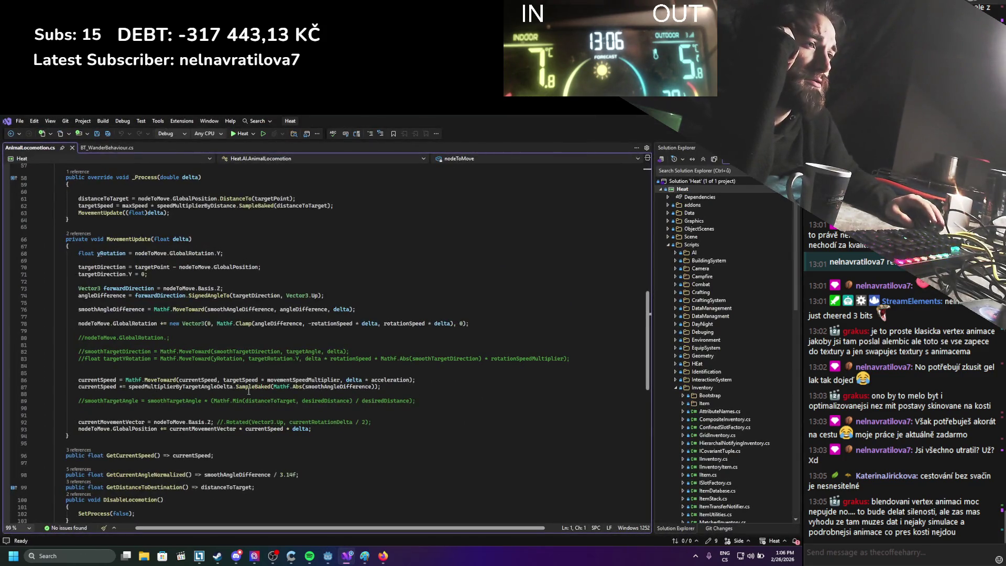
{"action": "scroll", "coordinate": [250, 392], "scroll_direction": "down", "scroll_amount": 6}
{"action": "scroll", "coordinate": [210, 403], "scroll_direction": "up", "scroll_amount": 10}
{"action": "scroll", "coordinate": [209, 403], "scroll_direction": "up", "scroll_amount": 15}
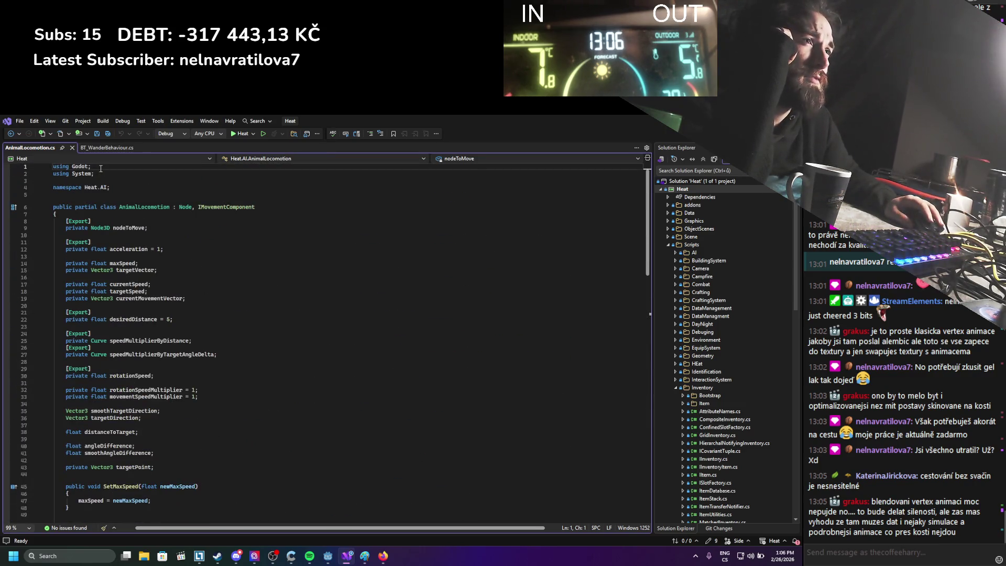
{"action": "scroll", "coordinate": [439, 321], "scroll_direction": "down", "scroll_amount": 5}
{"action": "key", "text": "alt+Tab"}
{"action": "scroll", "coordinate": [124, 296], "scroll_direction": "up", "scroll_amount": 10}
{"action": "scroll", "coordinate": [121, 284], "scroll_direction": "up", "scroll_amount": 3}
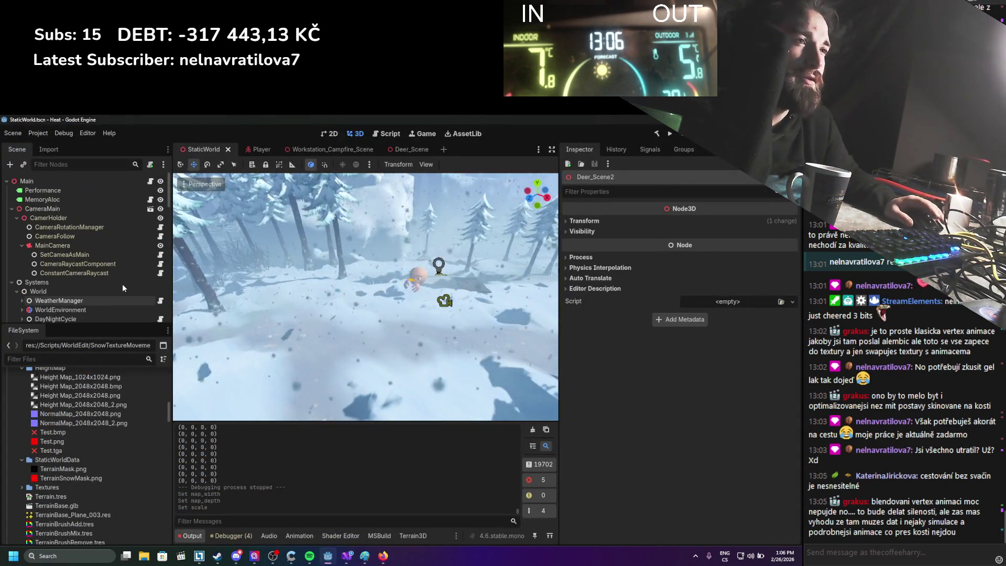
{"action": "scroll", "coordinate": [118, 287], "scroll_direction": "up", "scroll_amount": 3}
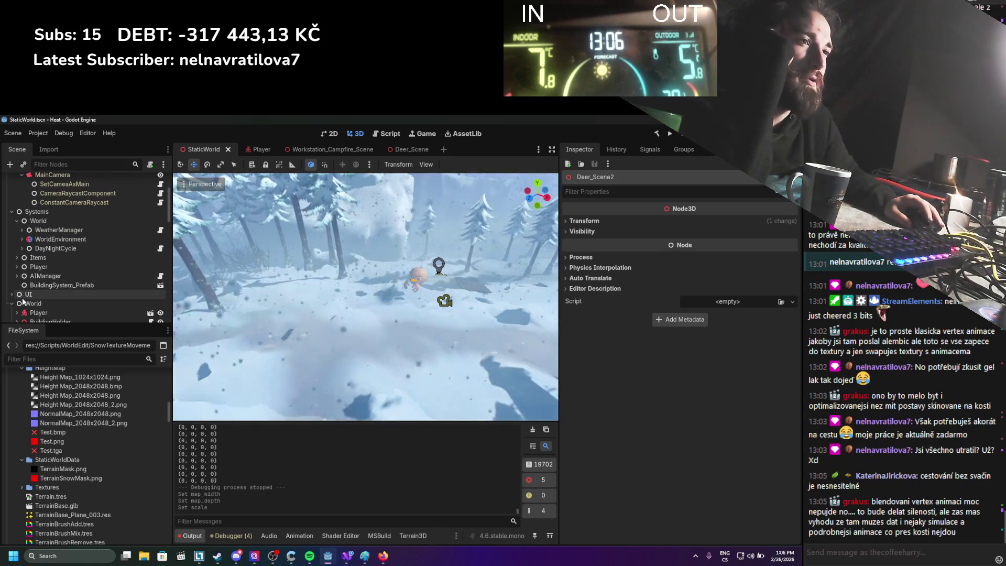
{"action": "scroll", "coordinate": [46, 260], "scroll_direction": "up", "scroll_amount": 5}
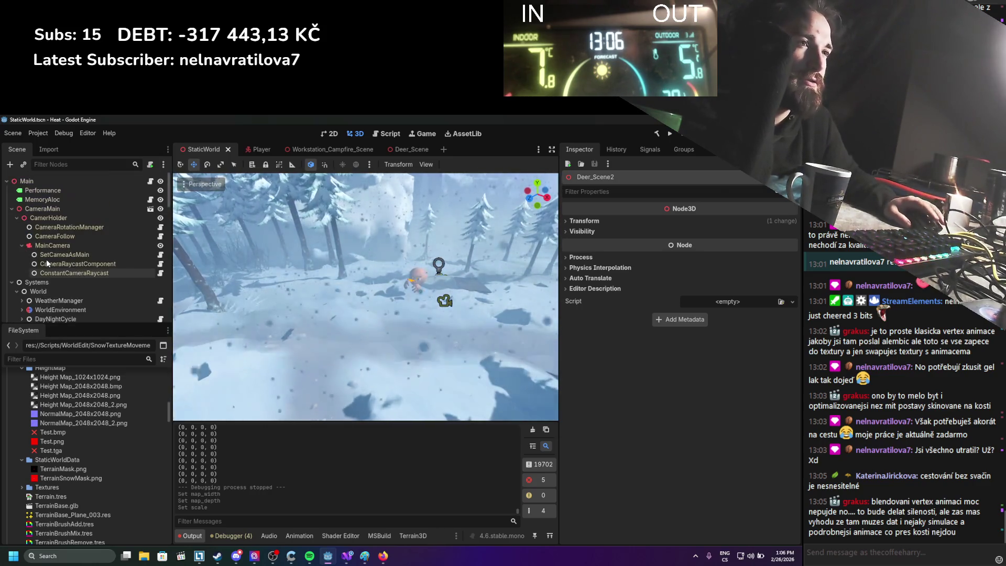
{"action": "scroll", "coordinate": [46, 240], "scroll_direction": "down", "scroll_amount": 5}
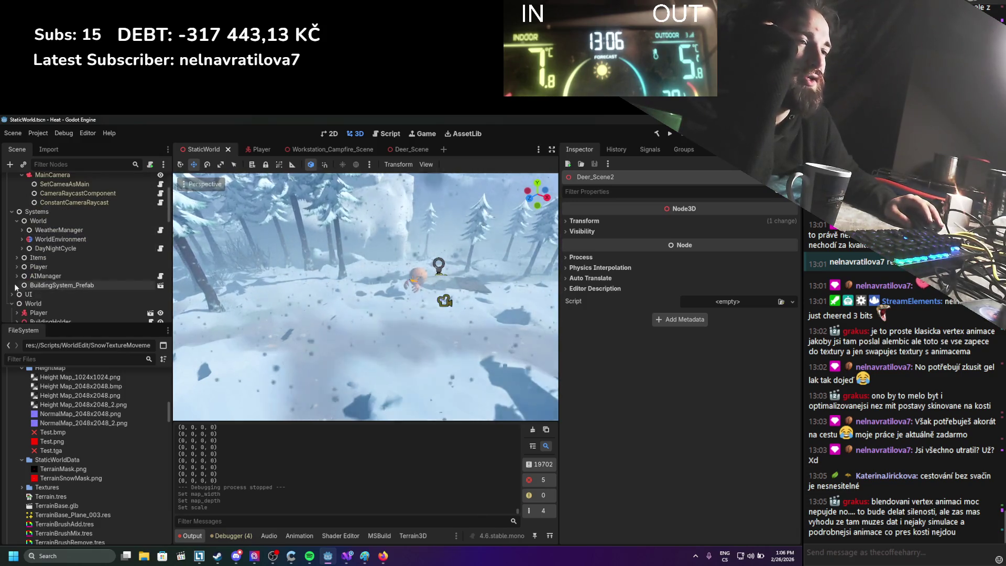
{"action": "left_click", "coordinate": [19, 295]}
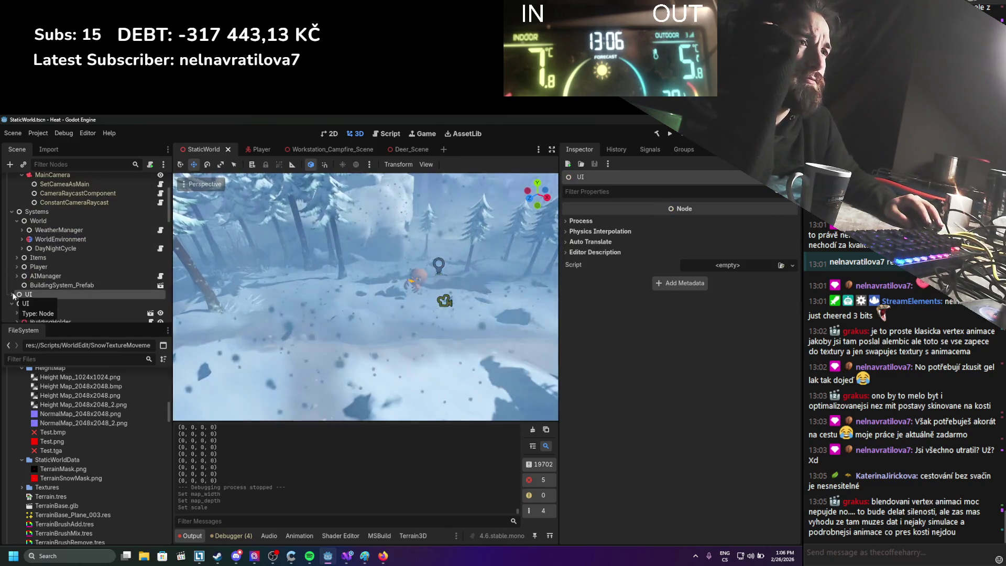
{"action": "left_click", "coordinate": [13, 294]}
{"action": "scroll", "coordinate": [28, 262], "scroll_direction": "down", "scroll_amount": 2}
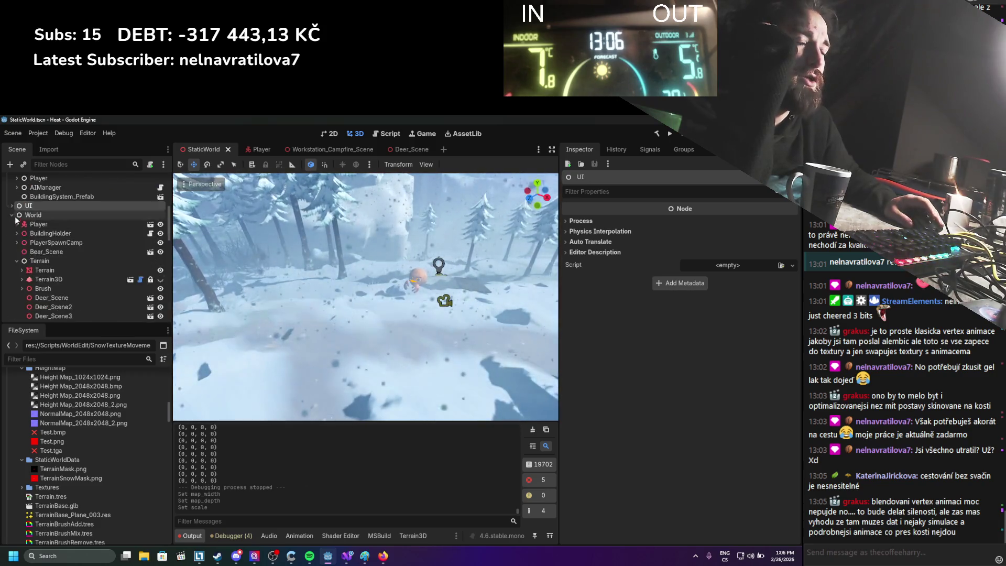
{"action": "scroll", "coordinate": [24, 262], "scroll_direction": "down", "scroll_amount": 10}
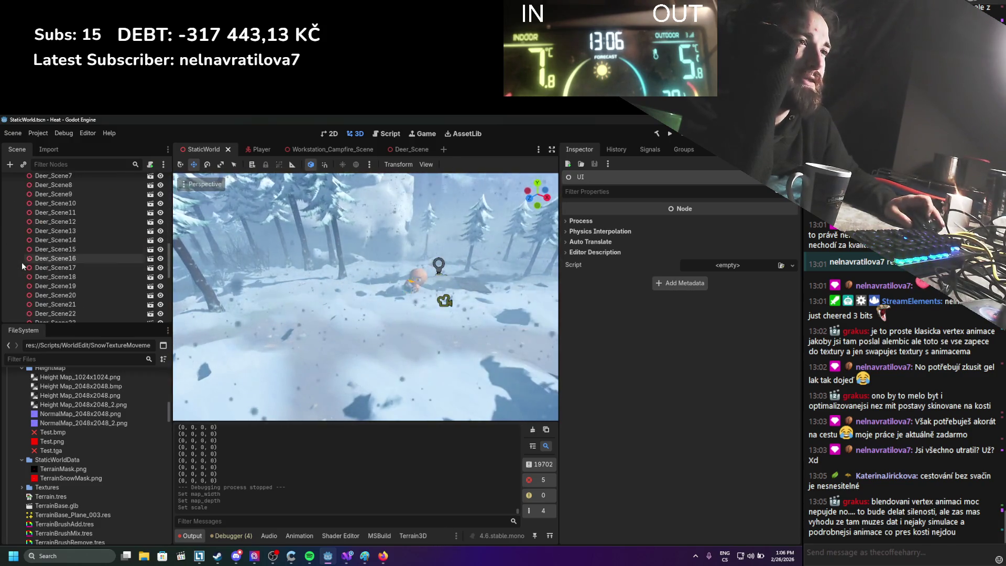
{"action": "scroll", "coordinate": [17, 254], "scroll_direction": "up", "scroll_amount": 10}
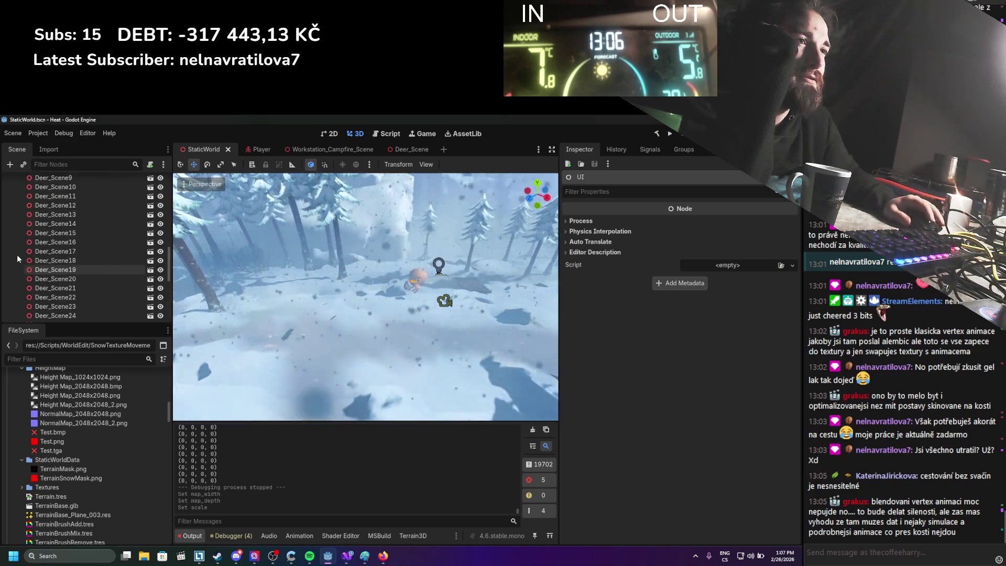
{"action": "scroll", "coordinate": [17, 257], "scroll_direction": "up", "scroll_amount": 3}
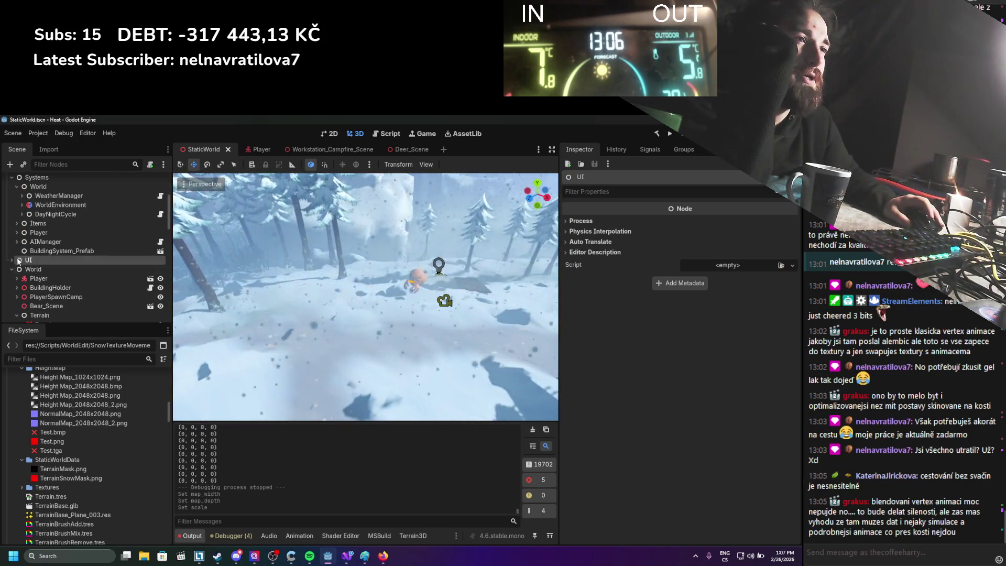
{"action": "scroll", "coordinate": [18, 257], "scroll_direction": "up", "scroll_amount": 3}
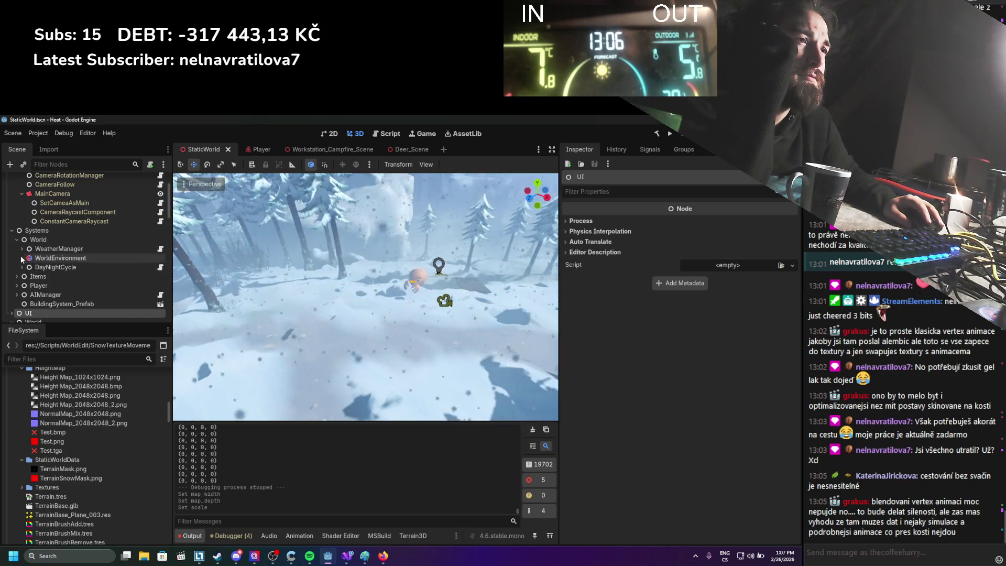
{"action": "scroll", "coordinate": [22, 270], "scroll_direction": "down", "scroll_amount": 4}
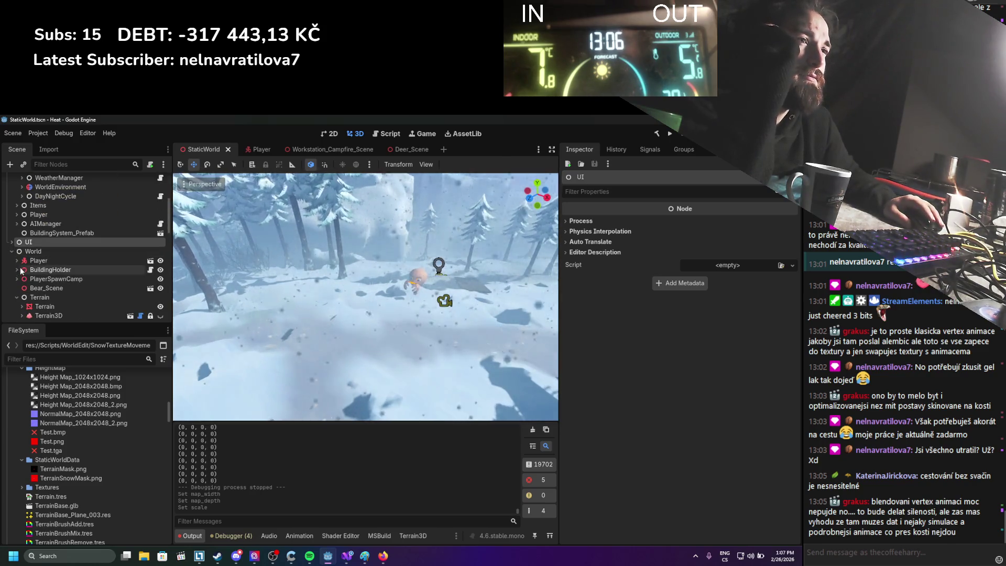
{"action": "scroll", "coordinate": [22, 270], "scroll_direction": "down", "scroll_amount": 4}
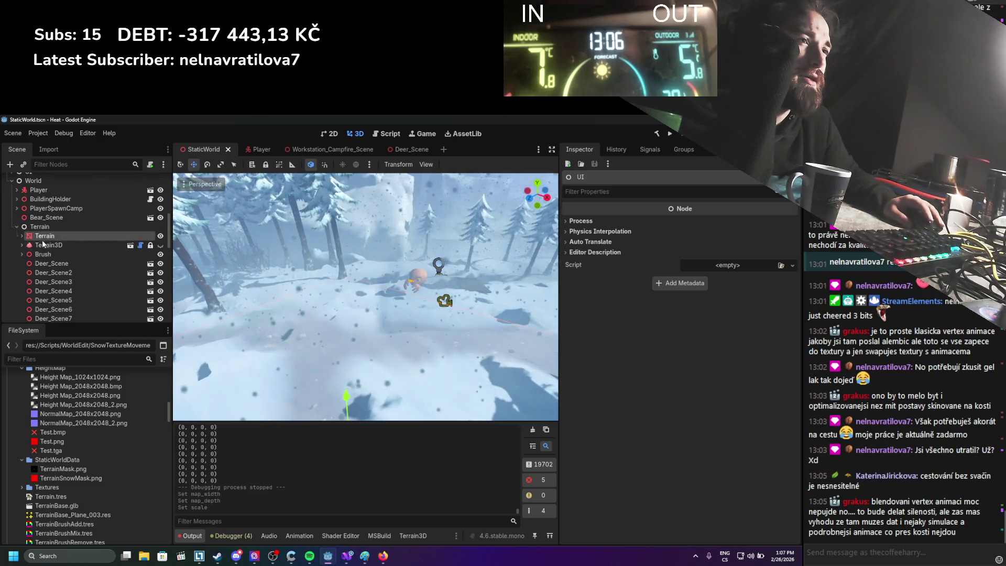
Step: Expand Terrain, select DynamicCollisionShape and glance at its DynamicTerrainCollision script
{"action": "left_click", "coordinate": [43, 238]}
{"action": "scroll", "coordinate": [40, 255], "scroll_direction": "up", "scroll_amount": 2}
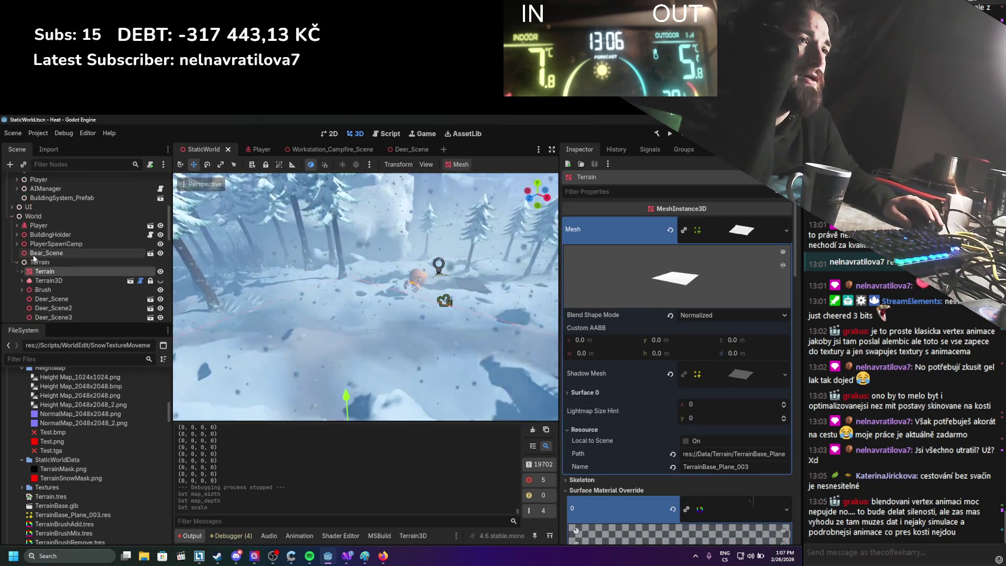
{"action": "left_click", "coordinate": [21, 271]}
{"action": "scroll", "coordinate": [29, 291], "scroll_direction": "down", "scroll_amount": 2}
{"action": "left_click", "coordinate": [37, 273]}
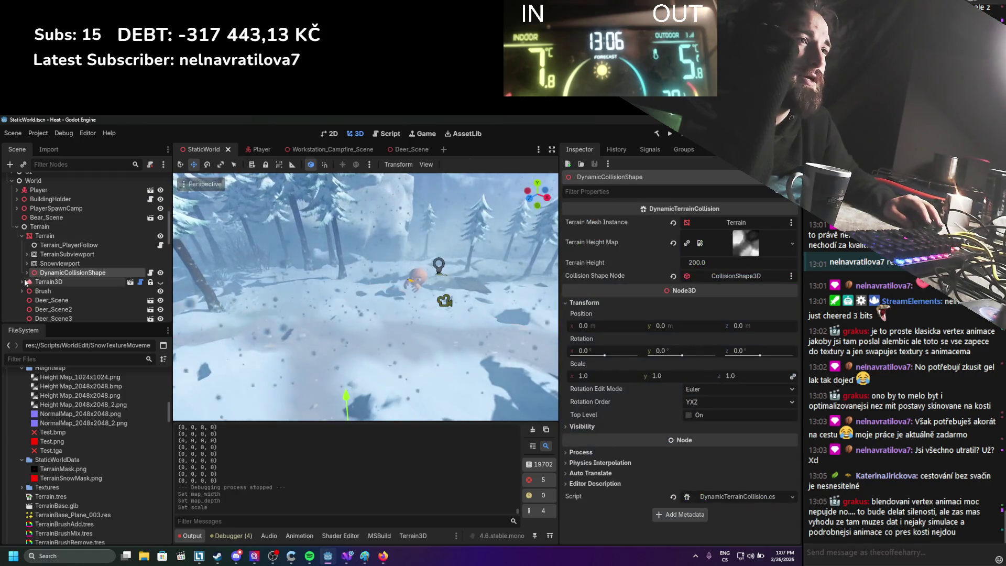
{"action": "key", "text": "Right"}
{"action": "left_click", "coordinate": [150, 272]}
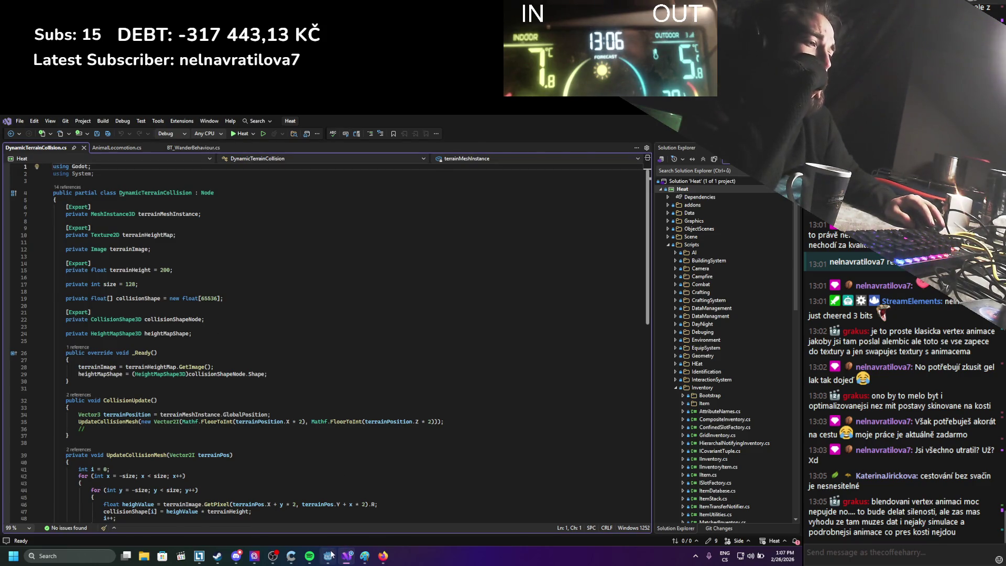
{"action": "left_click", "coordinate": [329, 555]}
Step: Compare Snowviewport, StaticBody3D and Terrain_PlayerFollow, ending on CollisionShape3D's 128×128 height map data
{"action": "left_click", "coordinate": [74, 267]}
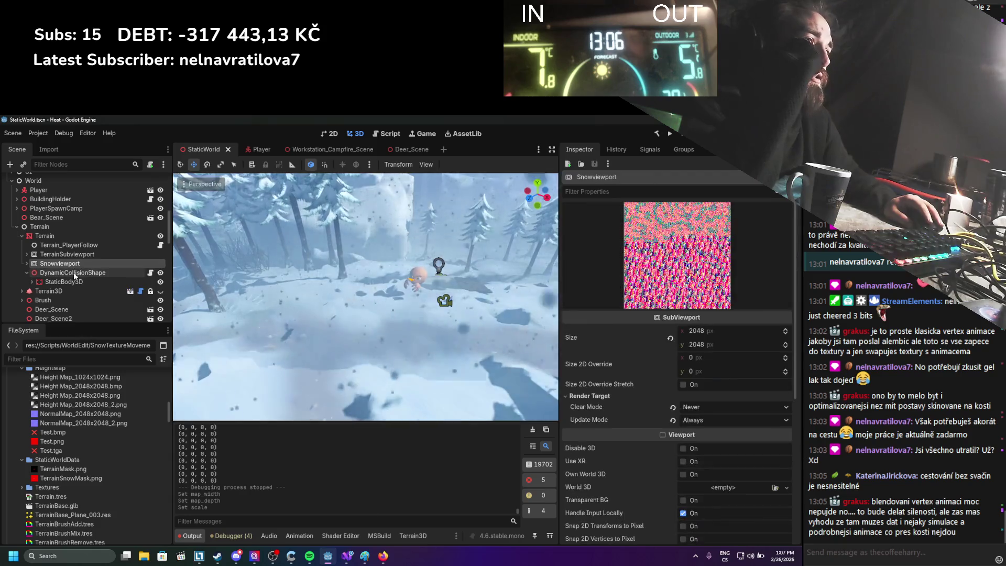
{"action": "left_click", "coordinate": [73, 273]}
{"action": "left_click", "coordinate": [77, 281]}
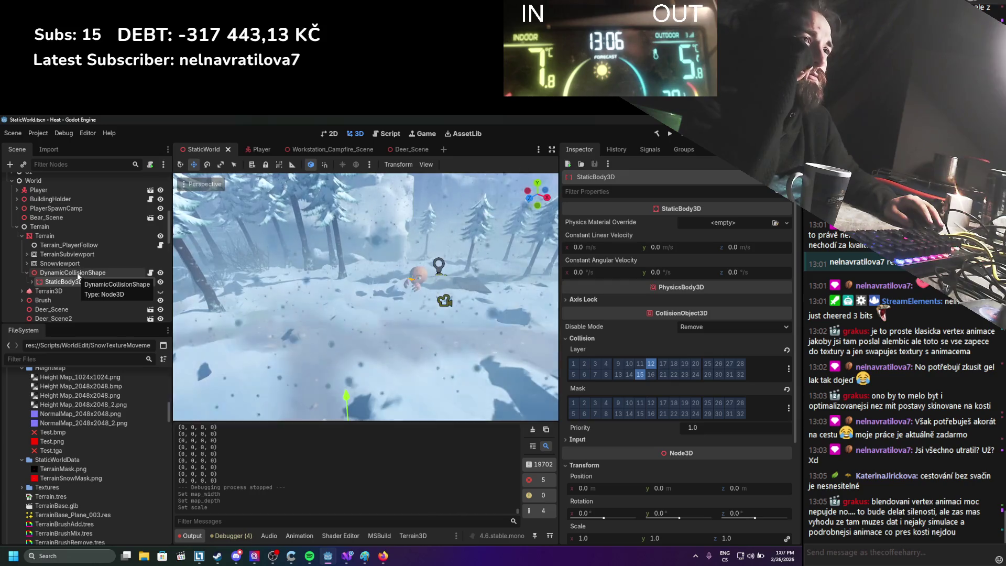
{"action": "left_click", "coordinate": [73, 245]}
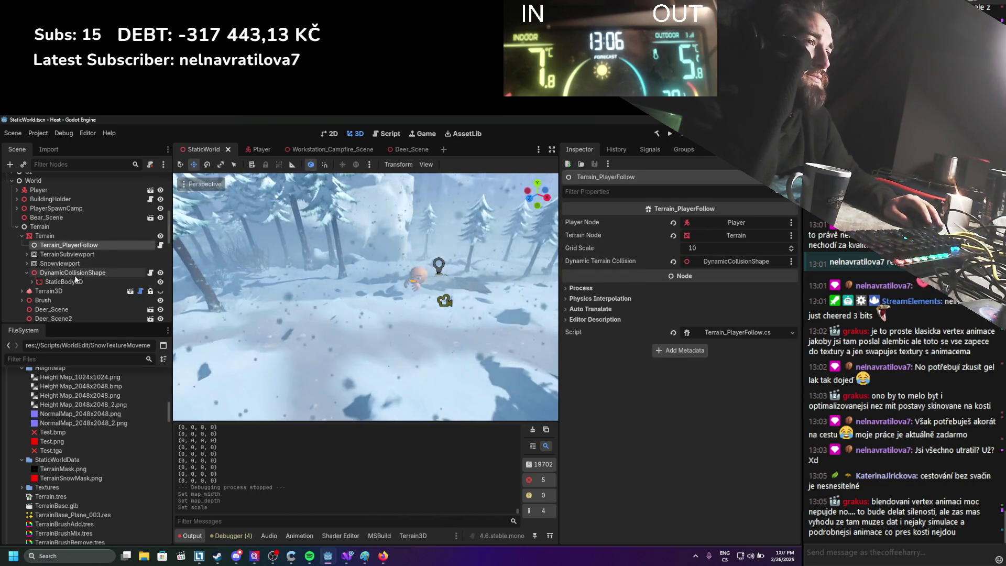
{"action": "left_click", "coordinate": [75, 274]}
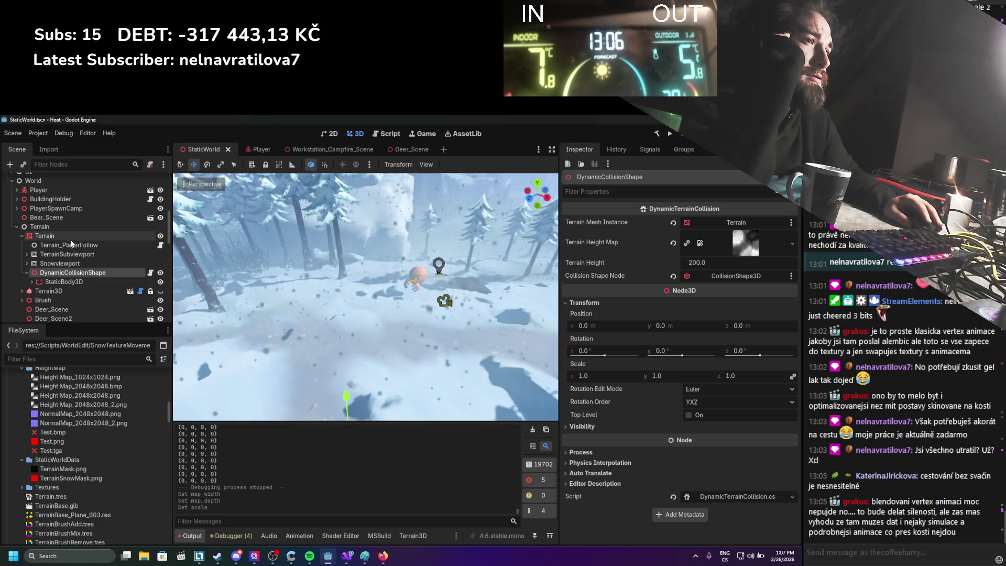
{"action": "left_click", "coordinate": [72, 245]}
{"action": "left_click", "coordinate": [71, 274]}
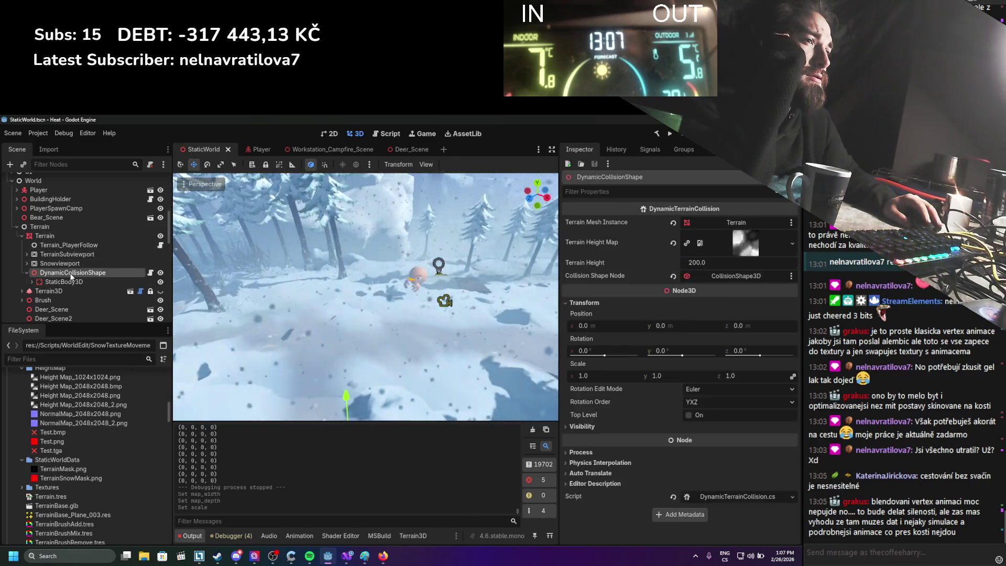
{"action": "left_click", "coordinate": [60, 292]}
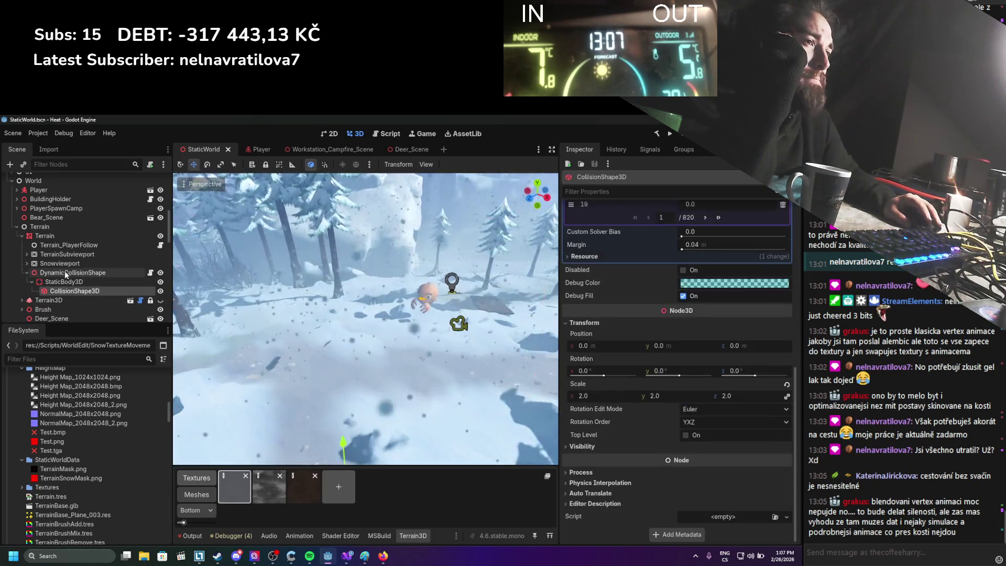
{"action": "scroll", "coordinate": [797, 438], "scroll_direction": "up", "scroll_amount": 5}
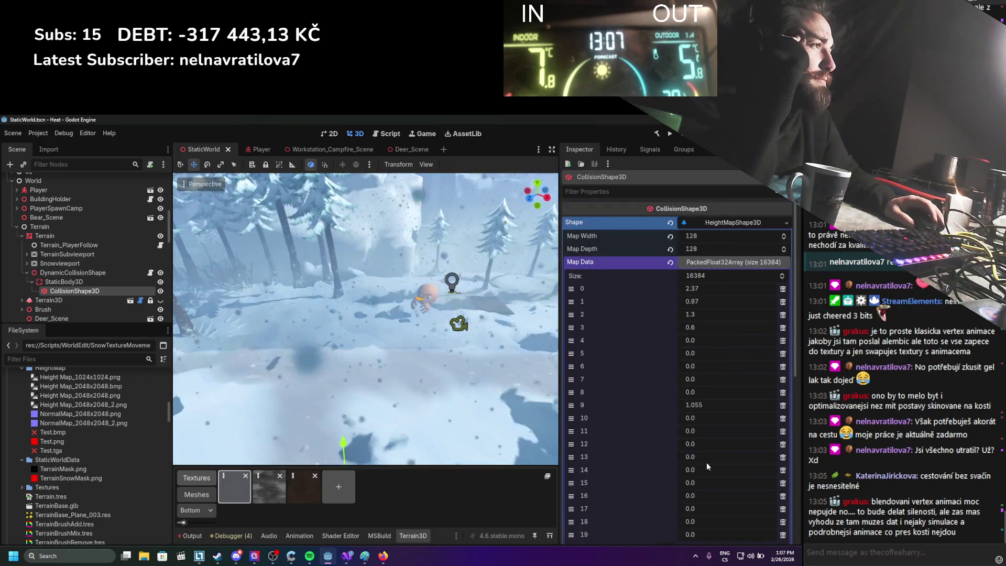
{"action": "left_click", "coordinate": [348, 557]}
{"action": "scroll", "coordinate": [237, 398], "scroll_direction": "down", "scroll_amount": 5}
Step: Change the collisionShape array size to 16384 and save the script
{"action": "scroll", "coordinate": [185, 394], "scroll_direction": "up", "scroll_amount": 5}
{"action": "type", "text": "16384"}
{"action": "key", "text": "ctrl+s"}
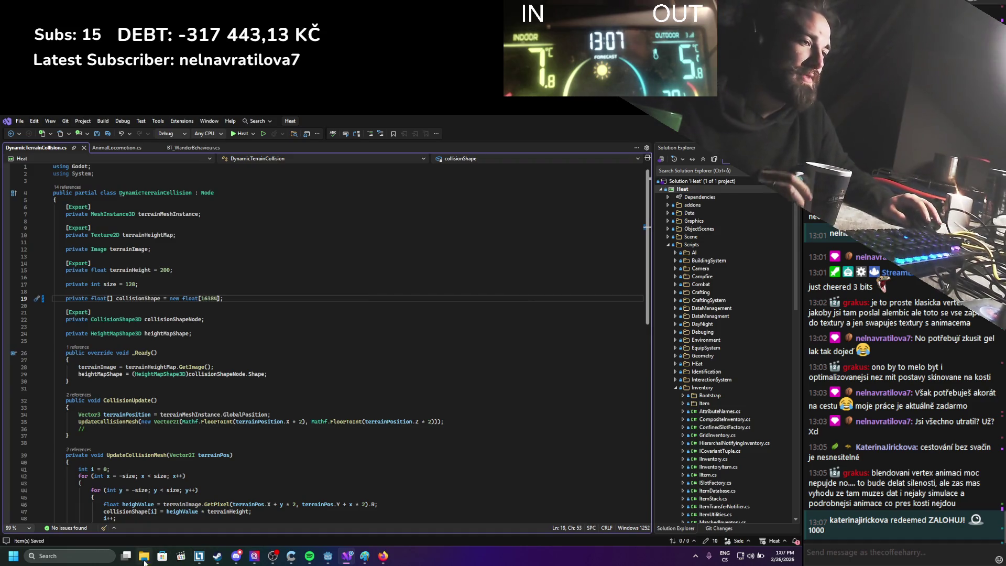
Step: Launch Git Extensions from Windows Search with 'exte'
{"action": "left_click", "coordinate": [126, 556]}
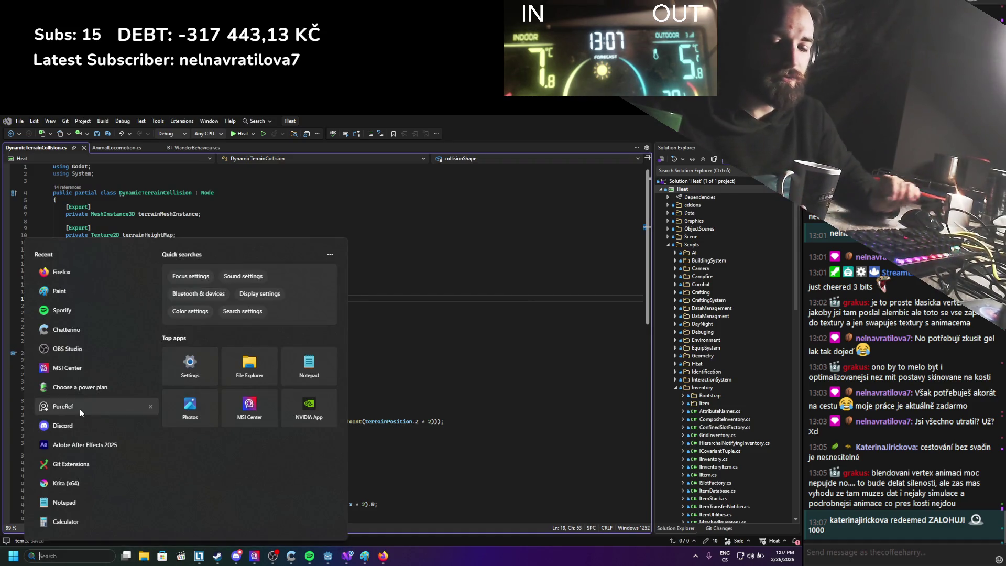
{"action": "type", "text": "exte"}
{"action": "key", "text": "Return"}
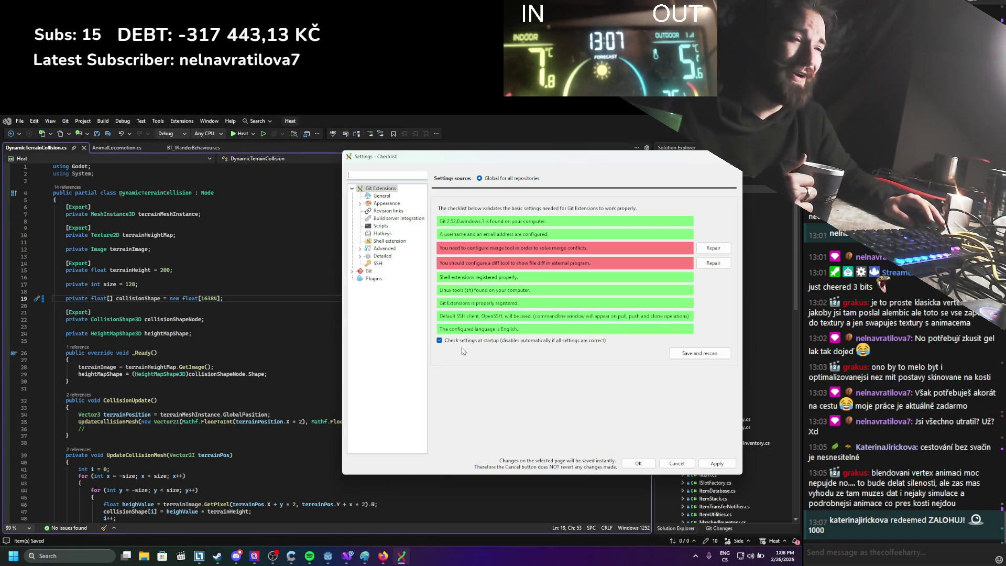
Step: Dismiss the settings checklist and open the Heat repository
{"action": "key", "text": "Escape"}
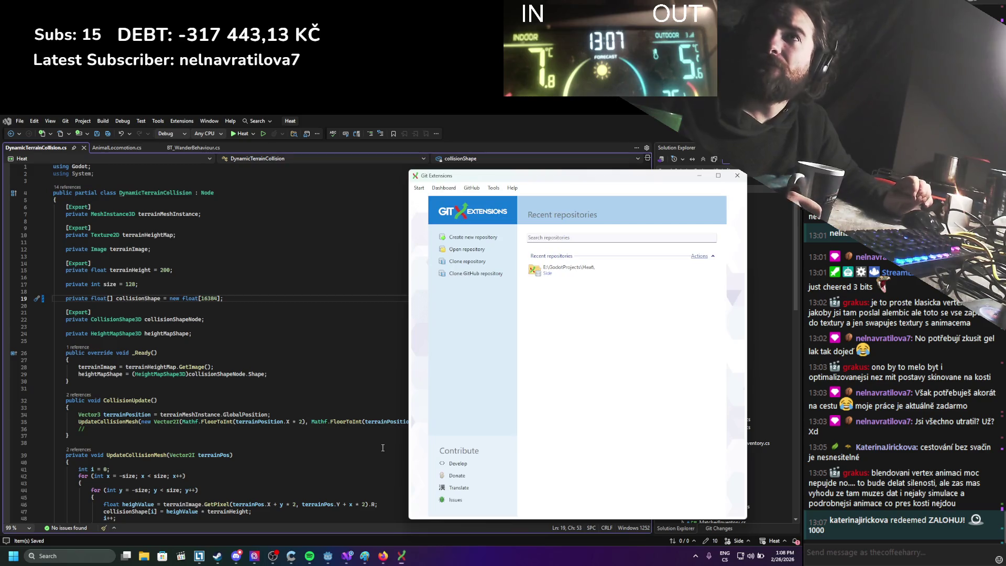
{"action": "left_click", "coordinate": [545, 278]}
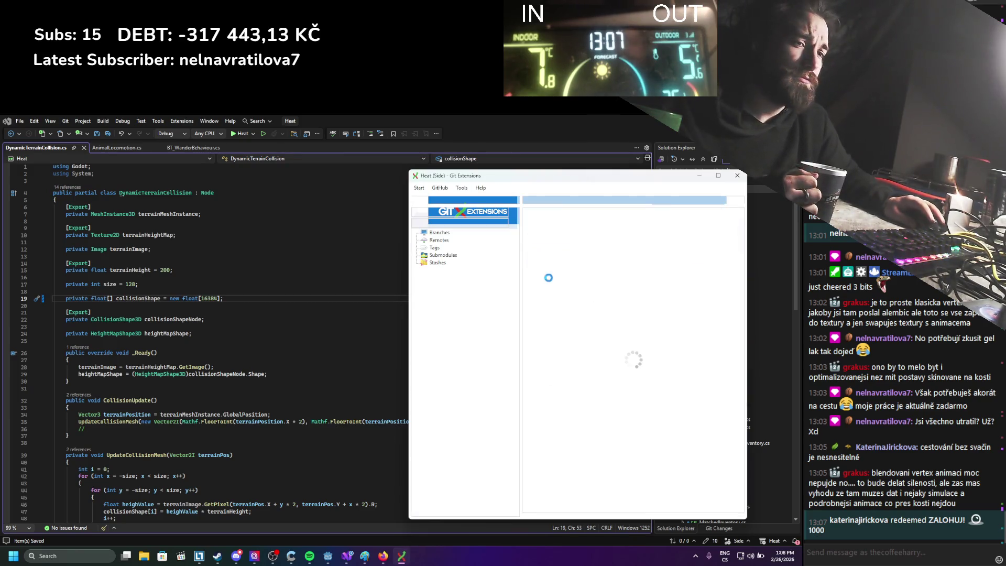
{"action": "left_click_drag", "start_coordinate": [633, 171], "coordinate": [434, 175]}
Step: Stage all 10 changed files, commit with a short message and push to origin/Side
{"action": "key", "text": "ctrl+space"}
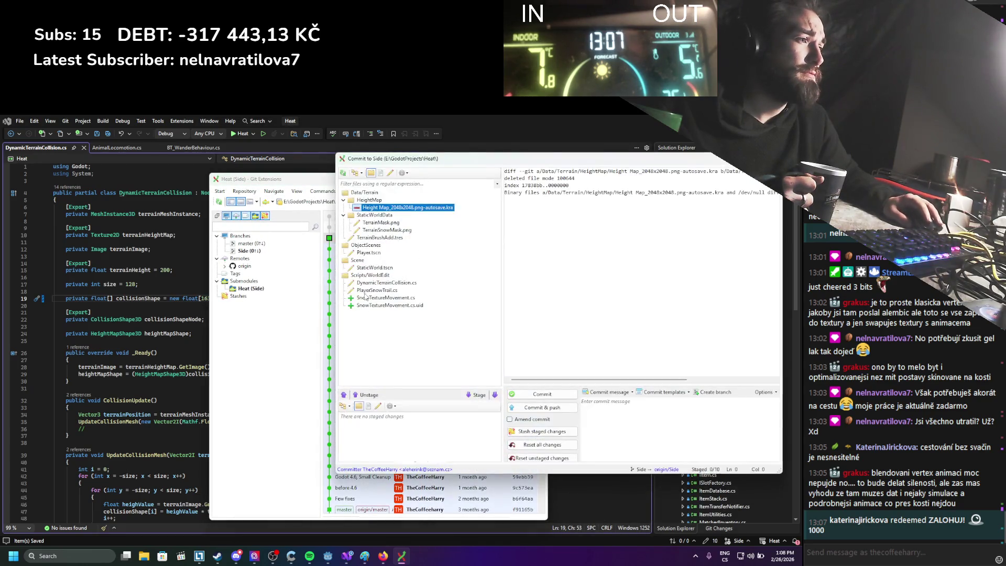
{"action": "left_click", "coordinate": [495, 396]}
{"action": "type", "text": "after"}
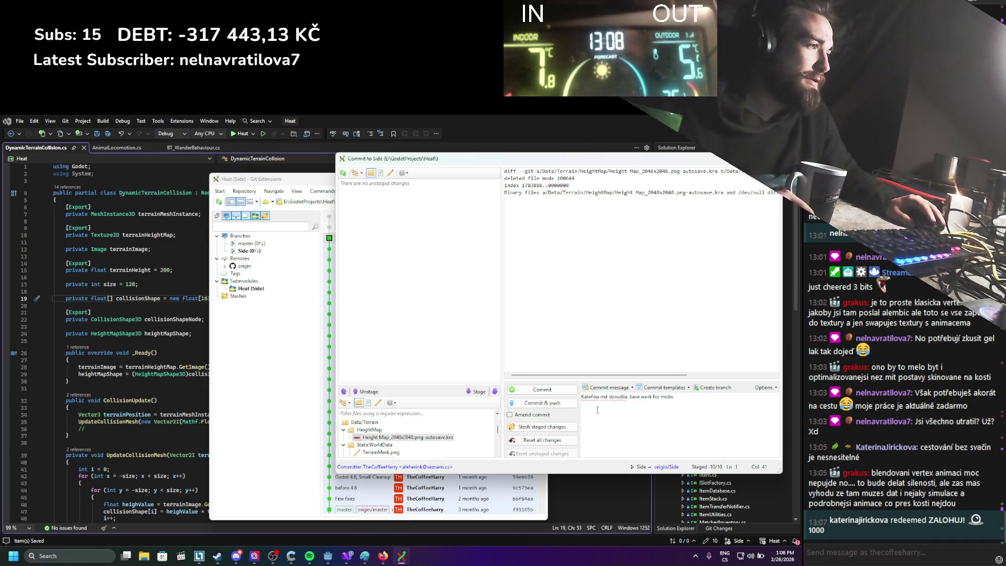
{"action": "left_click_drag", "start_coordinate": [674, 397], "coordinate": [637, 399]}
{"action": "key", "text": "BackSpace"}
{"action": "key", "text": "BackSpace"}
{"action": "key", "text": "BackSpace"}
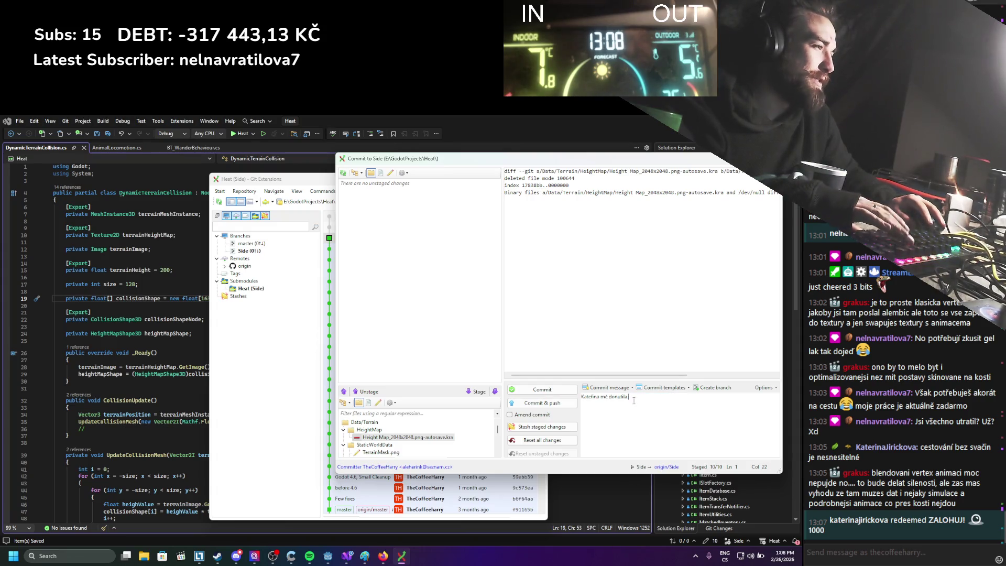
{"action": "left_click", "coordinate": [518, 403]}
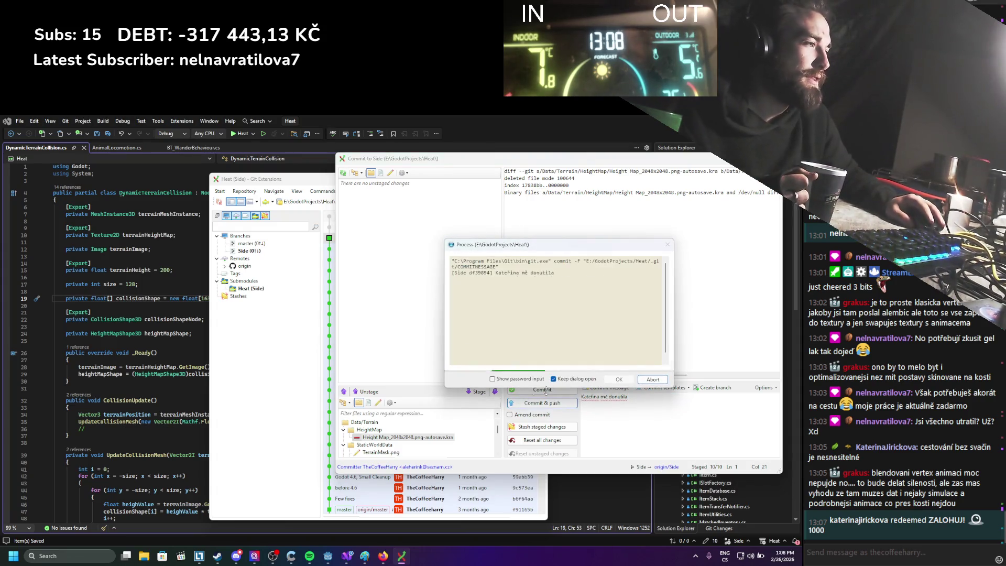
{"action": "key", "text": "Return"}
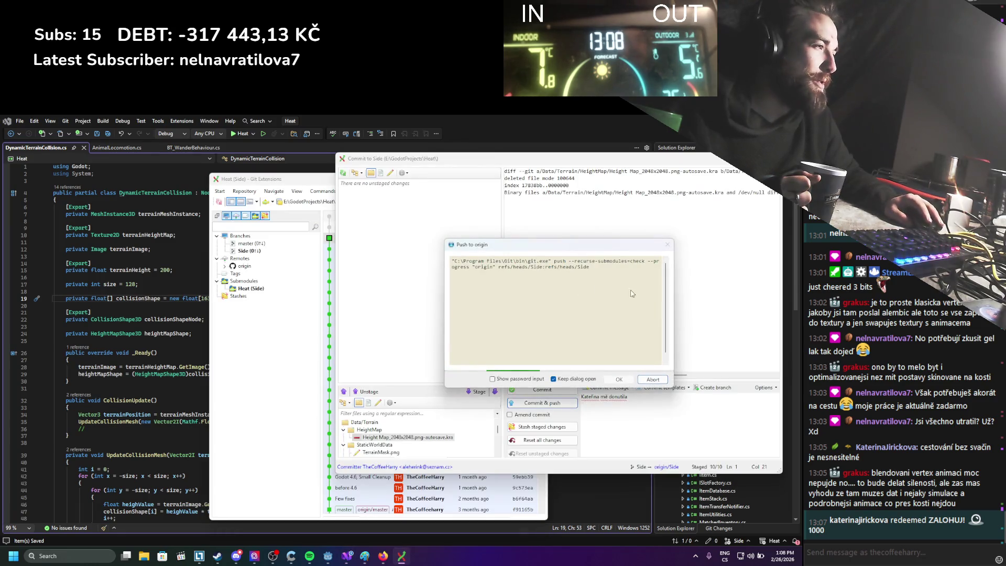
{"action": "left_click", "coordinate": [617, 380]}
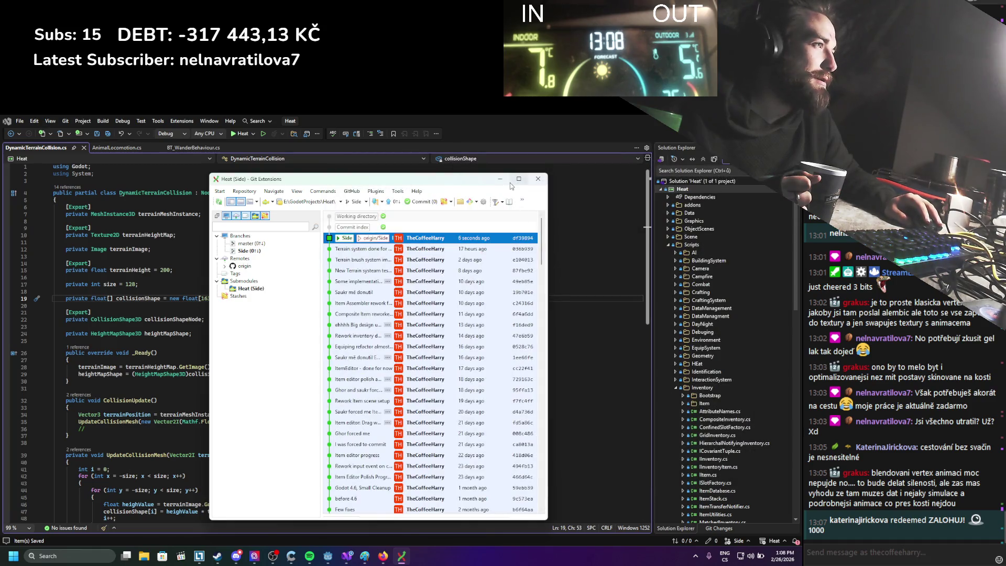
Step: Change the collision grid size on line 17 from 128 to 64 and save
{"action": "left_click", "coordinate": [500, 178]}
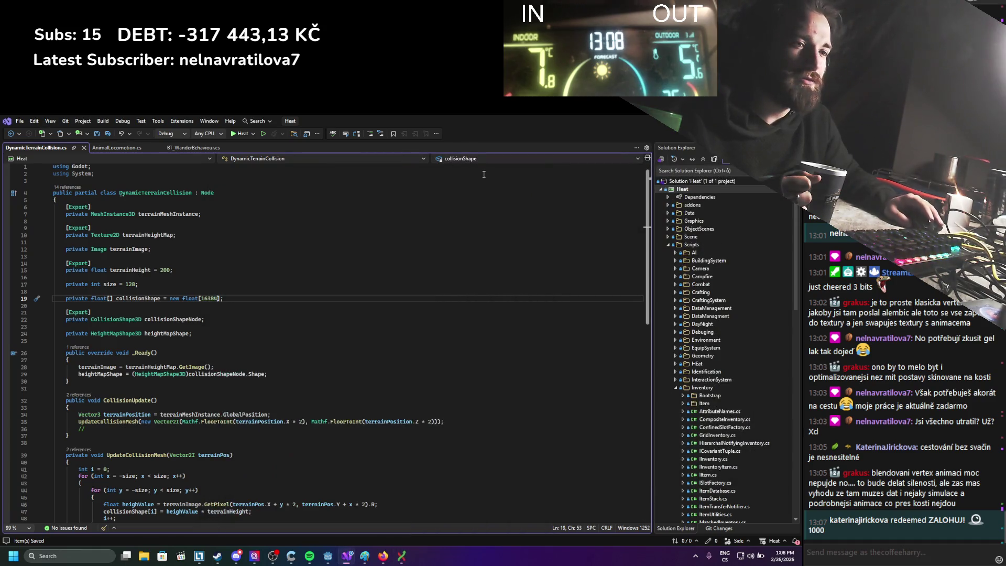
{"action": "left_click", "coordinate": [338, 305]}
{"action": "scroll", "coordinate": [209, 379], "scroll_direction": "down", "scroll_amount": 5}
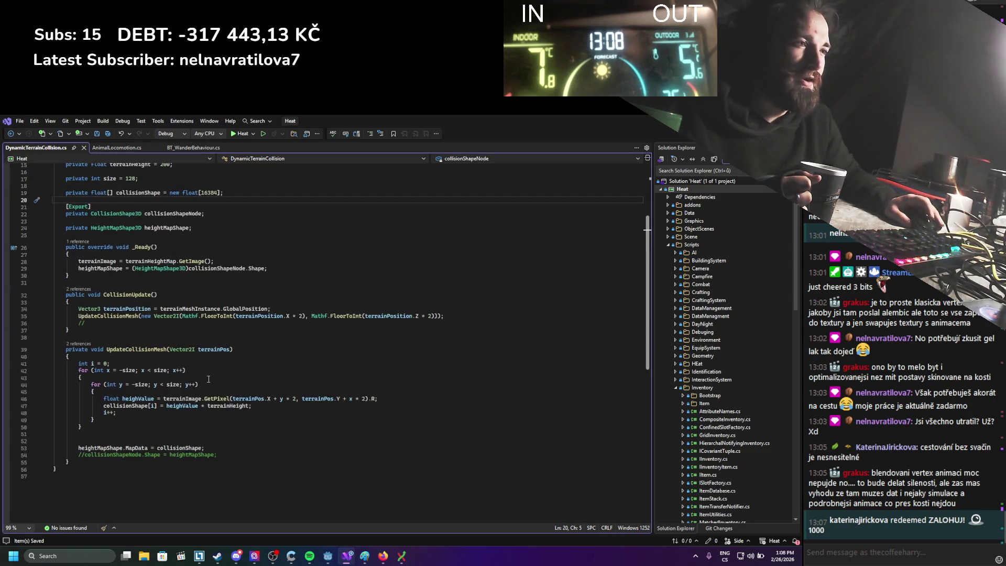
{"action": "left_click_drag", "start_coordinate": [100, 419], "coordinate": [68, 357]}
{"action": "scroll", "coordinate": [158, 367], "scroll_direction": "up", "scroll_amount": 3}
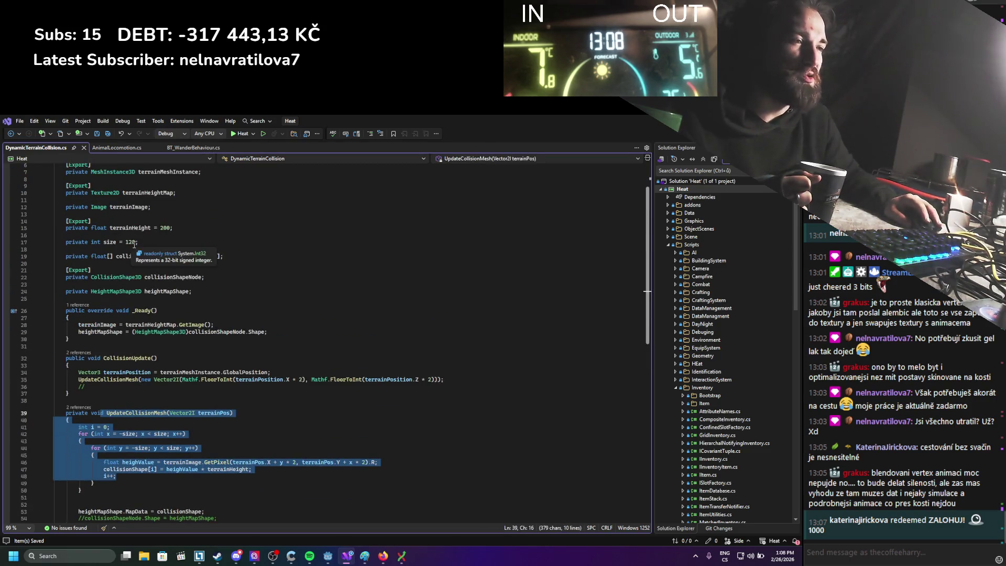
{"action": "left_click", "coordinate": [135, 245]}
{"action": "double_click", "coordinate": [131, 243]}
{"action": "type", "text": "64"}
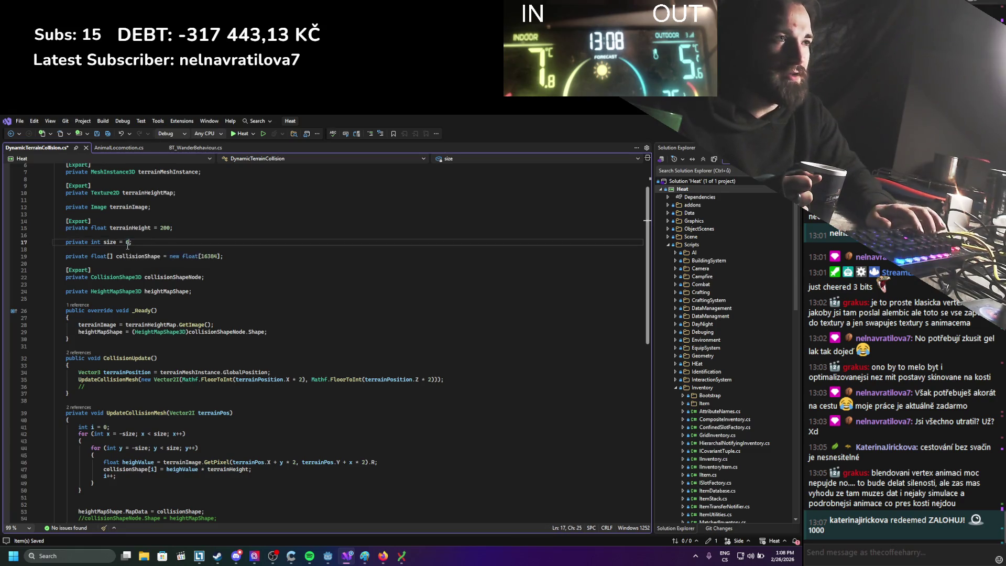
{"action": "key", "text": "ctrl+s"}
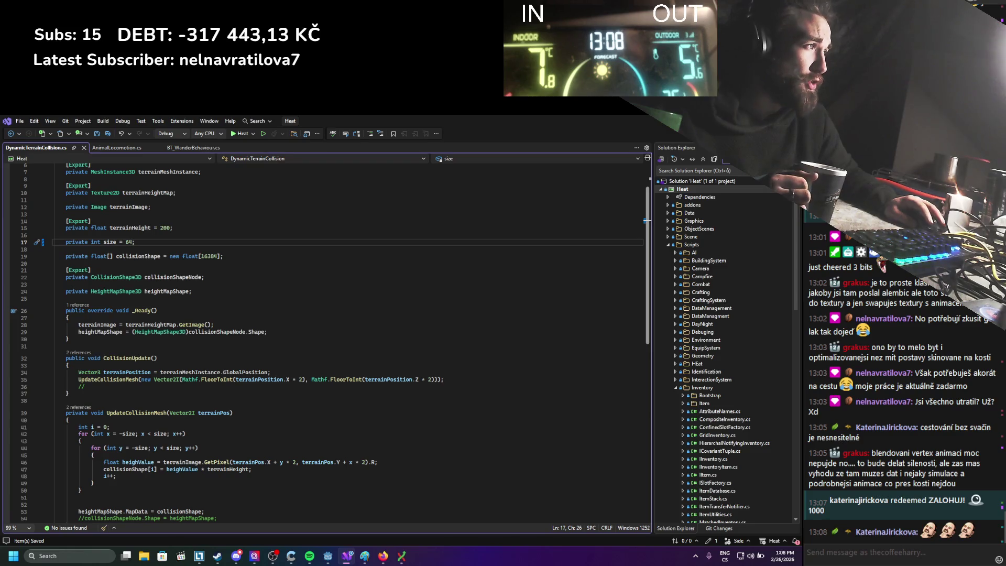
{"action": "key", "text": "alt+Tab"}
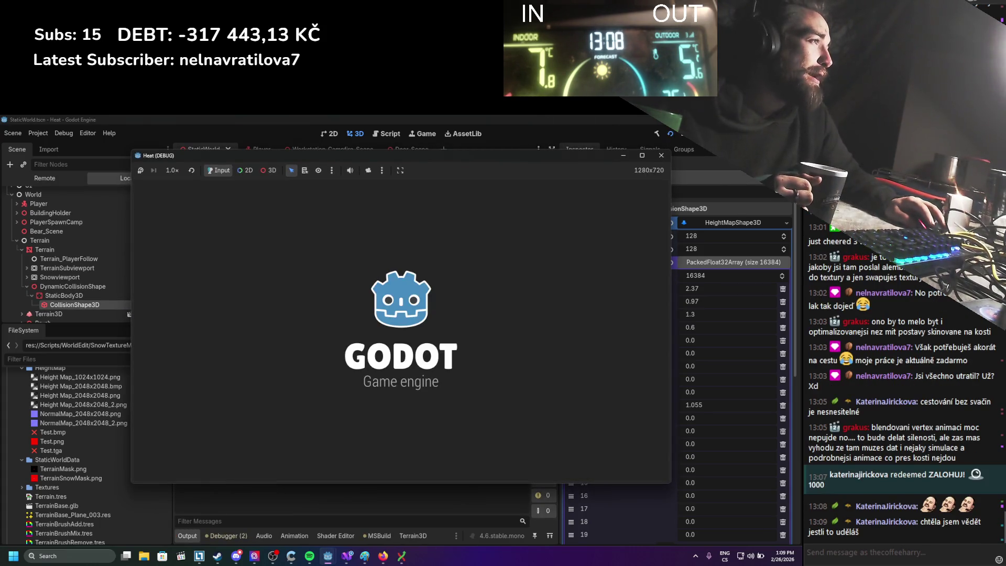
Step: Stop the running game, rebuild and launch it again, then close it
{"action": "left_click", "coordinate": [670, 135]}
{"action": "left_click", "coordinate": [63, 133]}
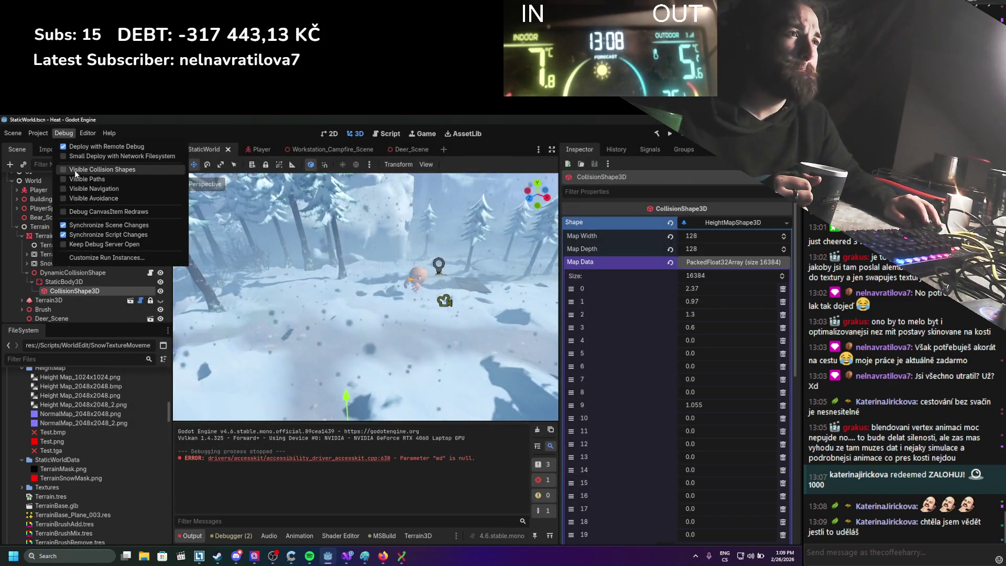
{"action": "left_click", "coordinate": [671, 134]}
{"action": "left_click", "coordinate": [671, 134]}
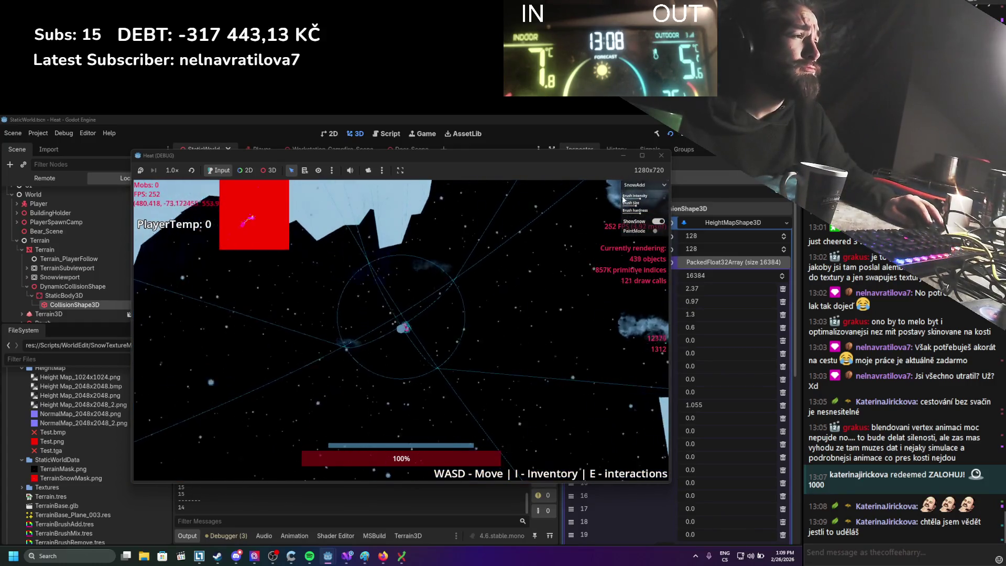
{"action": "left_click", "coordinate": [657, 154]}
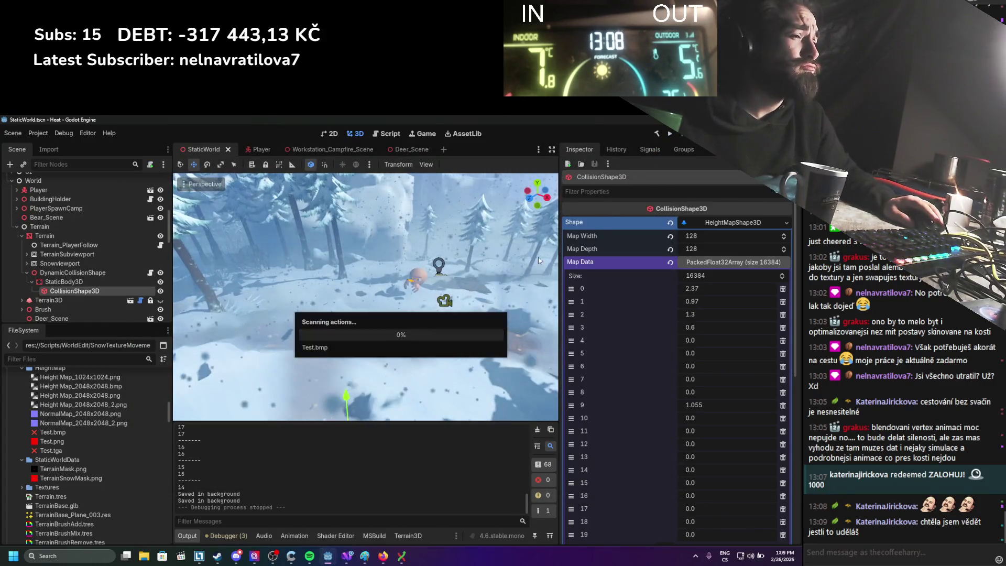
Step: Frame the collision shape in the viewport and rerun the game to check collision
{"action": "key", "text": "f"}
{"action": "scroll", "coordinate": [338, 321], "scroll_direction": "up", "scroll_amount": 5}
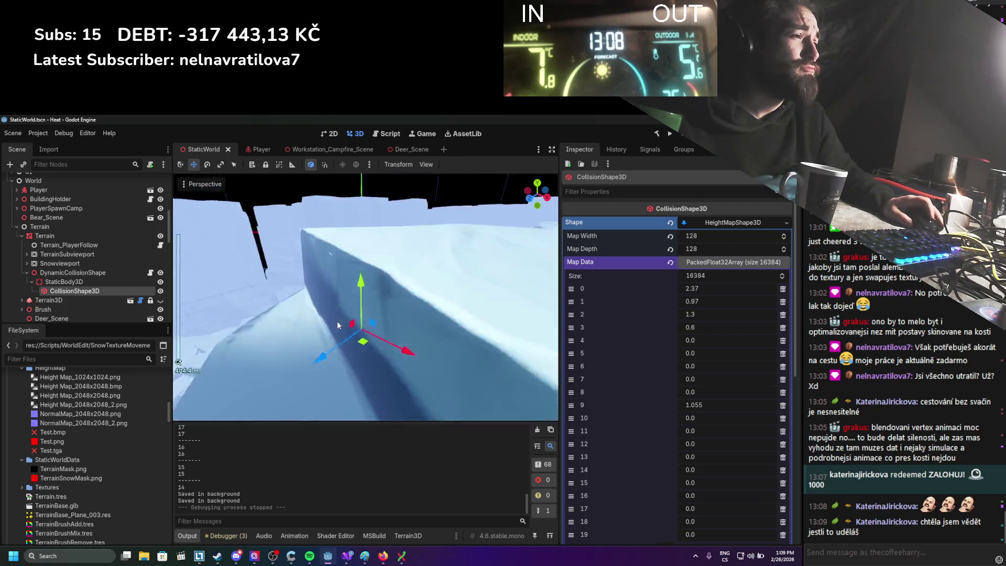
{"action": "scroll", "coordinate": [347, 295], "scroll_direction": "down", "scroll_amount": 5}
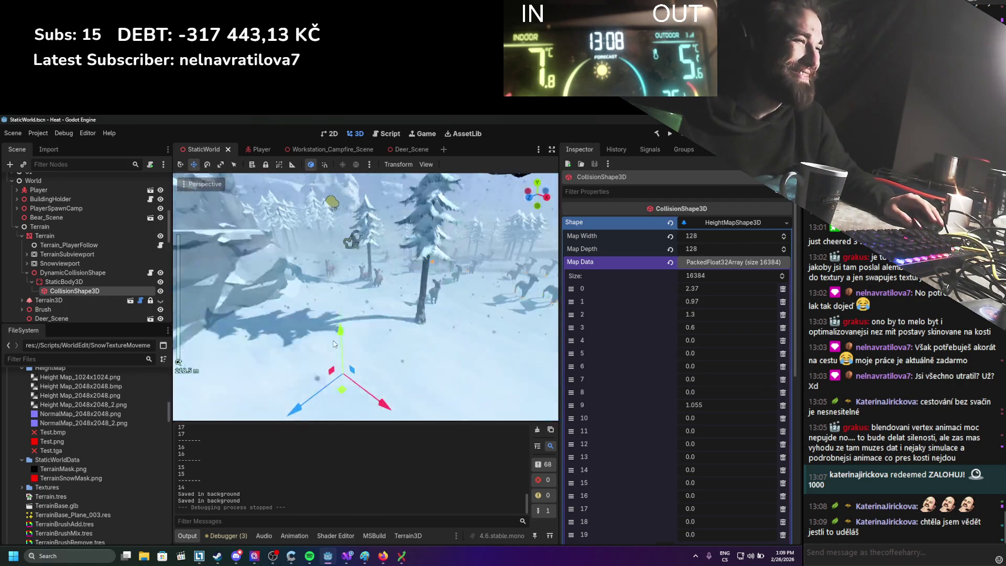
{"action": "left_click", "coordinate": [669, 134]}
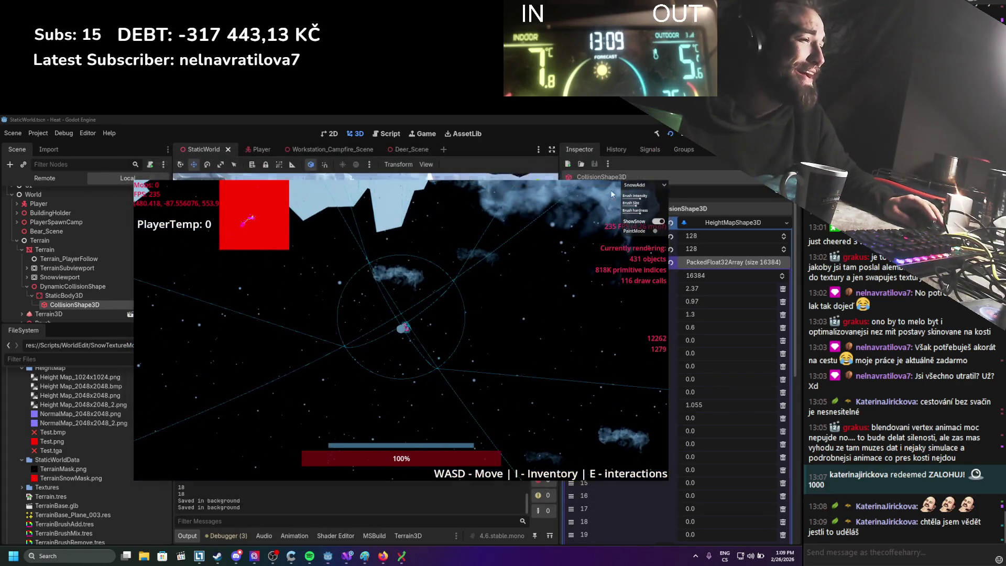
{"action": "scroll", "coordinate": [398, 310], "scroll_direction": "up", "scroll_amount": 10}
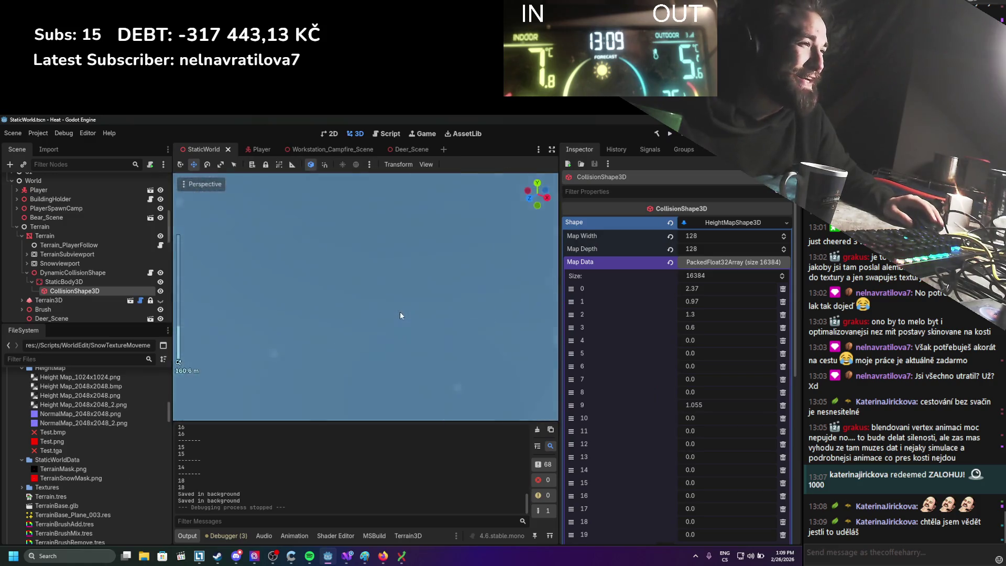
{"action": "left_click", "coordinate": [356, 562]}
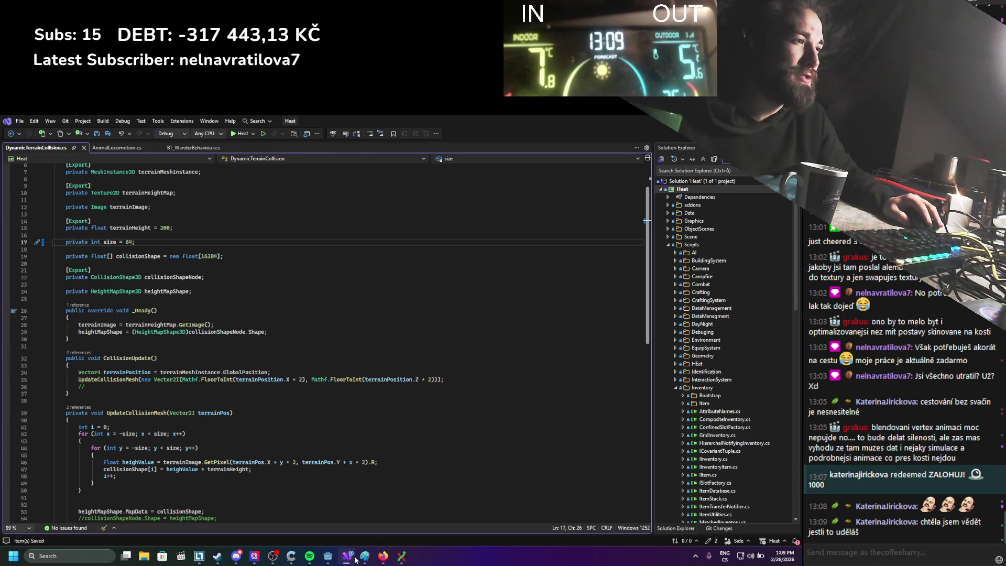
Step: Declare a new 'private const int MAPSCALE' field below the existing declarations
{"action": "scroll", "coordinate": [144, 385], "scroll_direction": "down", "scroll_amount": 1}
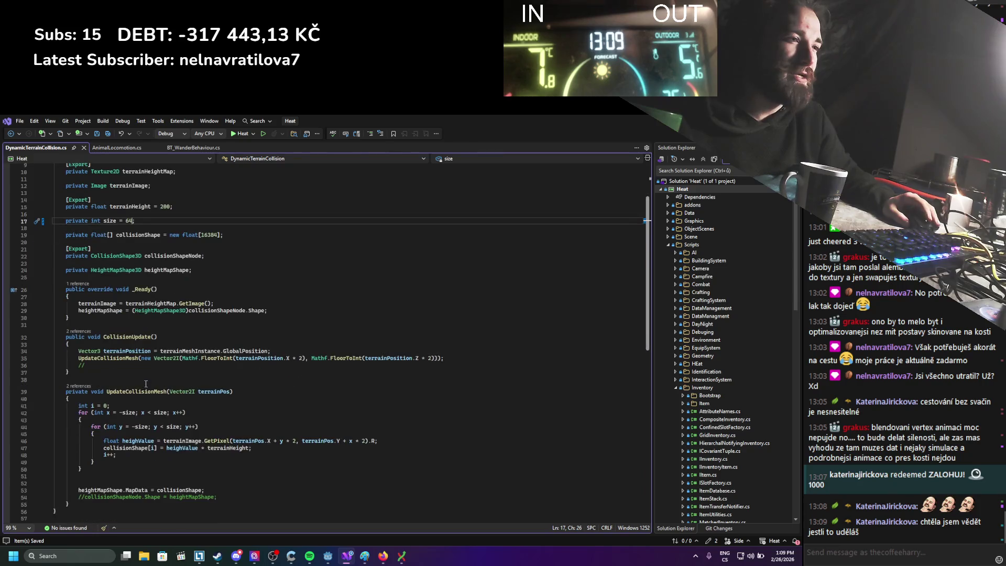
{"action": "double_click", "coordinate": [301, 358]}
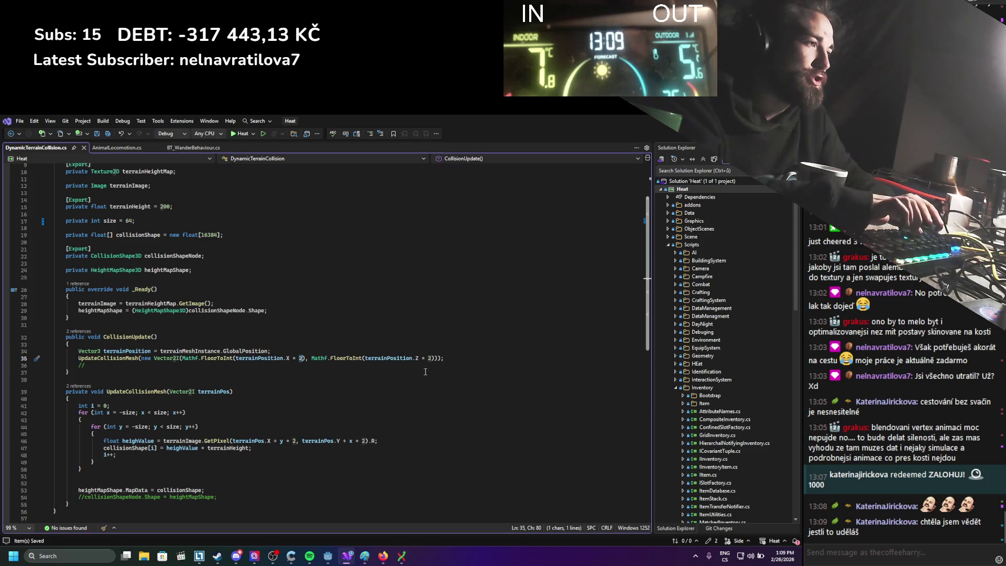
{"action": "scroll", "coordinate": [429, 373], "scroll_direction": "up", "scroll_amount": 2}
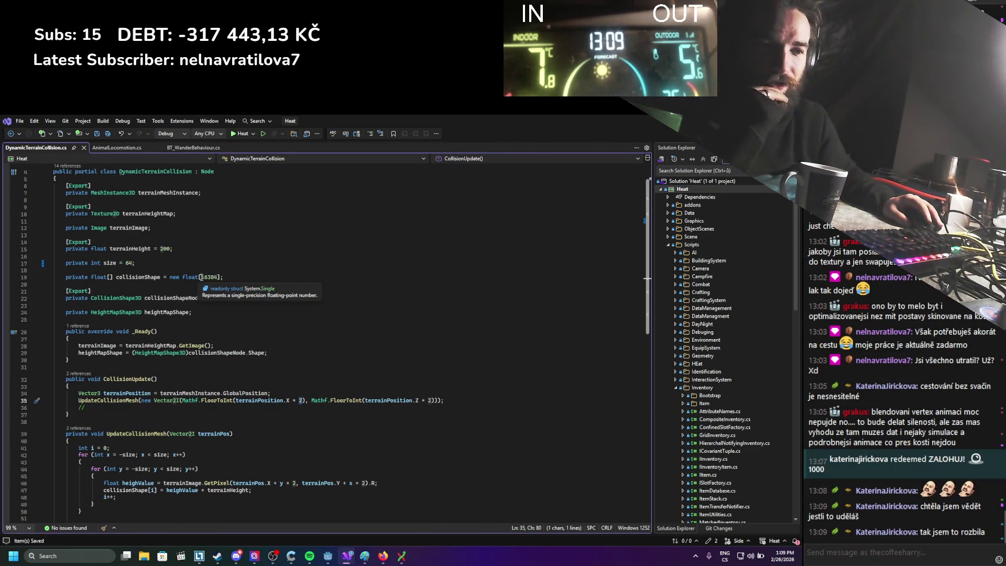
{"action": "left_click", "coordinate": [212, 319]}
{"action": "key", "text": "Return"}
{"action": "key", "text": "Return"}
{"action": "key", "text": "Up"}
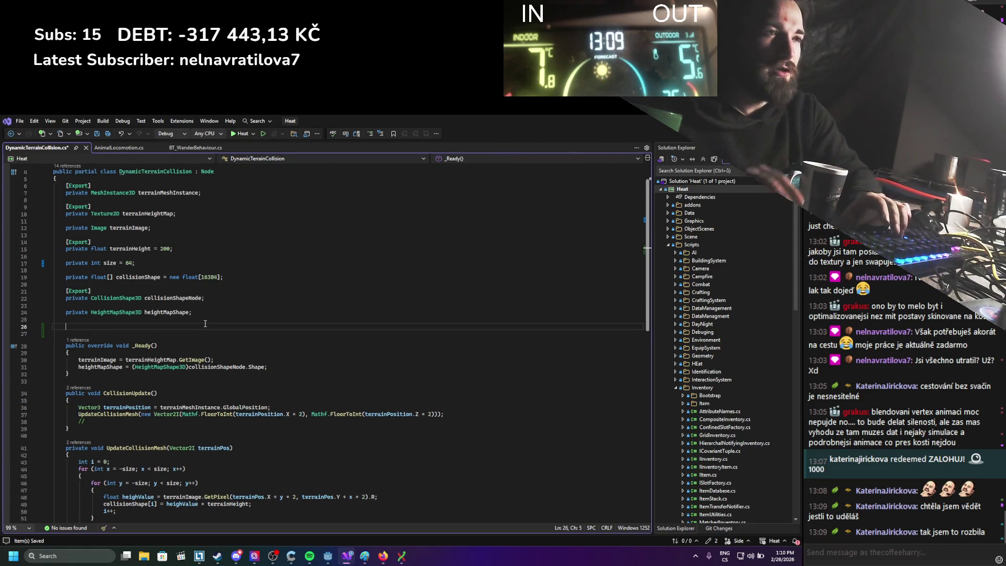
{"action": "type", "text": "private "}
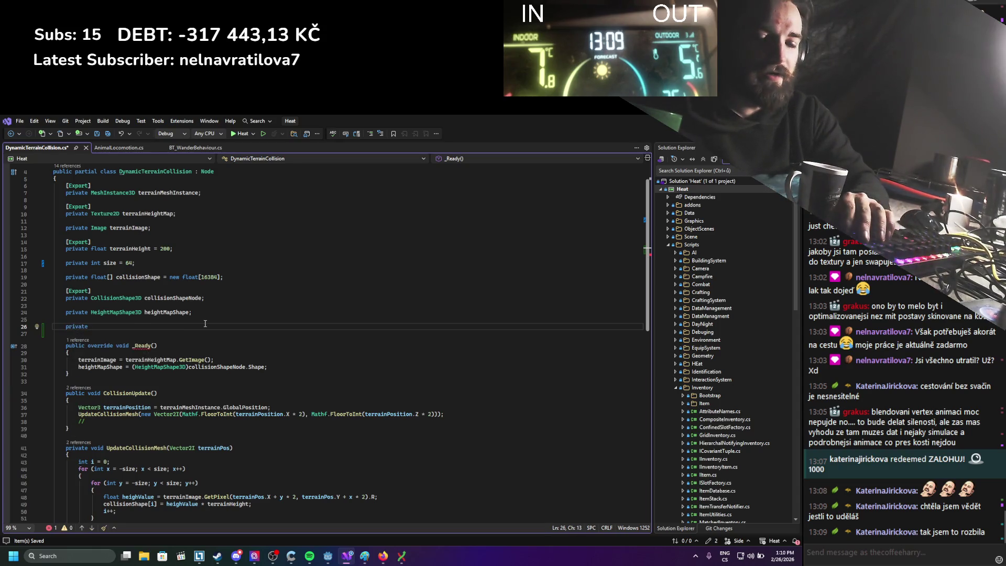
{"action": "type", "text": "const "}
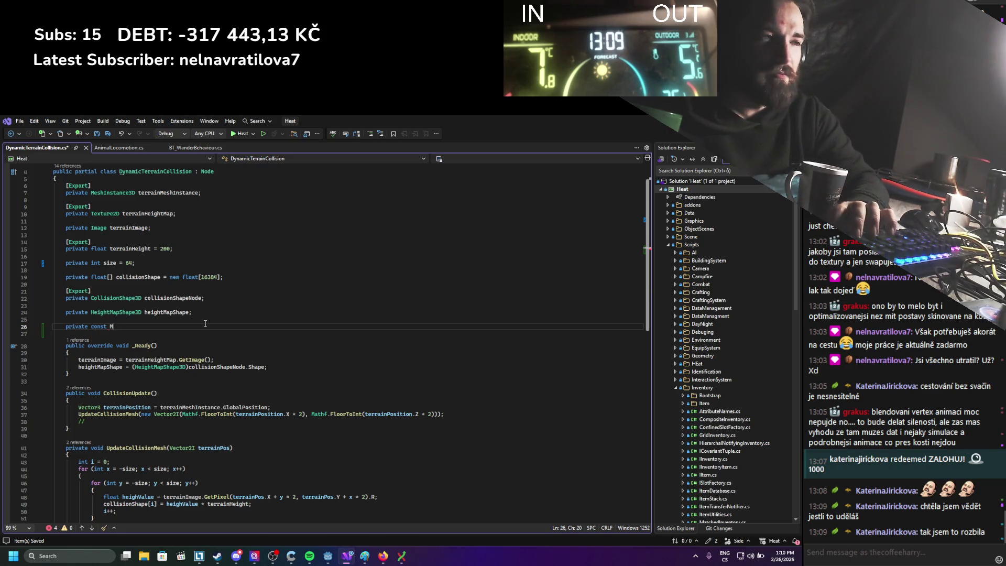
{"action": "type", "text": "MAPSCALE"}
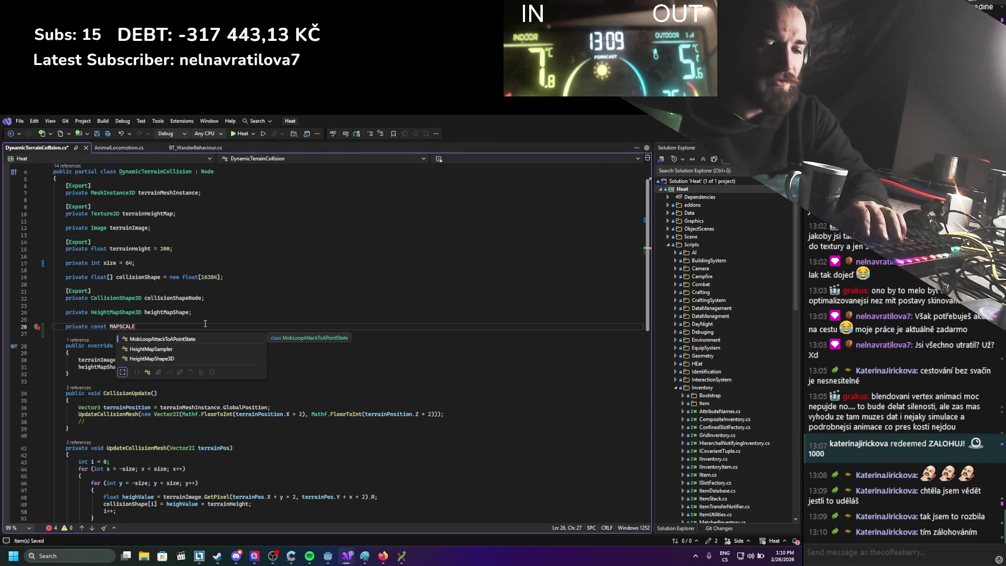
{"action": "type", "text": " = 4;"}
{"action": "double_click", "coordinate": [125, 326]}
{"action": "key", "text": "Left"}
{"action": "type", "text": "int"}
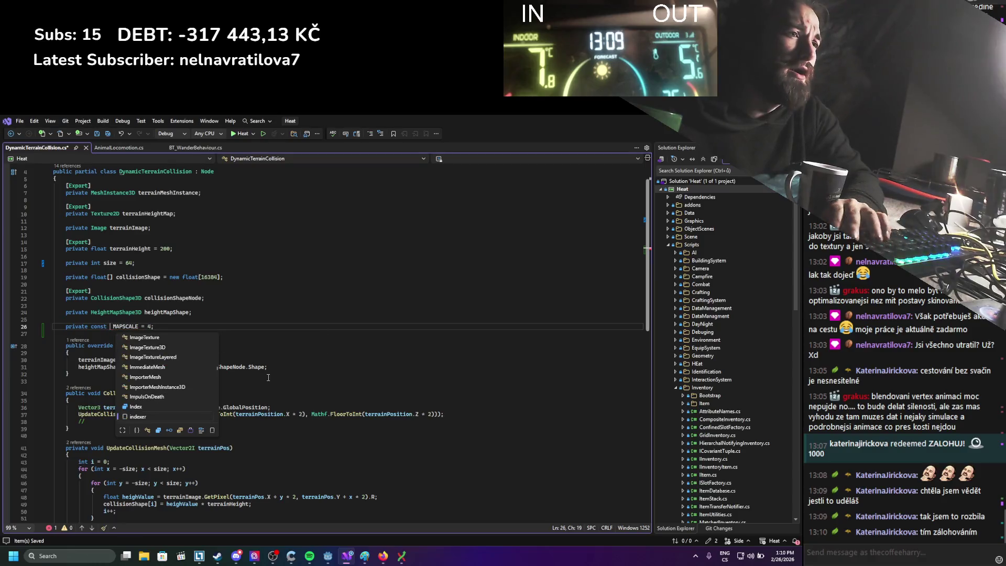
{"action": "key", "text": "Escape"}
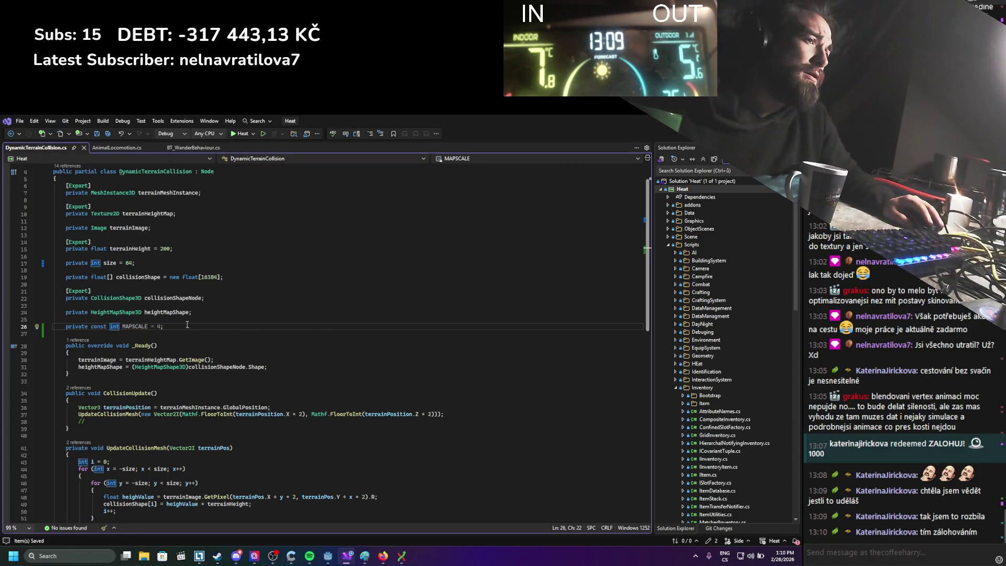
Step: Replace the 2 multipliers in CollisionUpdate and GetPixel with MAPSCALE and save
{"action": "double_click", "coordinate": [137, 326]}
{"action": "key", "text": "ctrl+c"}
{"action": "double_click", "coordinate": [300, 414]}
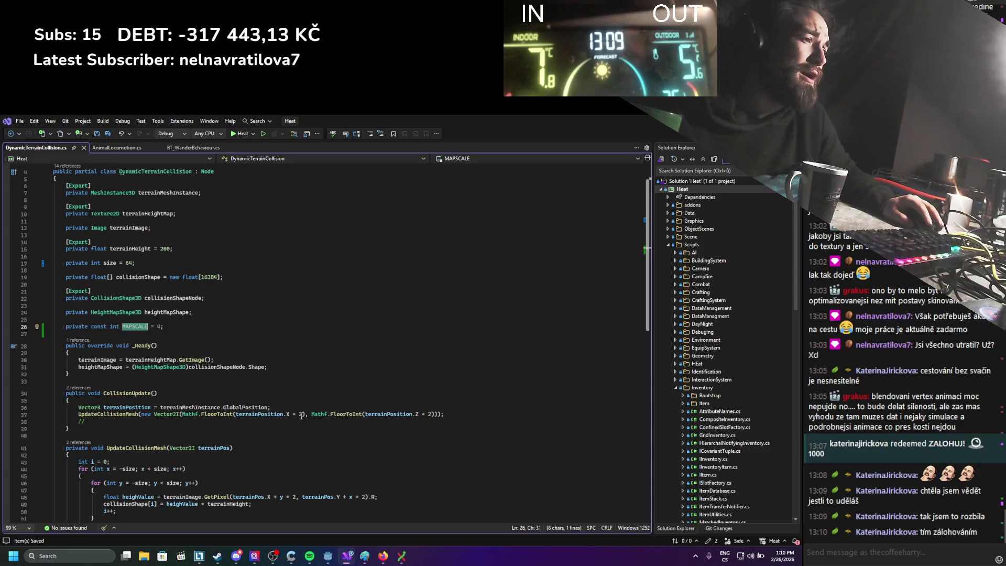
{"action": "key", "text": "ctrl+v"}
{"action": "double_click", "coordinate": [452, 414]}
{"action": "key", "text": "ctrl+v"}
{"action": "double_click", "coordinate": [366, 497]}
{"action": "key", "text": "ctrl+v"}
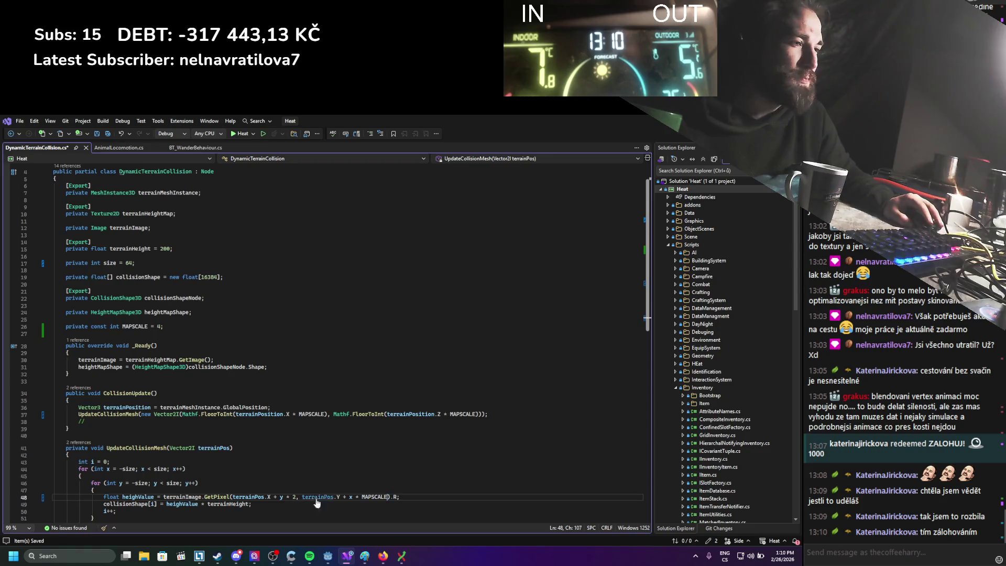
{"action": "double_click", "coordinate": [295, 497]}
{"action": "key", "text": "ctrl+v"}
{"action": "key", "text": "ctrl+s"}
{"action": "left_click", "coordinate": [455, 326]}
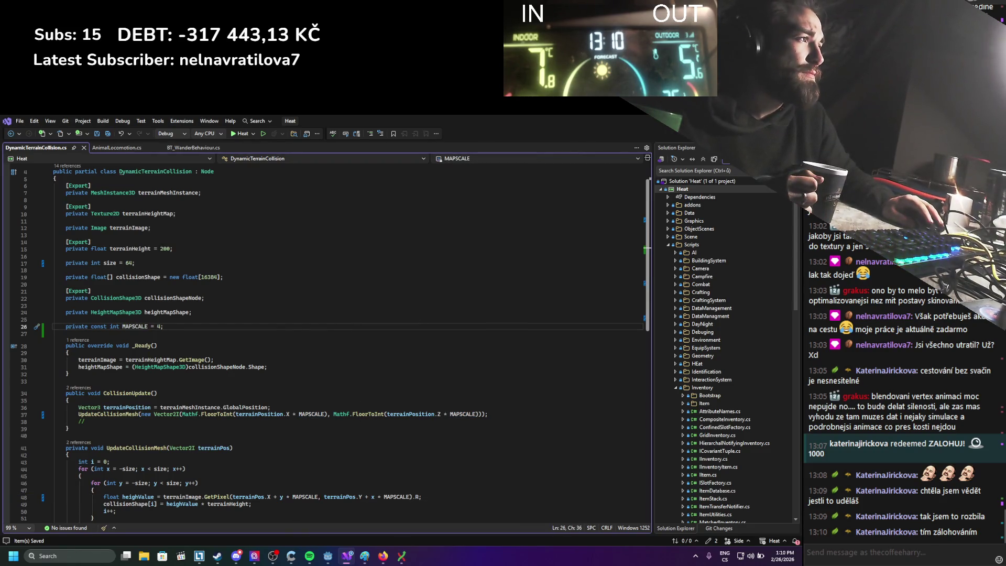
{"action": "key", "text": "alt+Tab"}
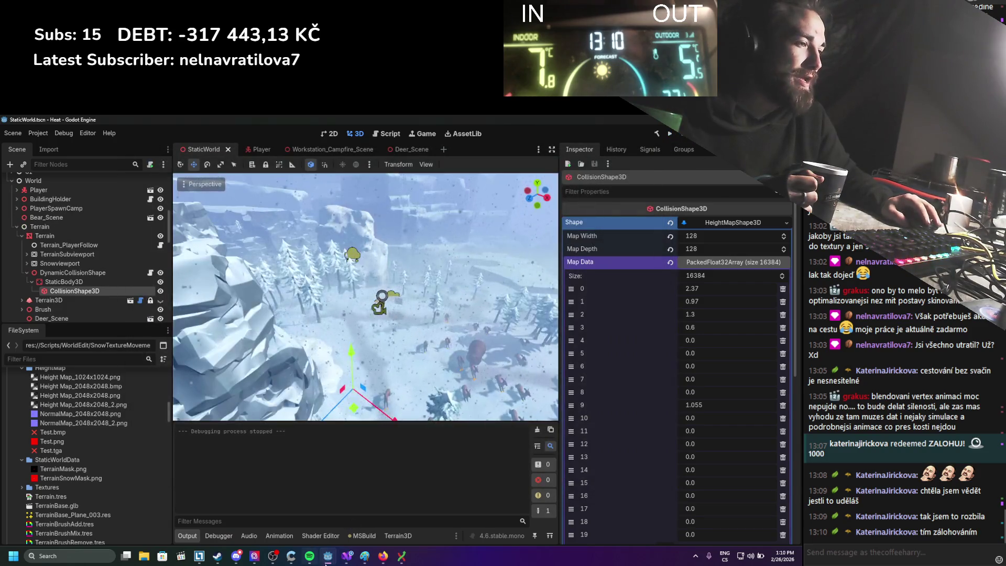
Step: Restore the X and Z multipliers in CollisionUpdate to 2 and save
{"action": "key", "text": "alt+Tab"}
{"action": "double_click", "coordinate": [309, 414]}
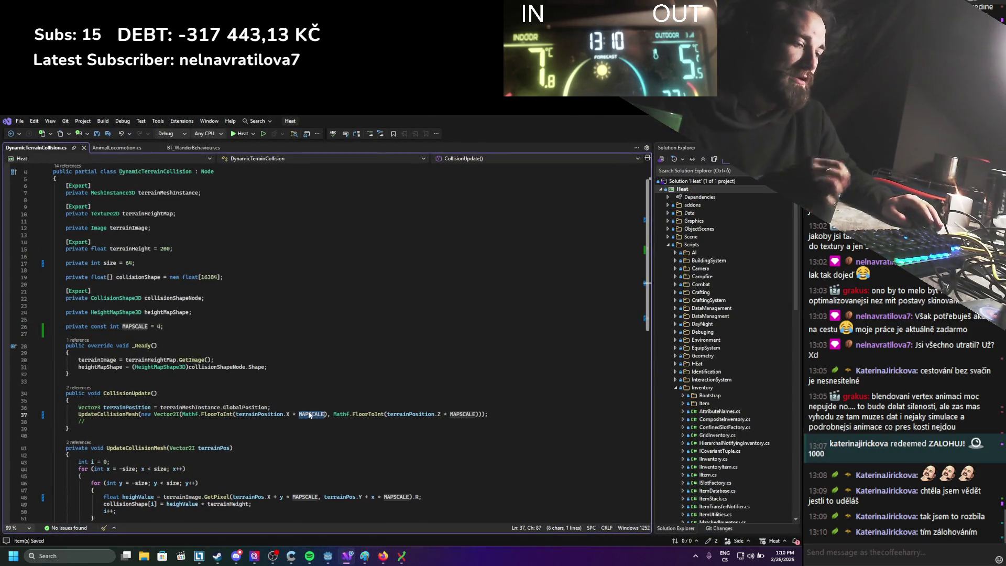
{"action": "type", "text": "2"}
{"action": "double_click", "coordinate": [439, 414]}
{"action": "type", "text": "2"}
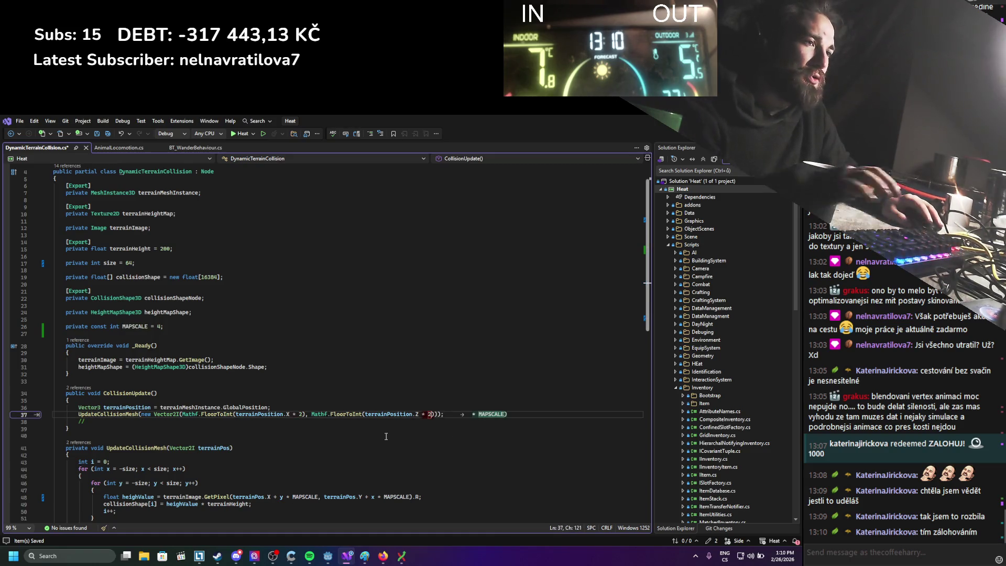
{"action": "key", "text": "ctrl+s"}
Step: Review the collision update code and delete the MAPSCALE constant declaration
{"action": "left_click_drag", "start_coordinate": [69, 428], "coordinate": [98, 408]}
{"action": "left_click", "coordinate": [341, 455]}
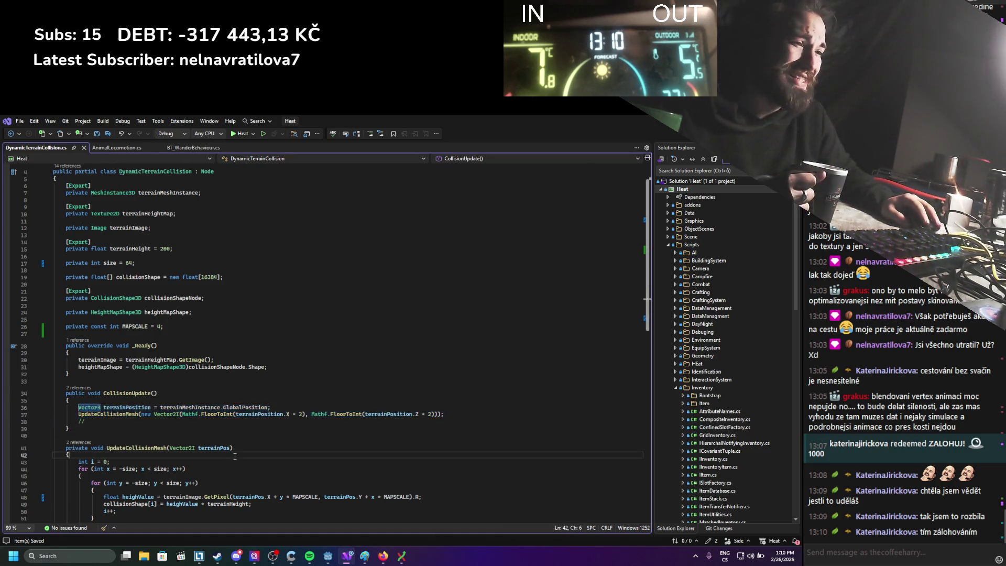
{"action": "scroll", "coordinate": [340, 472], "scroll_direction": "down", "scroll_amount": 2}
{"action": "left_click", "coordinate": [340, 477]}
{"action": "left_click_drag", "start_coordinate": [340, 478], "coordinate": [79, 421]}
{"action": "left_click", "coordinate": [347, 478]}
{"action": "left_click_drag", "start_coordinate": [360, 390], "coordinate": [55, 363]}
{"action": "left_click", "coordinate": [157, 365]}
{"action": "left_click_drag", "start_coordinate": [164, 284], "coordinate": [54, 280]}
{"action": "key", "text": "Delete"}
Step: Hard-code 4 for both MAPSCALE uses in the GetPixel call and save
{"action": "double_click", "coordinate": [304, 440]}
{"action": "type", "text": "4"}
{"action": "double_click", "coordinate": [374, 441]}
{"action": "type", "text": "4"}
{"action": "key", "text": "ctrl+s"}
{"action": "key", "text": "alt+Tab"}
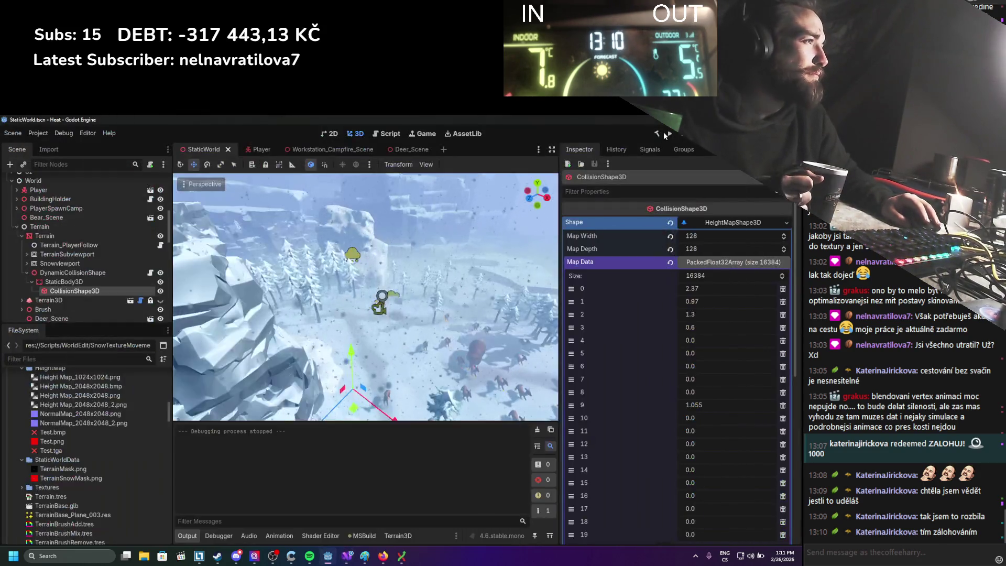
Step: Playtest the revised collision sampling, then glance at the GetPixel arguments in Visual Studio
{"action": "left_click", "coordinate": [668, 135]}
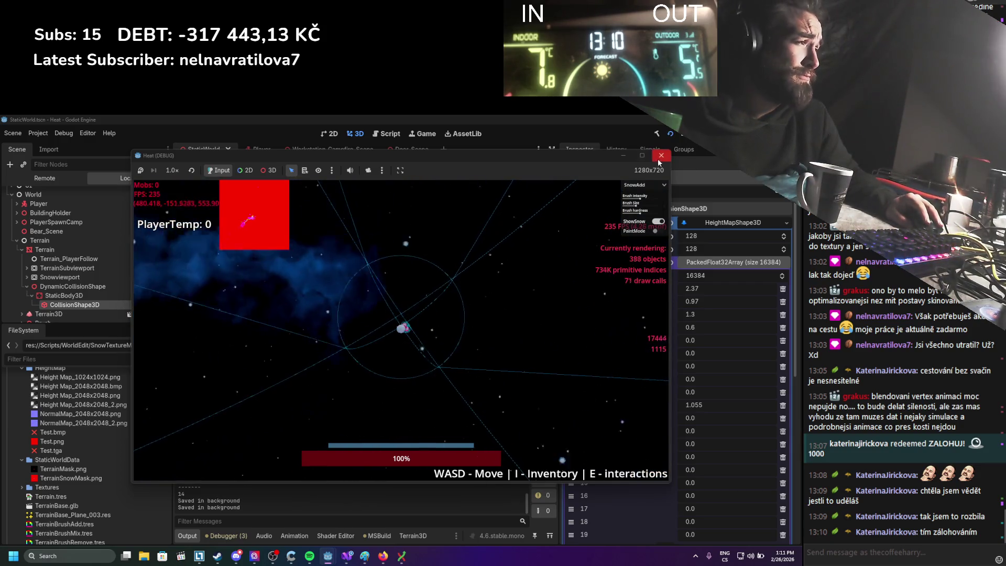
{"action": "left_click", "coordinate": [661, 155]}
{"action": "left_click", "coordinate": [348, 555]}
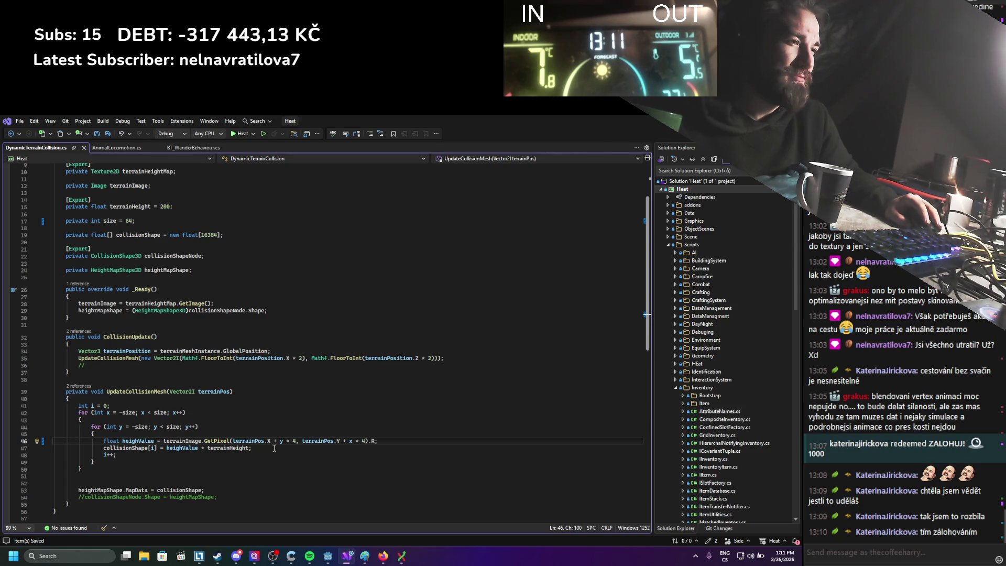
{"action": "left_click", "coordinate": [233, 440]}
{"action": "type", "text": "("}
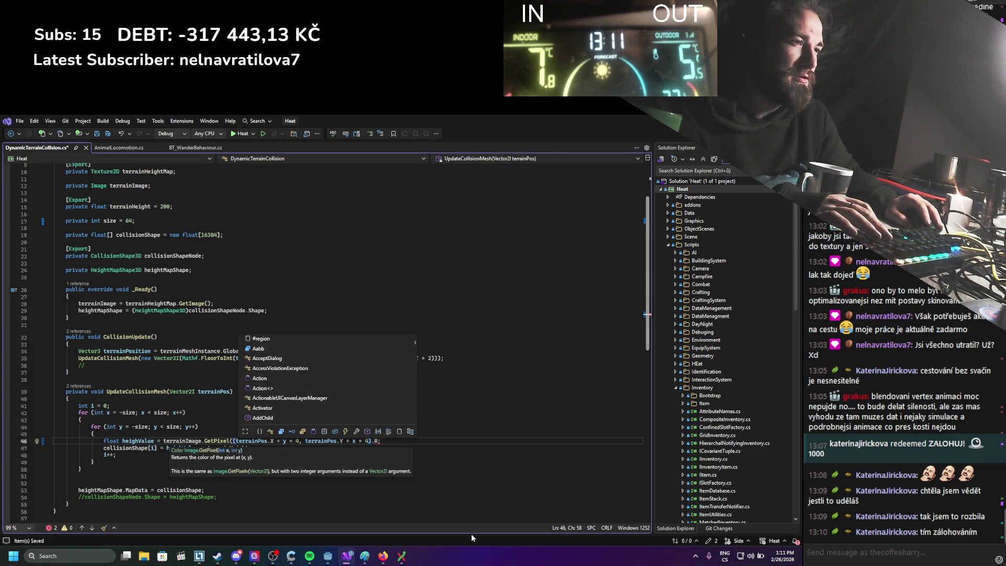
{"action": "left_click", "coordinate": [390, 487]}
{"action": "key", "text": "alt+Tab"}
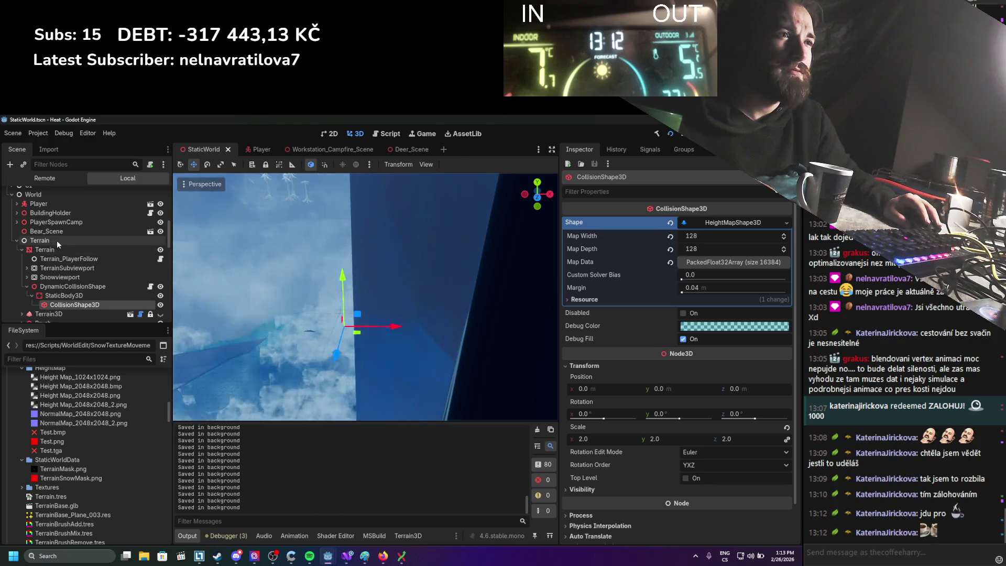
Step: Set the Player's movement Gravity to 0.0 in the Inspector
{"action": "left_click", "coordinate": [56, 205]}
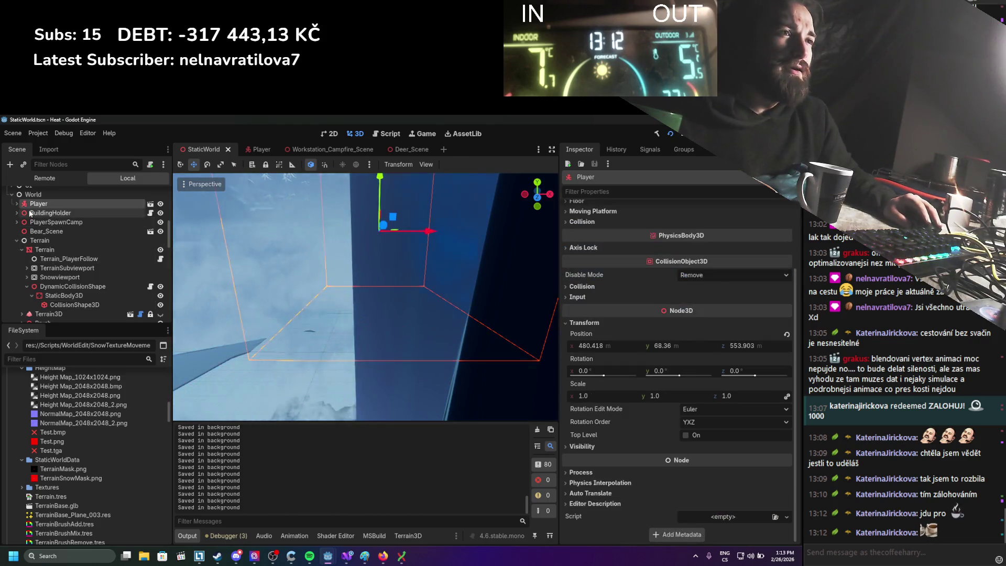
{"action": "left_click", "coordinate": [150, 203]}
{"action": "scroll", "coordinate": [150, 260], "scroll_direction": "down", "scroll_amount": 3}
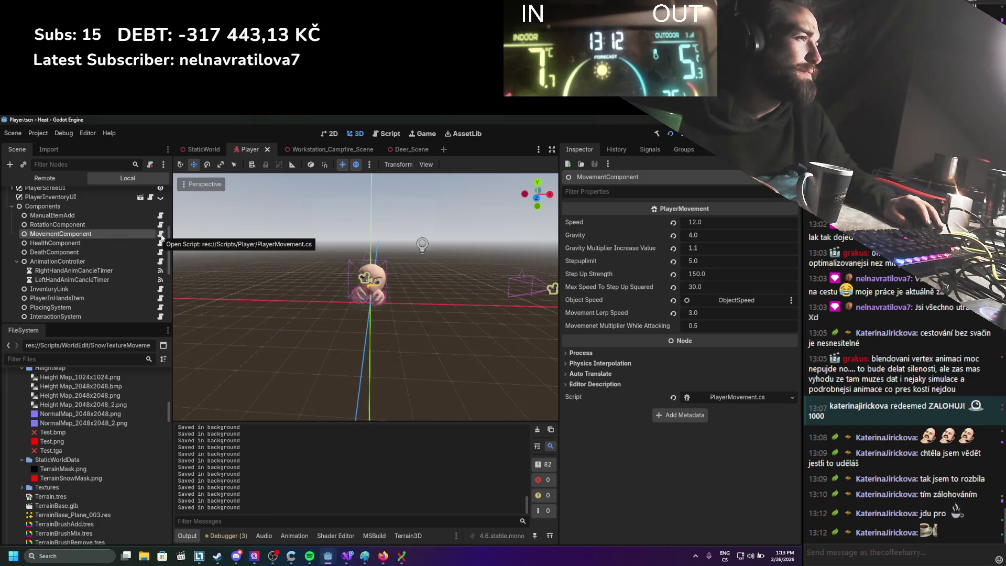
{"action": "left_click_drag", "start_coordinate": [701, 235], "coordinate": [655, 234]}
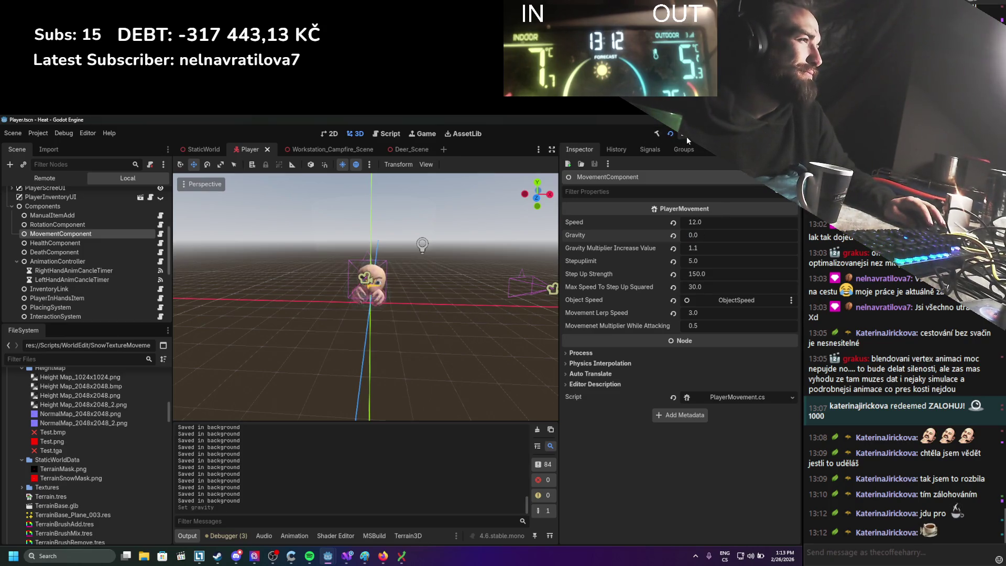
Step: Run the game, walk the player left and right across the snow, then stop it
{"action": "left_click", "coordinate": [671, 133]}
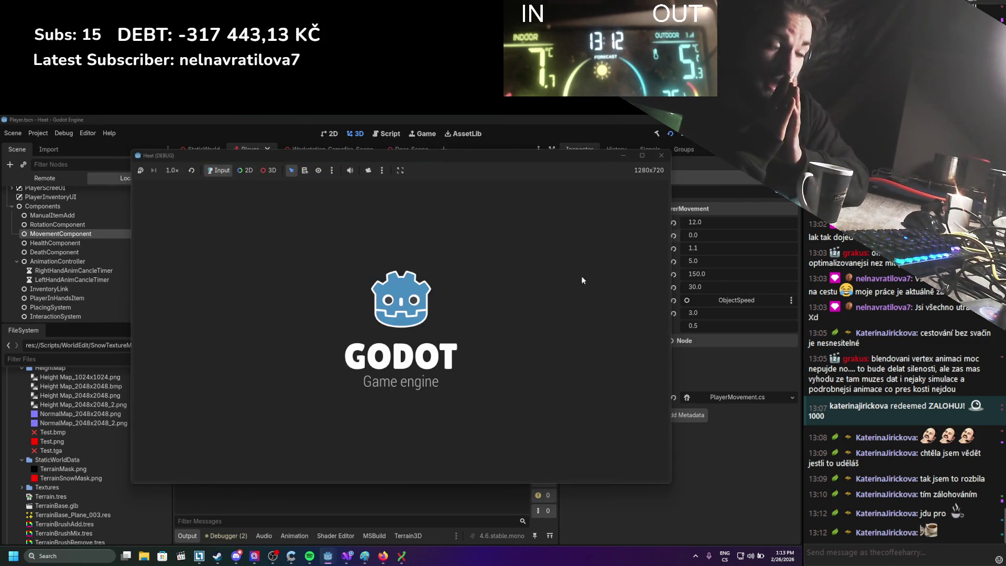
{"action": "scroll", "coordinate": [426, 364], "scroll_direction": "down", "scroll_amount": 10}
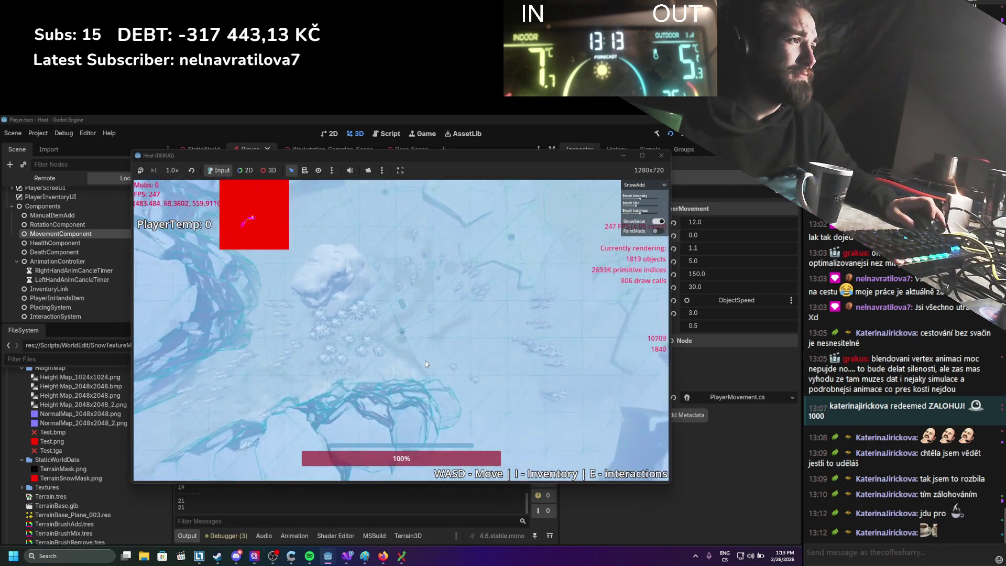
{"action": "key", "text": "d"}
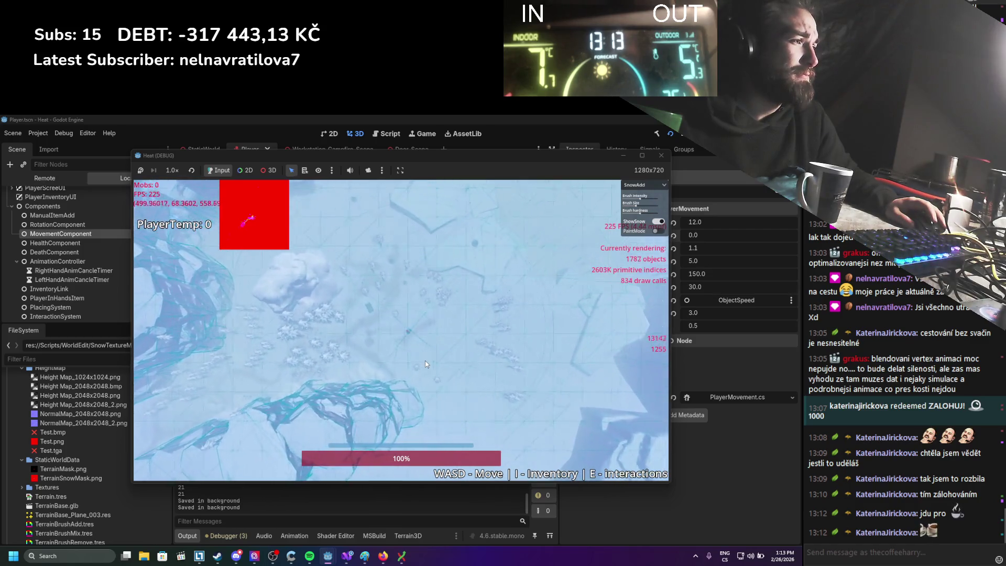
{"action": "key", "text": "a"}
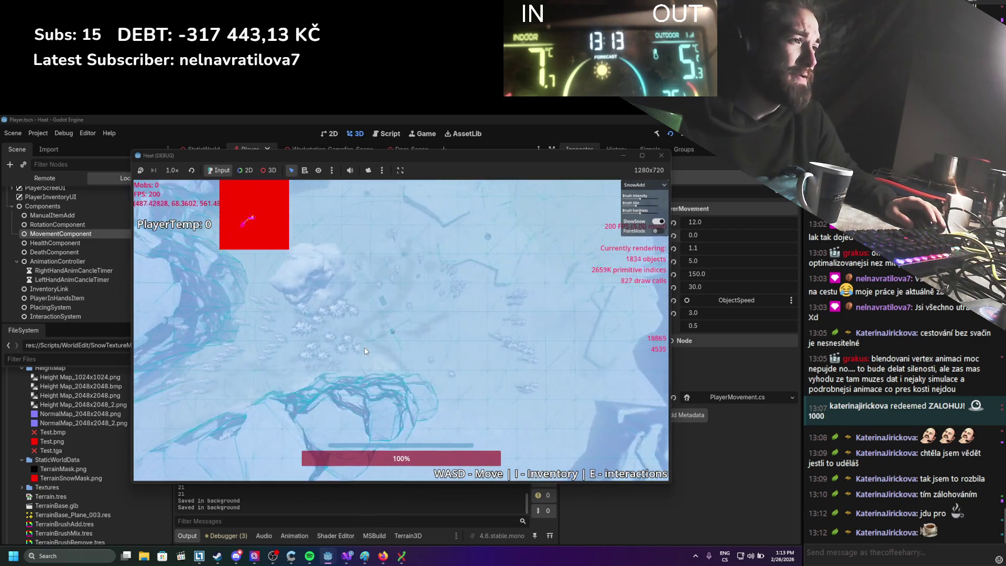
{"action": "key", "text": "a"}
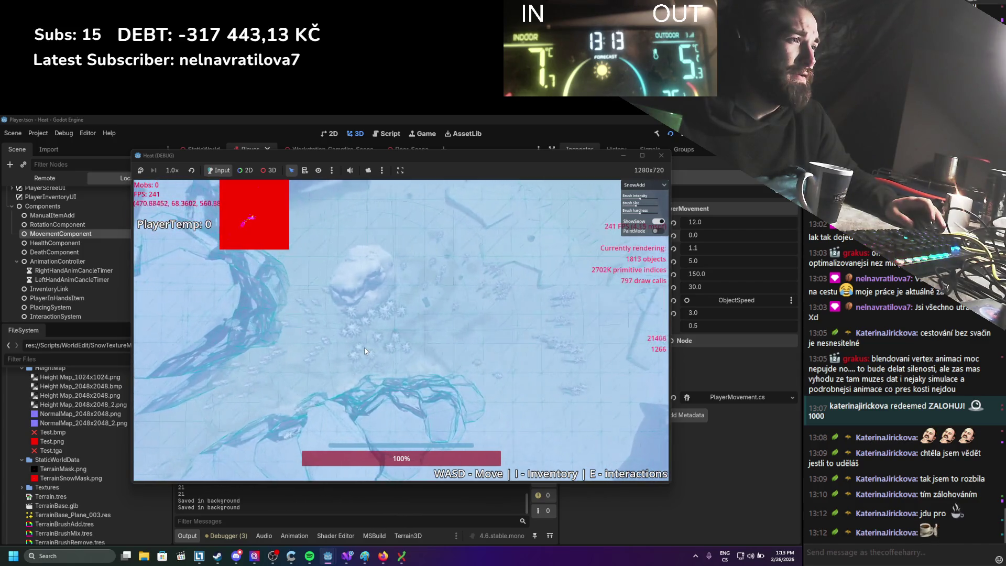
{"action": "key", "text": "a"}
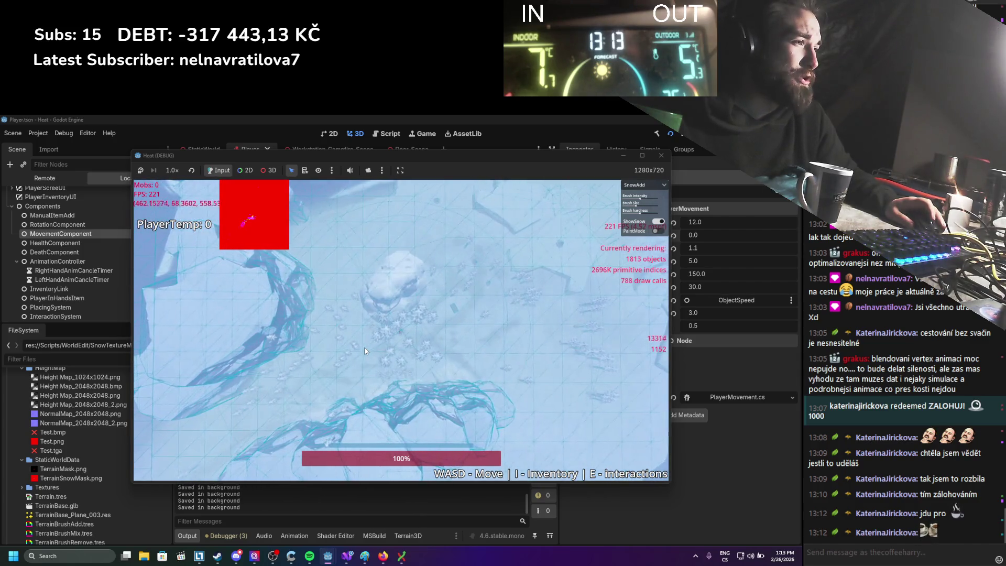
{"action": "key", "text": "F8"}
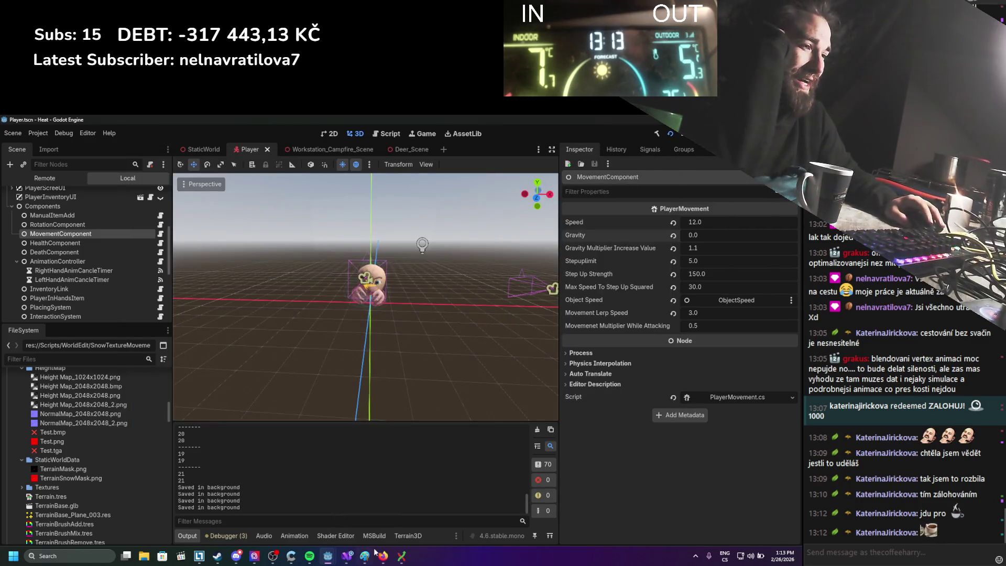
{"action": "left_click", "coordinate": [347, 555]}
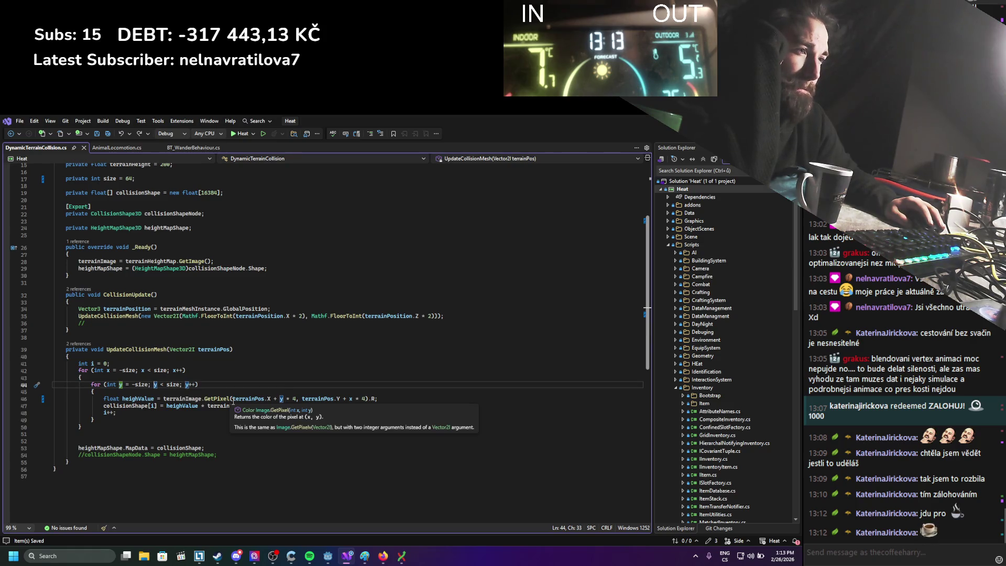
Step: Highlight uses of 'size' on line 42 and confirm in Calculator that 64 × 4 = 256
{"action": "double_click", "coordinate": [129, 370]}
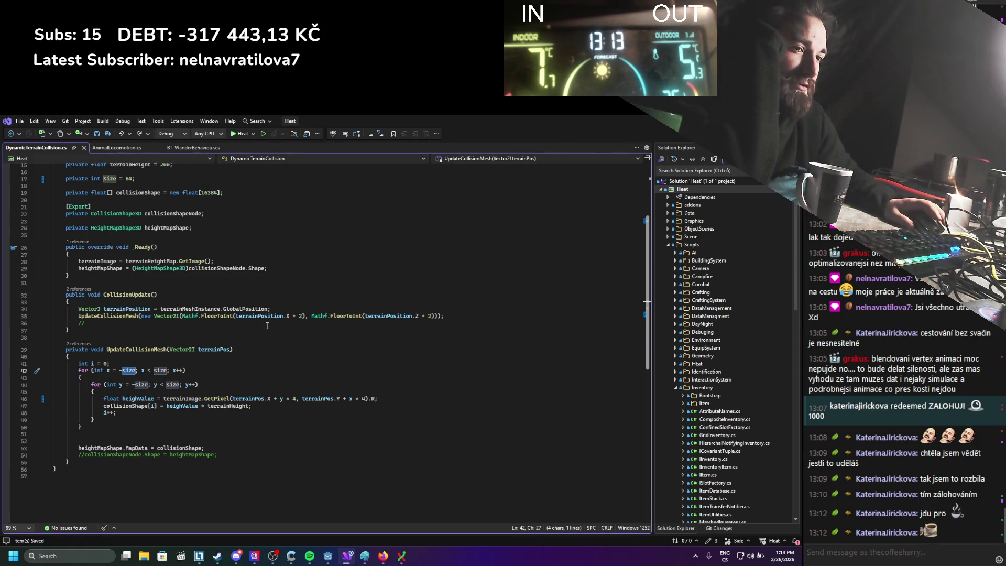
{"action": "left_click", "coordinate": [106, 557]}
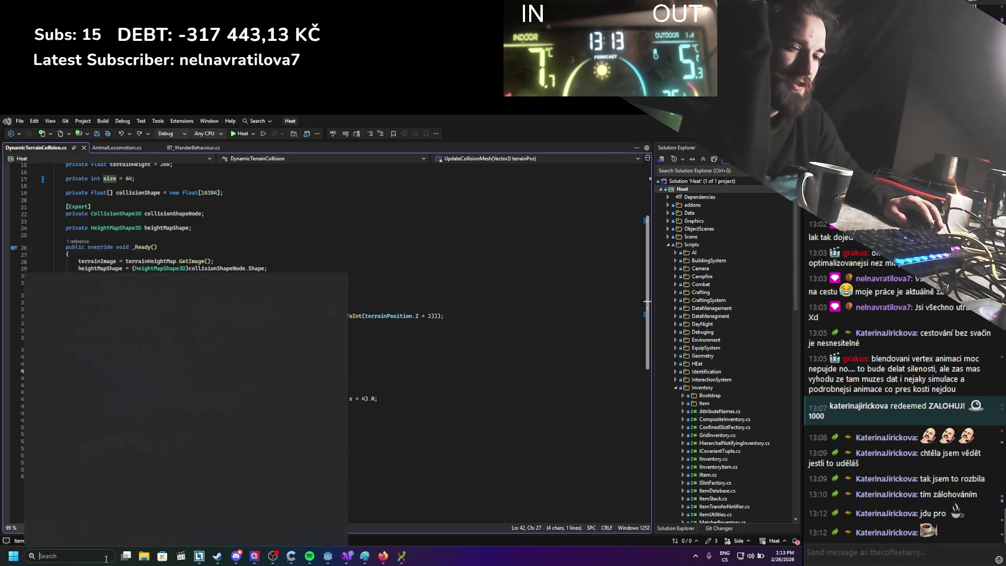
{"action": "type", "text": "calculator"}
{"action": "left_click", "coordinate": [118, 295]}
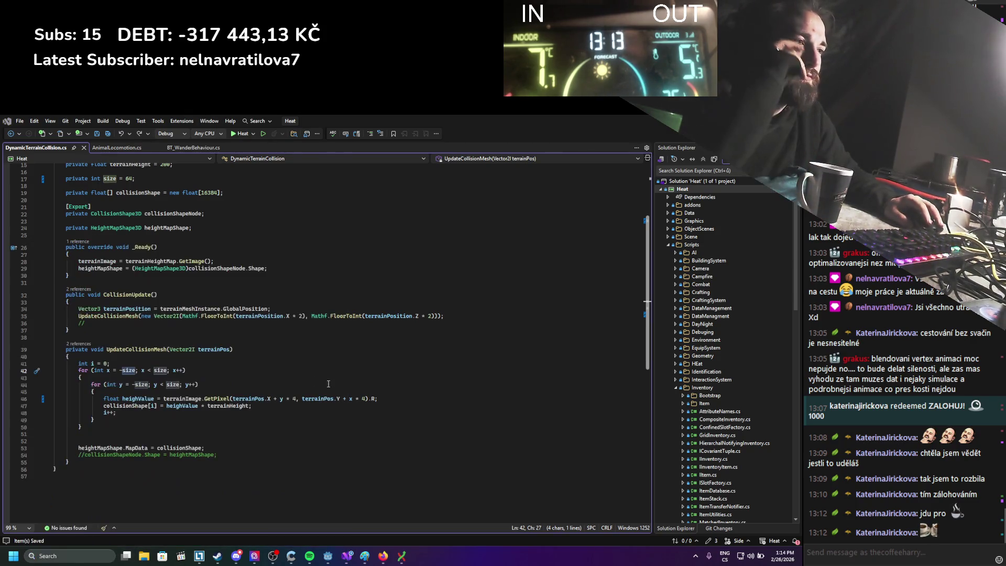
{"action": "type", "text": "64*"}
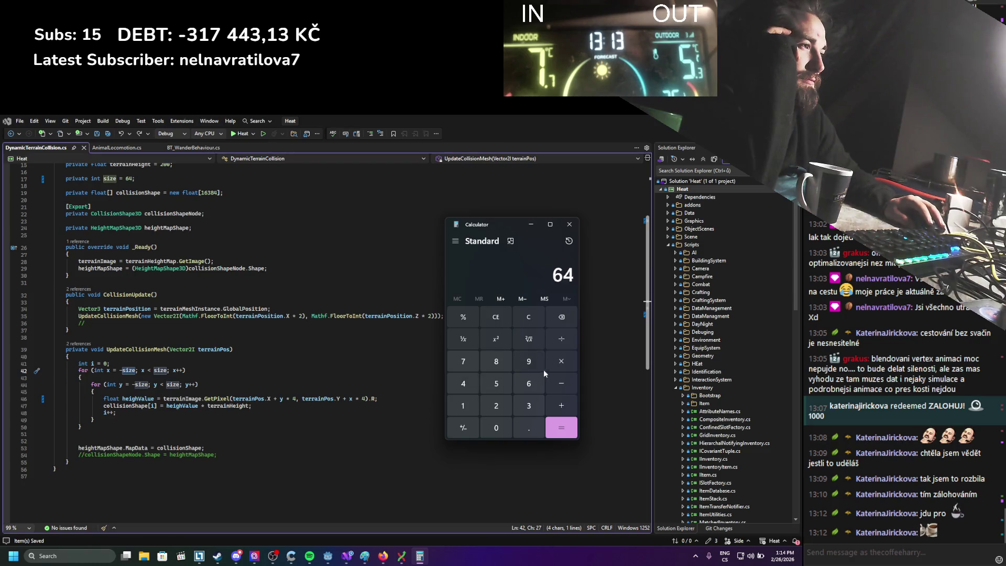
{"action": "left_click", "coordinate": [471, 390]}
{"action": "left_click", "coordinate": [562, 428]}
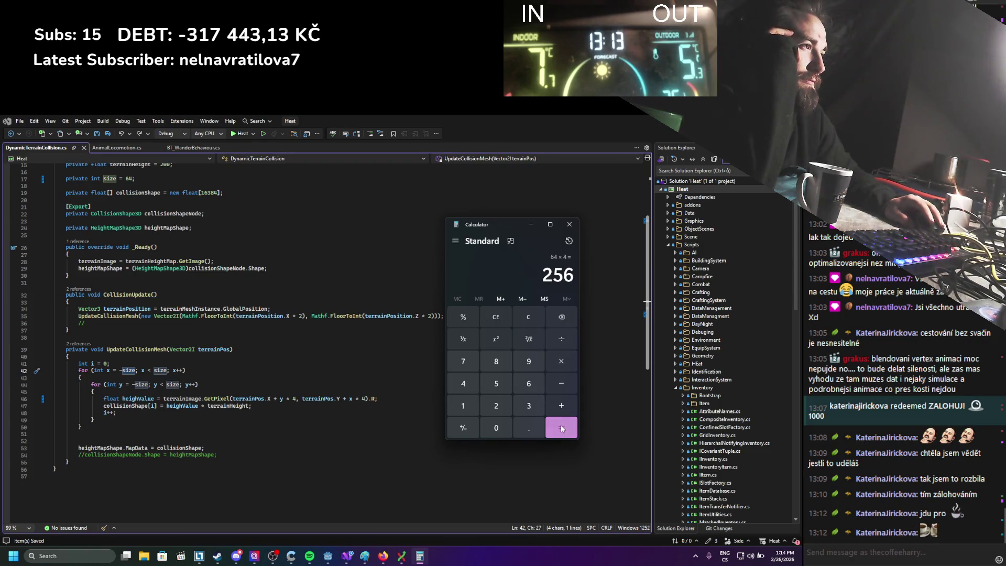
{"action": "left_click", "coordinate": [570, 224]}
{"action": "scroll", "coordinate": [214, 244], "scroll_direction": "up", "scroll_amount": 2}
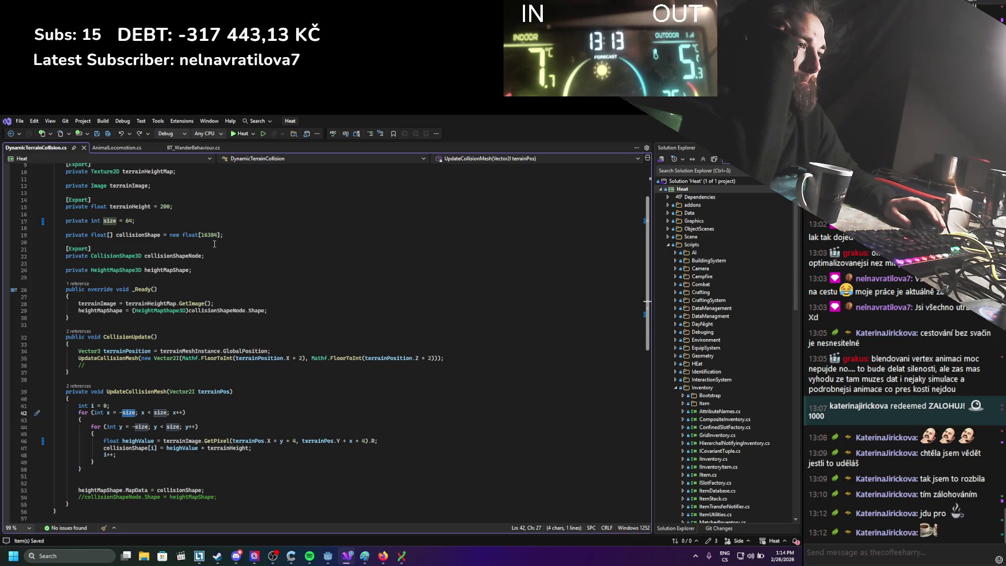
Step: Examine the GetPixel x and y offset expressions and the 'size' loop bound, then minimize Visual Studio
{"action": "left_click", "coordinate": [285, 441]}
{"action": "left_click_drag", "start_coordinate": [284, 441], "coordinate": [232, 440]}
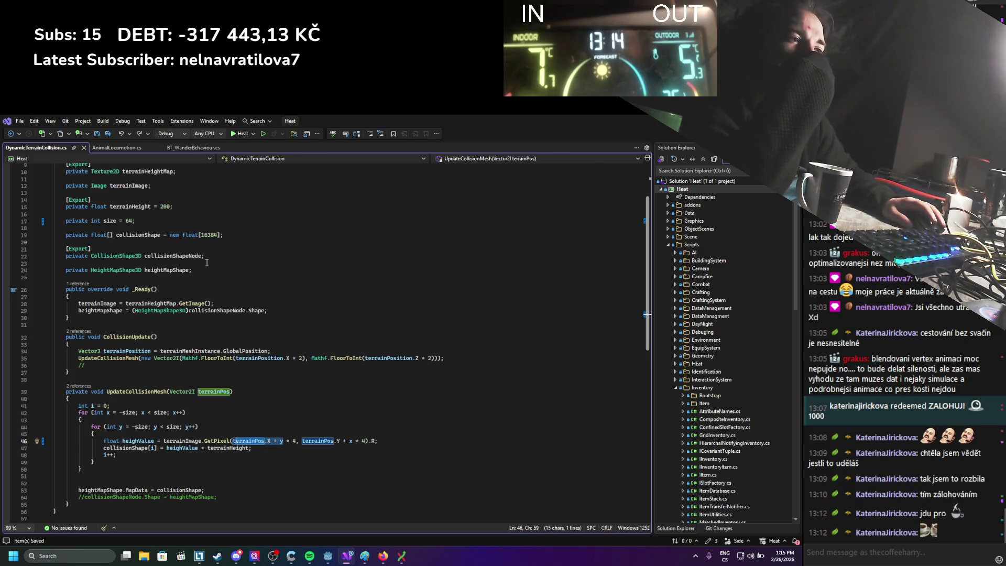
{"action": "left_click_drag", "start_coordinate": [280, 440], "coordinate": [288, 441]}
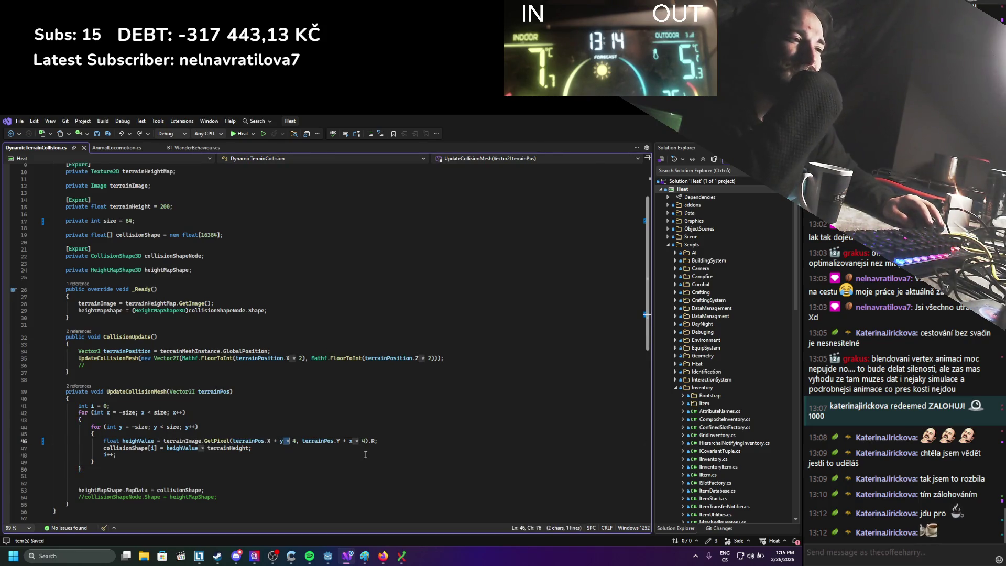
{"action": "key", "text": "Down"}
{"action": "key", "text": "Down"}
{"action": "left_click", "coordinate": [123, 412]}
{"action": "double_click", "coordinate": [128, 413]}
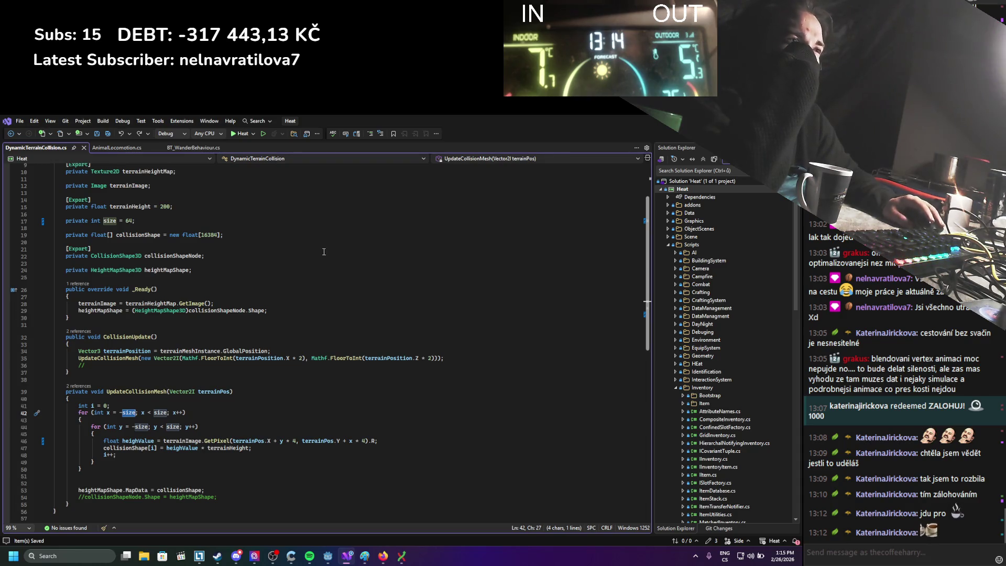
{"action": "scroll", "coordinate": [324, 252], "scroll_direction": "up", "scroll_amount": 2}
{"action": "scroll", "coordinate": [324, 251], "scroll_direction": "down", "scroll_amount": 1}
{"action": "key", "text": "super+Down"}
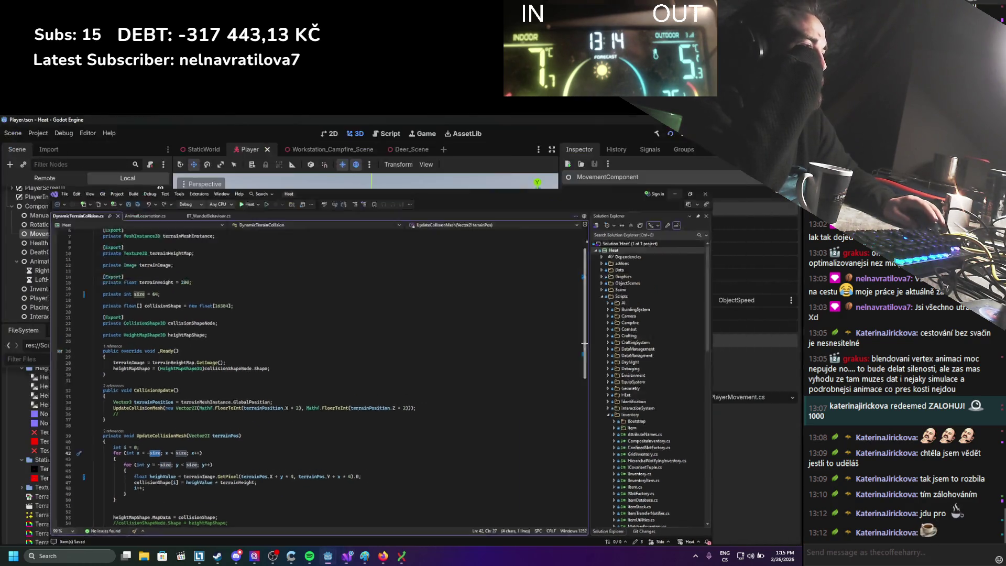
Step: Open the StaticWorld scene and select DynamicCollisionShape's StaticBody3D > CollisionShape3D
{"action": "key", "text": "super+Down"}
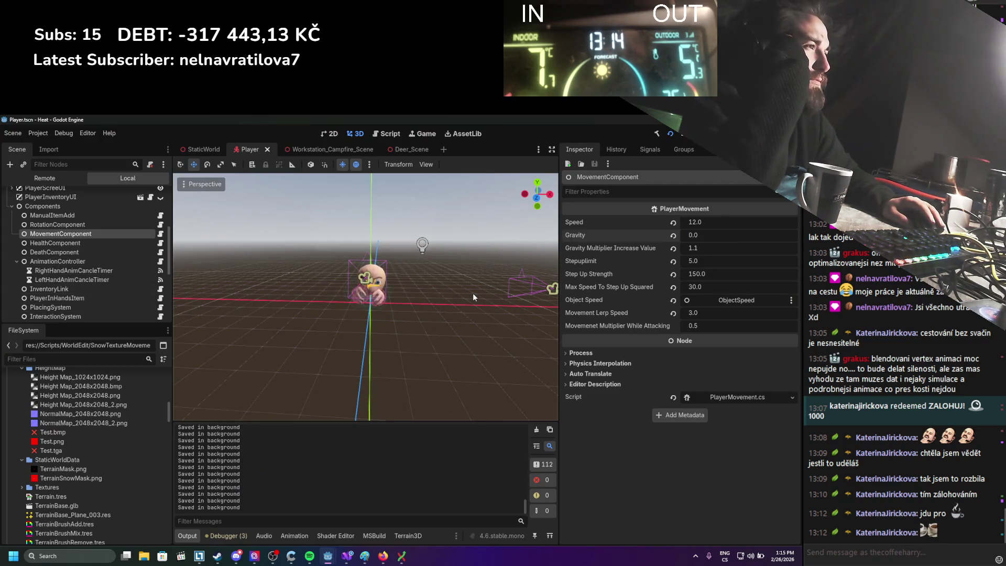
{"action": "scroll", "coordinate": [106, 249], "scroll_direction": "up", "scroll_amount": 2}
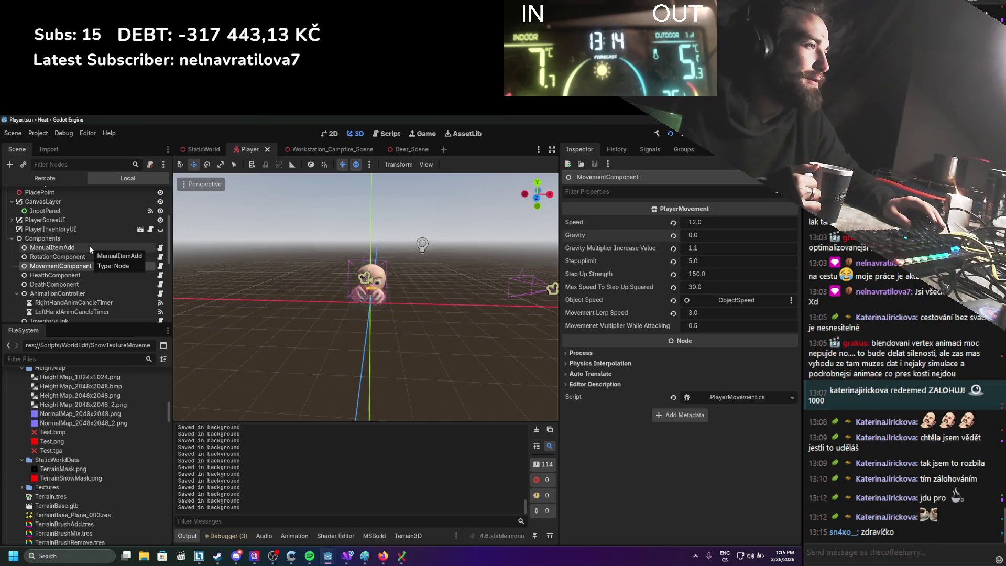
{"action": "scroll", "coordinate": [59, 264], "scroll_direction": "up", "scroll_amount": 1}
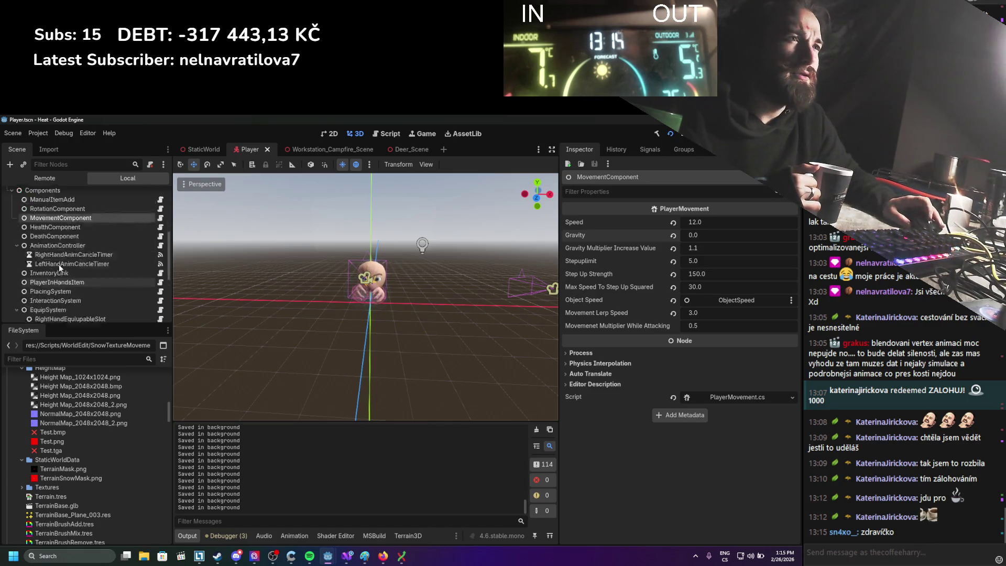
{"action": "left_click", "coordinate": [200, 151]}
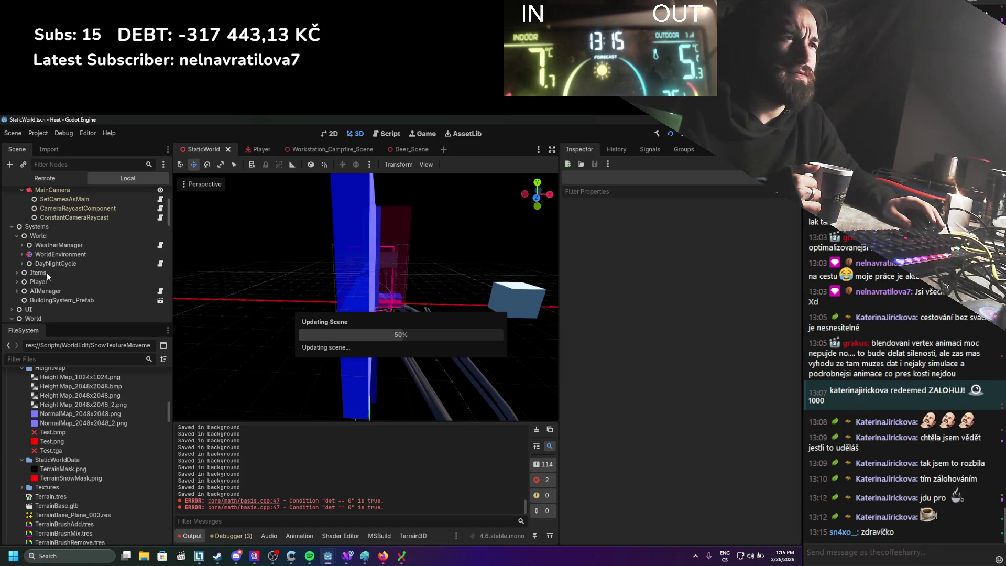
{"action": "scroll", "coordinate": [51, 268], "scroll_direction": "down", "scroll_amount": 3}
{"action": "scroll", "coordinate": [79, 293], "scroll_direction": "down", "scroll_amount": 4}
{"action": "left_click", "coordinate": [82, 278]}
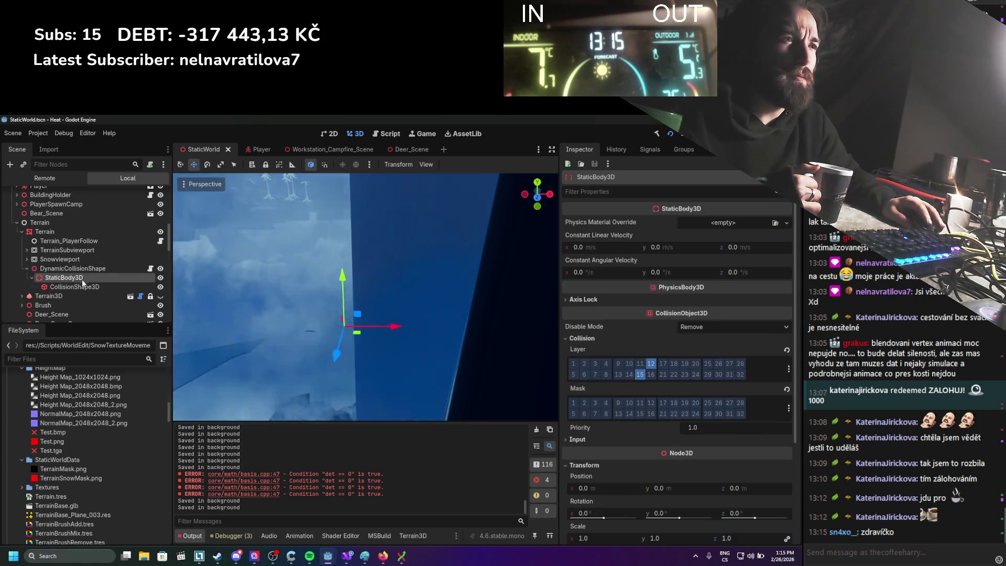
{"action": "left_click", "coordinate": [83, 287]}
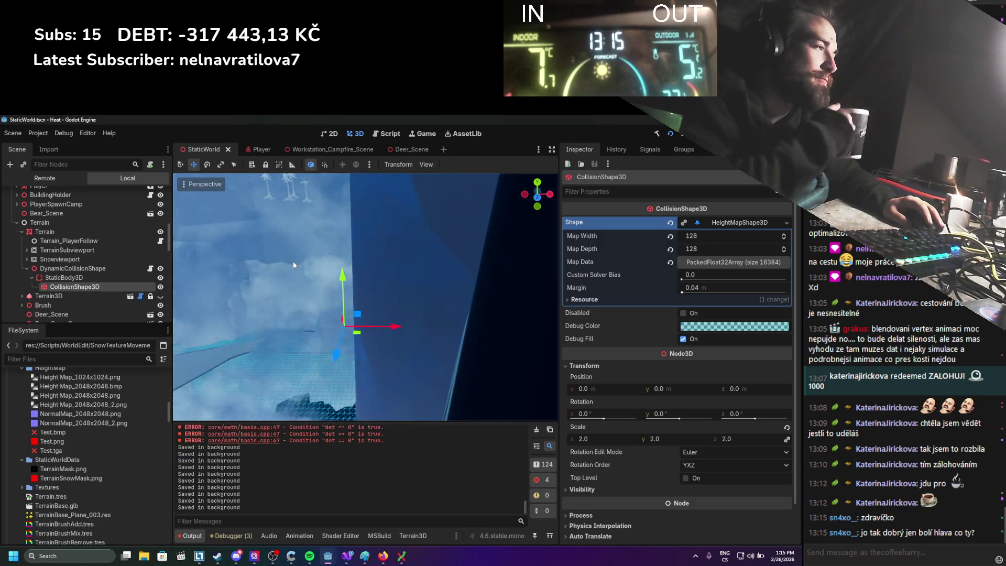
Step: Orbit down onto the terrain and expand the 16384-value Map Data array
{"action": "scroll", "coordinate": [294, 259], "scroll_direction": "down", "scroll_amount": 5}
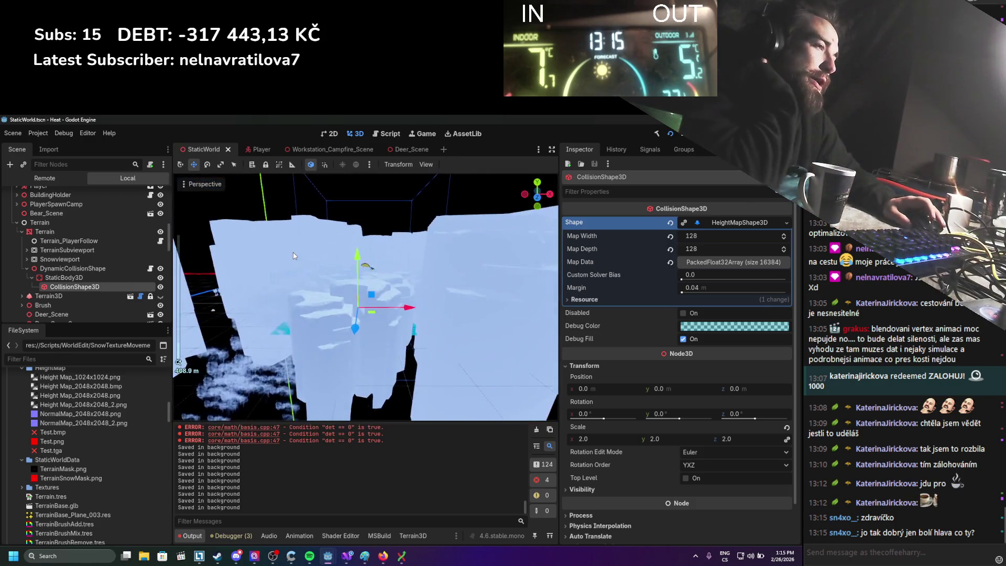
{"action": "scroll", "coordinate": [293, 277], "scroll_direction": "up", "scroll_amount": 2}
{"action": "left_click_drag", "start_coordinate": [303, 283], "coordinate": [297, 316]}
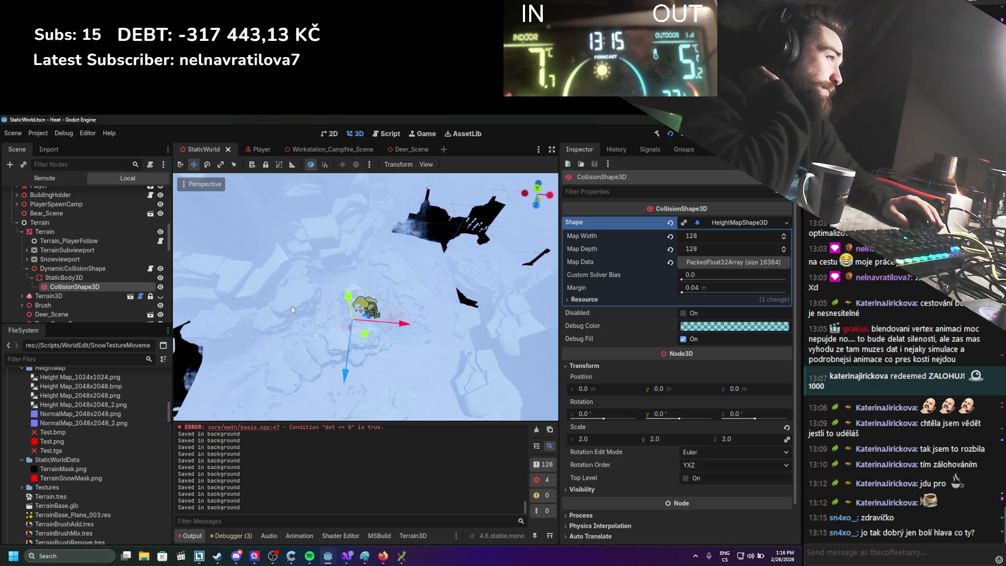
{"action": "scroll", "coordinate": [309, 294], "scroll_direction": "up", "scroll_amount": 5}
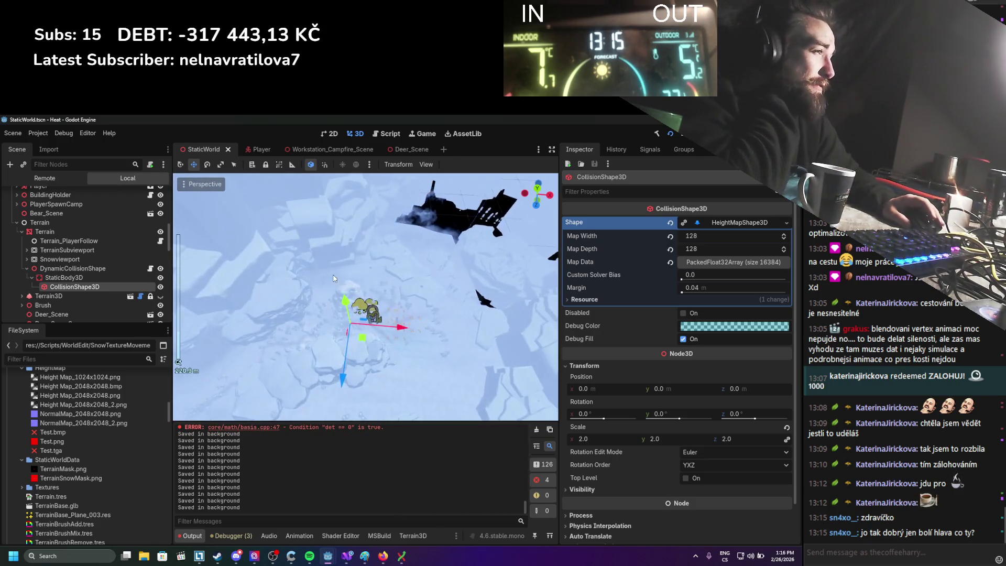
{"action": "left_click", "coordinate": [709, 262]}
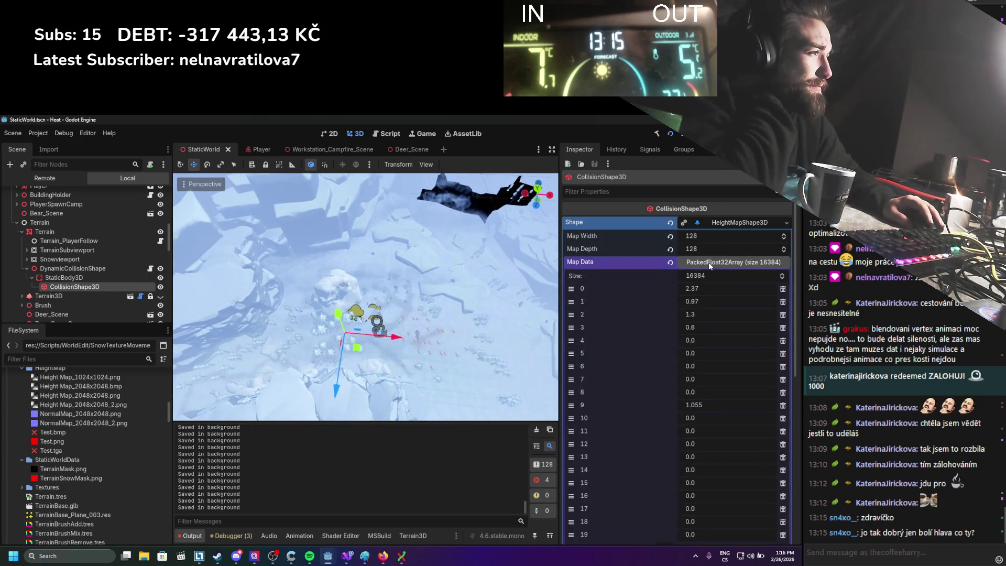
Step: Set the heightmap collision Map Width to 128 and save the scene
{"action": "left_click", "coordinate": [709, 262]}
{"action": "left_click", "coordinate": [716, 233]}
{"action": "type", "text": "64"}
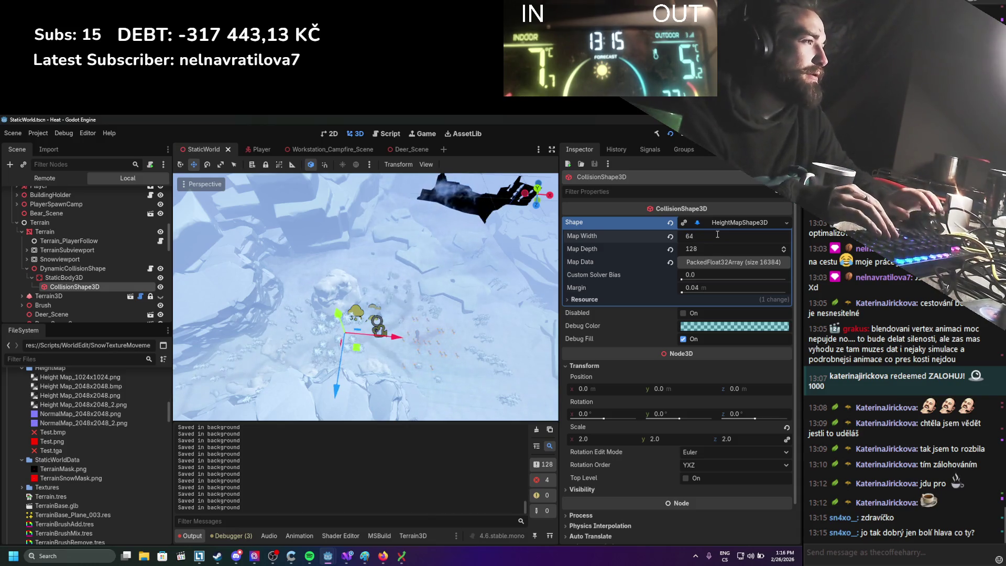
{"action": "key", "text": "BackSpace"}
{"action": "key", "text": "BackSpace"}
{"action": "type", "text": "128"}
{"action": "key", "text": "Return"}
{"action": "key", "text": "ctrl+s"}
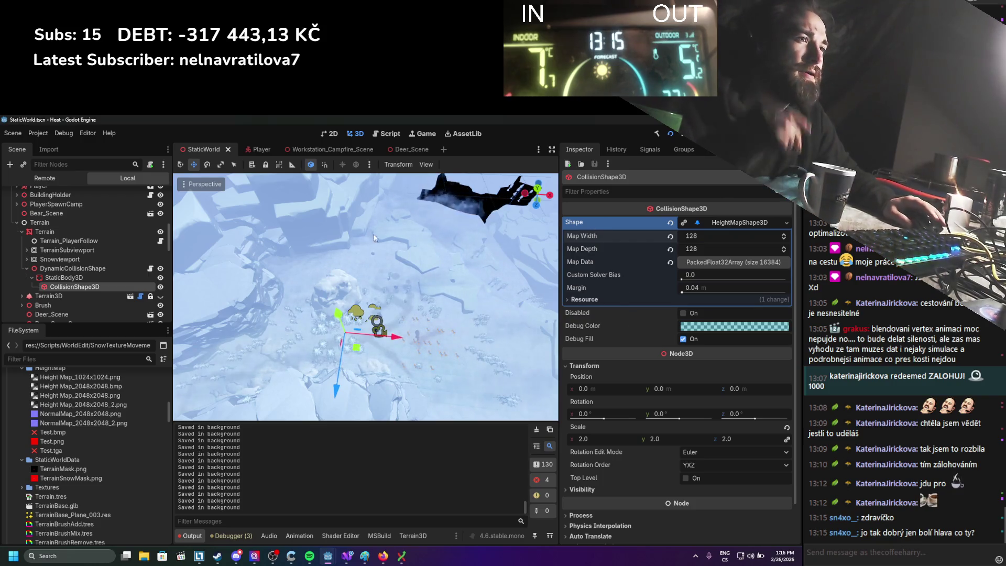
Step: Scale the DynamicCollisionShape node to 2.0, save, and launch the game
{"action": "left_click", "coordinate": [95, 277]}
{"action": "left_click", "coordinate": [95, 269]}
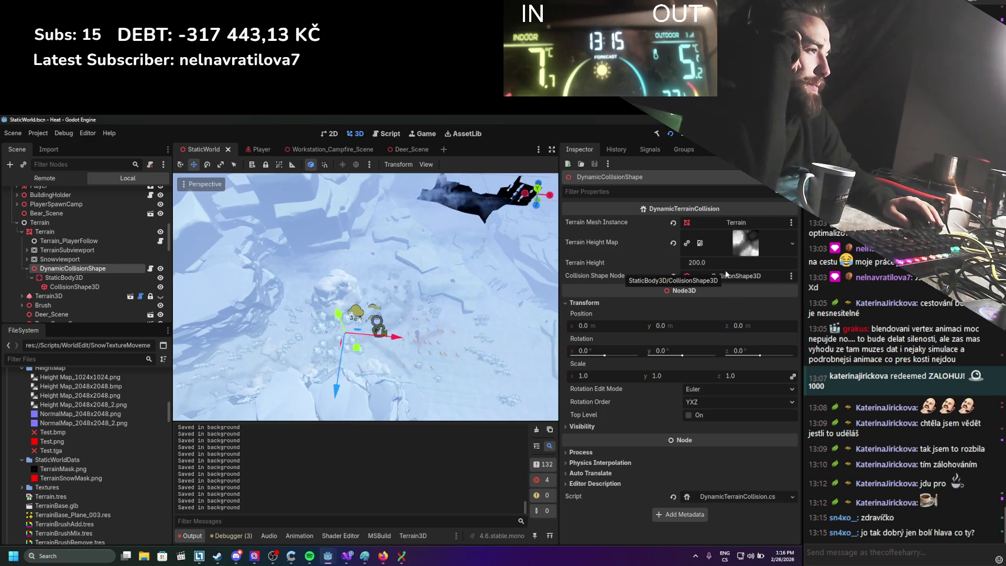
{"action": "scroll", "coordinate": [424, 298], "scroll_direction": "up", "scroll_amount": 10}
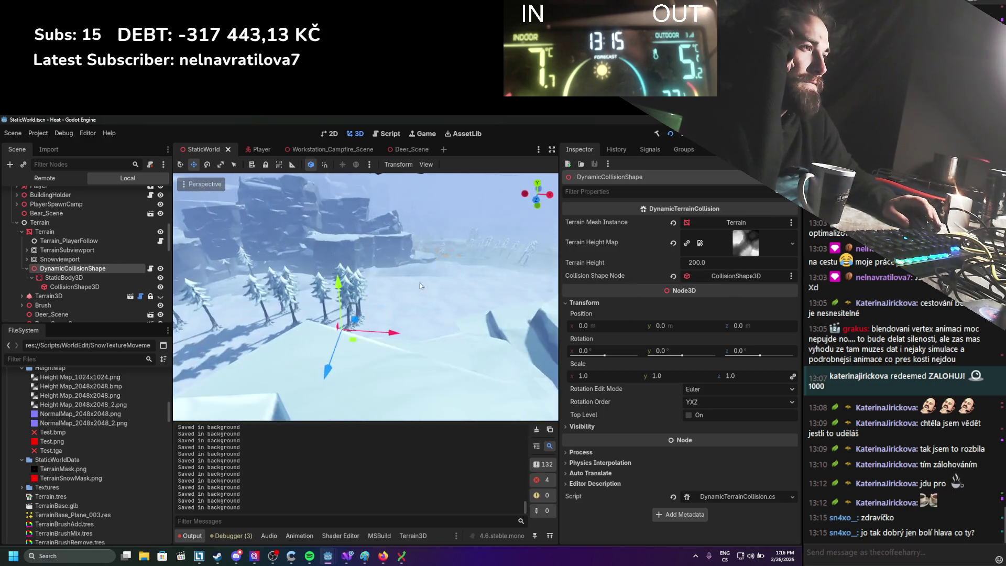
{"action": "left_click", "coordinate": [83, 286]}
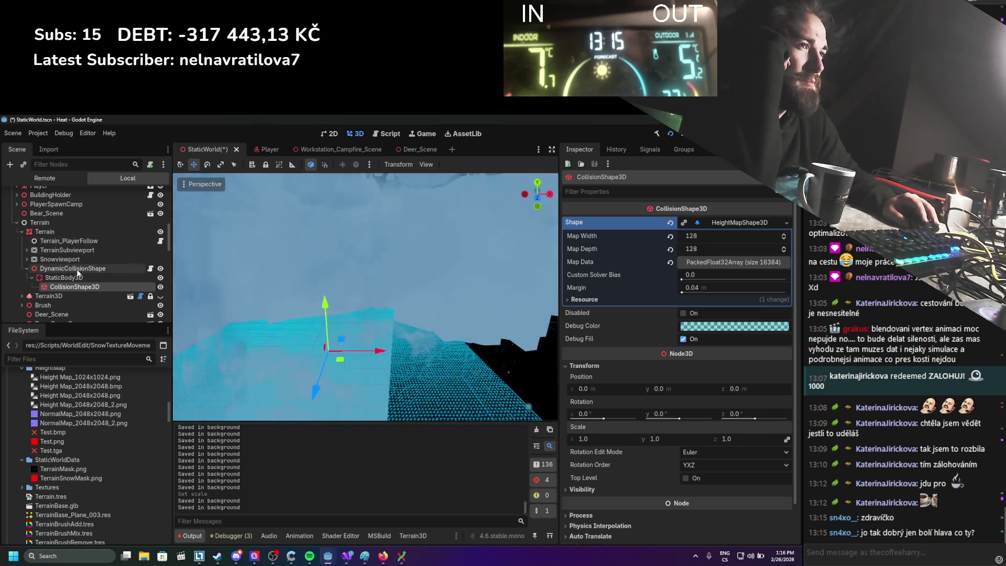
{"action": "left_click", "coordinate": [74, 269]}
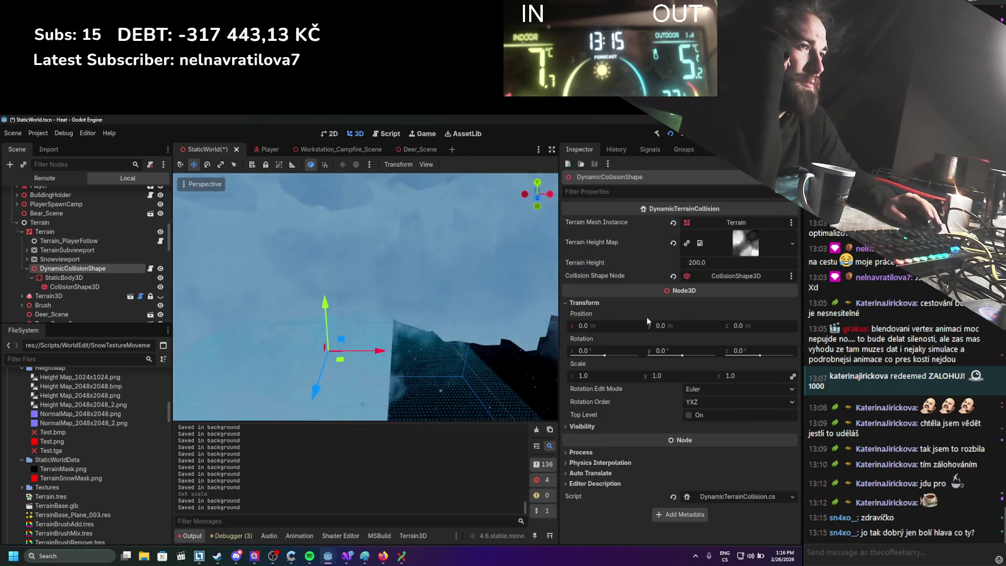
{"action": "left_click", "coordinate": [601, 376]}
{"action": "type", "text": "2"}
{"action": "key", "text": "Return"}
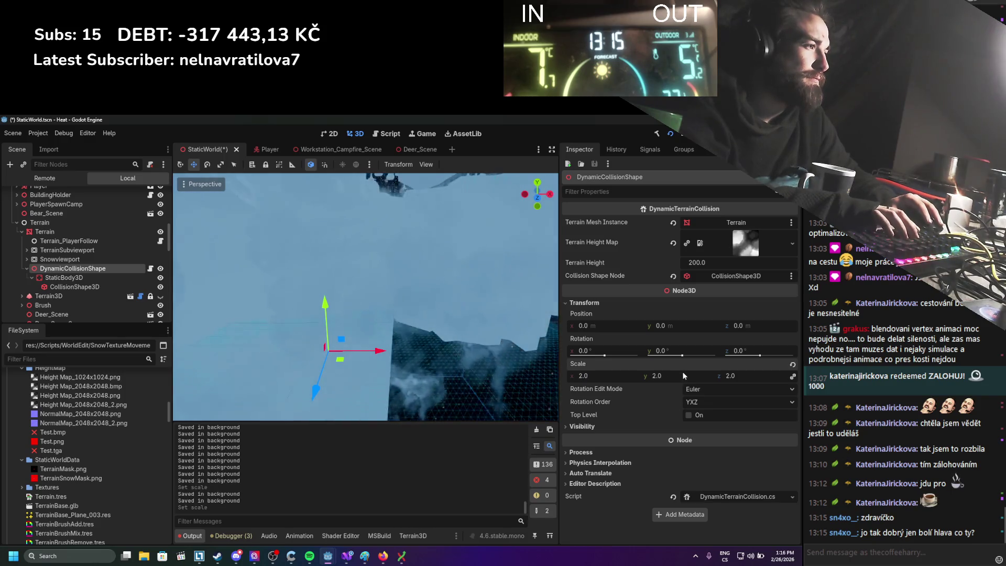
{"action": "key", "text": "ctrl+s"}
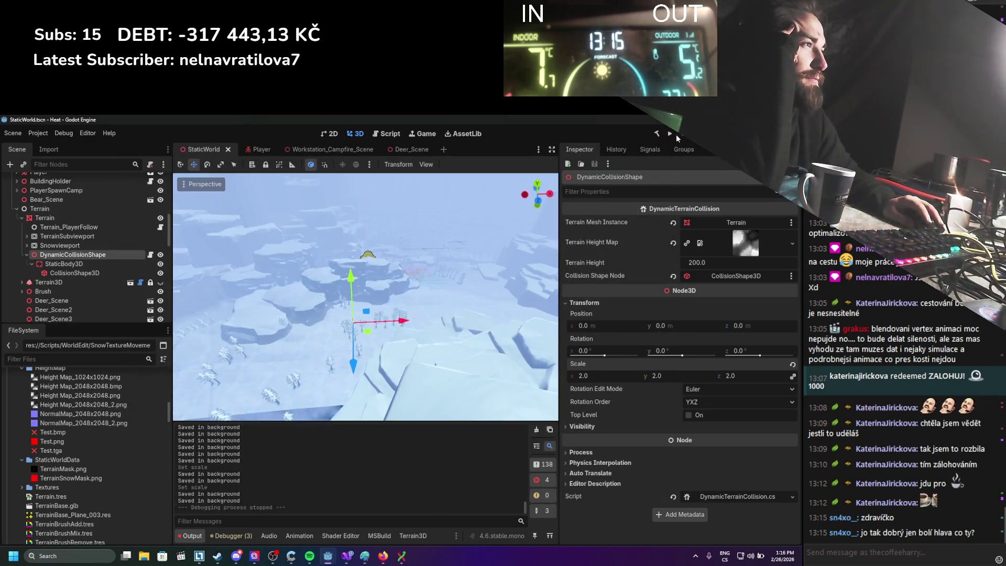
{"action": "left_click", "coordinate": [672, 135]}
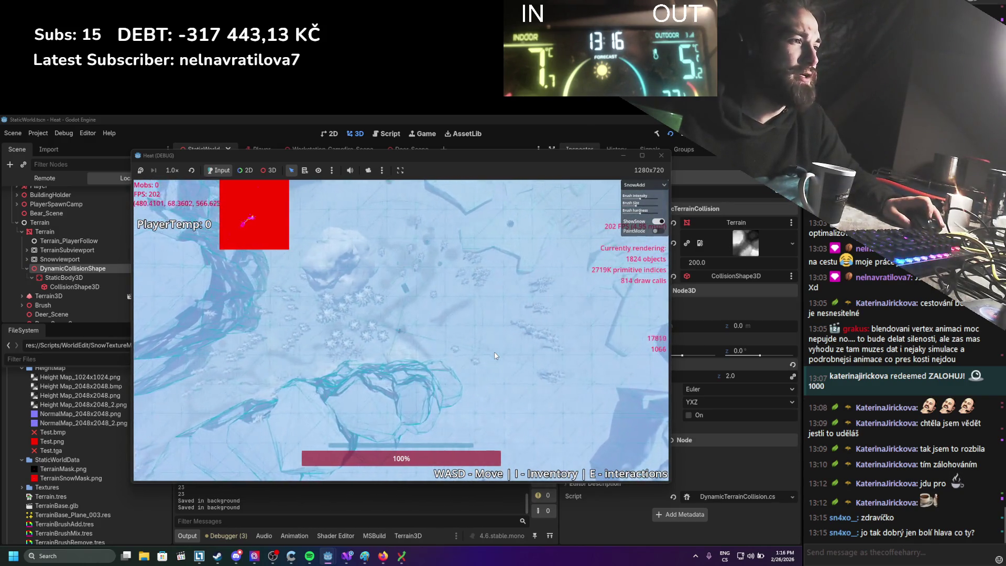
Step: Stop the playtest, check CollisionShape3D and DynamicCollisionShape properties, then bring up DynamicTerrainCollision.cs
{"action": "left_click", "coordinate": [661, 156]}
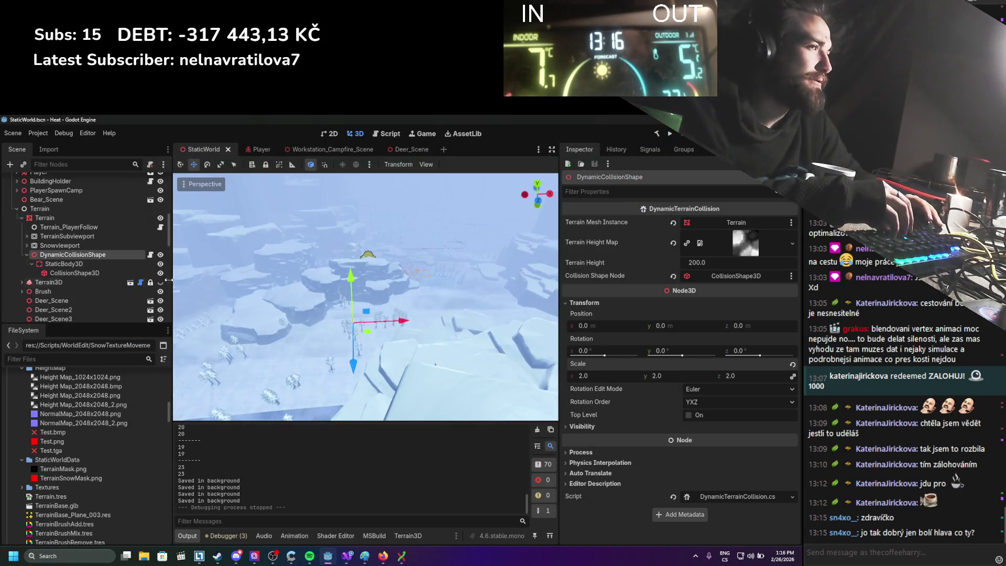
{"action": "left_click", "coordinate": [90, 263]}
{"action": "left_click", "coordinate": [92, 273]}
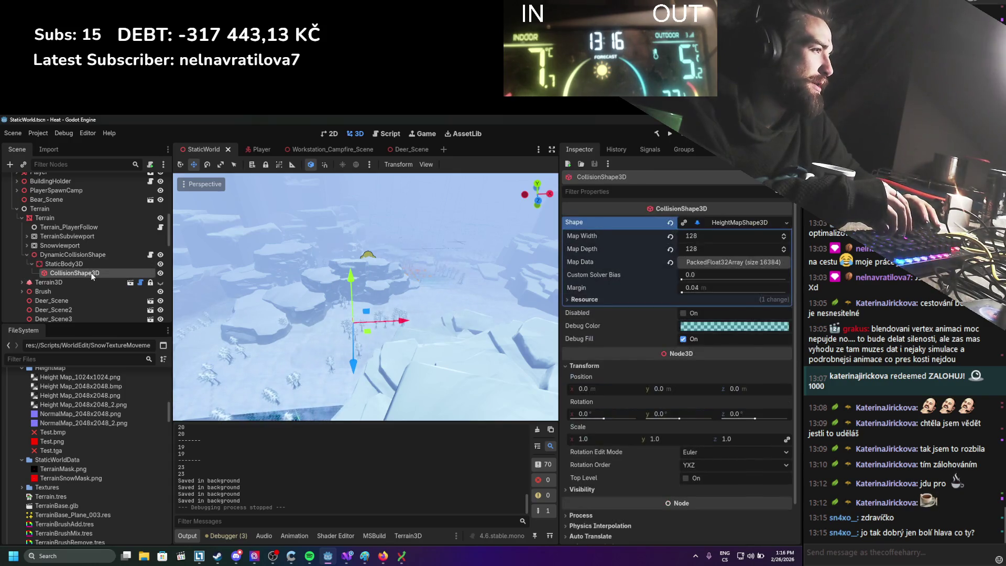
{"action": "left_click", "coordinate": [91, 256]}
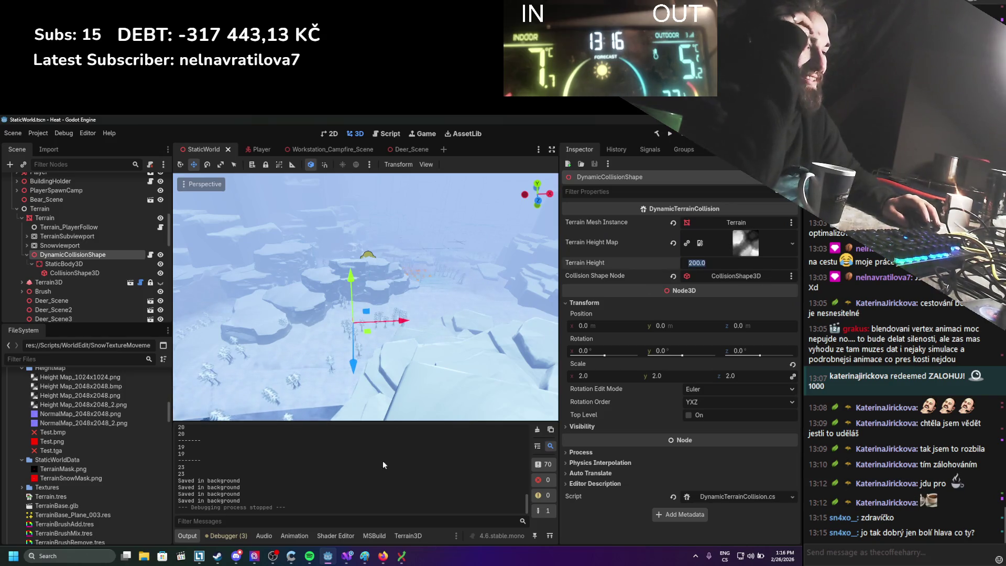
{"action": "left_click", "coordinate": [347, 555]}
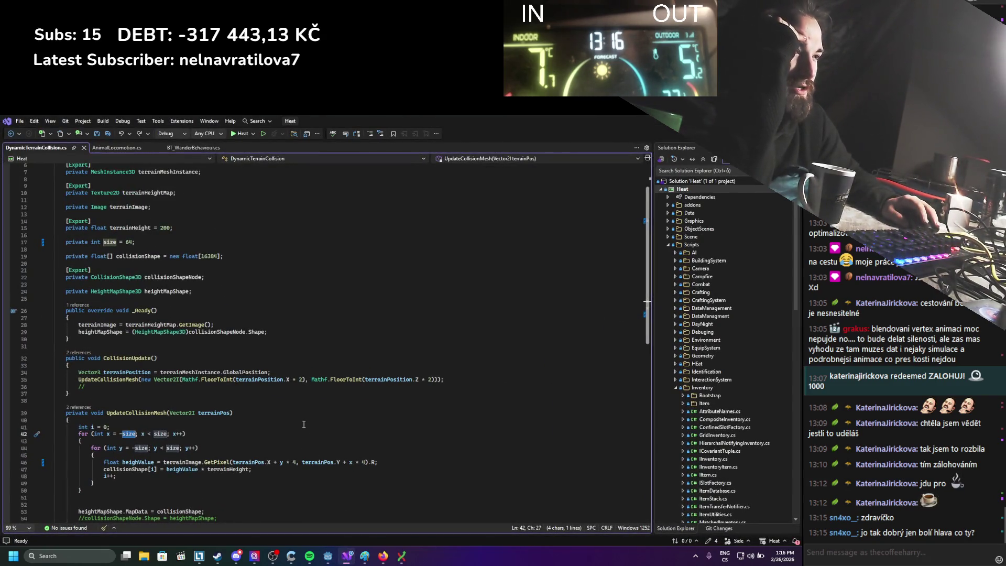
Step: Examine the collision height loop, highlighting heighValue and the pixel offset in the lookup
{"action": "left_click", "coordinate": [291, 464]}
{"action": "left_click", "coordinate": [202, 469]}
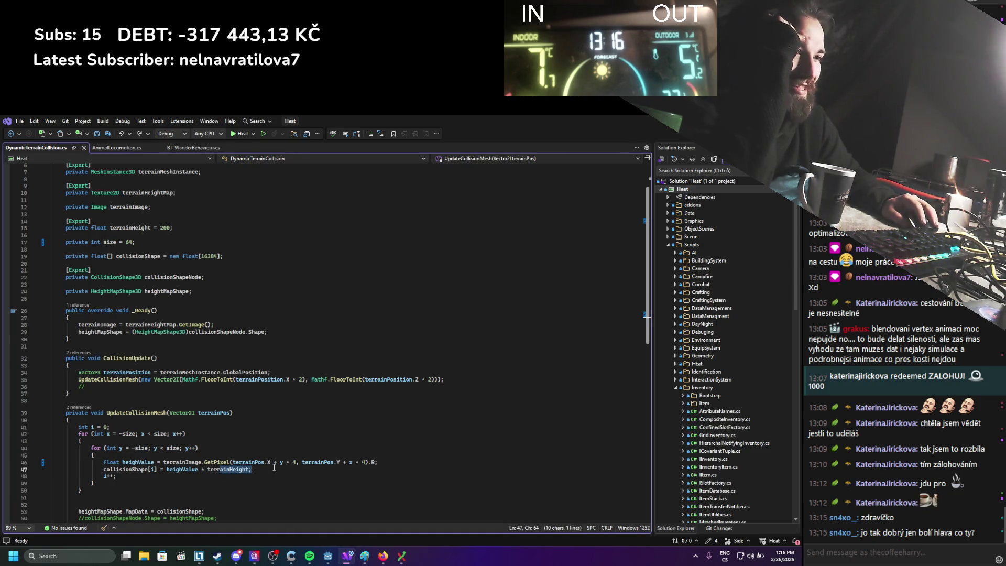
{"action": "double_click", "coordinate": [143, 463]}
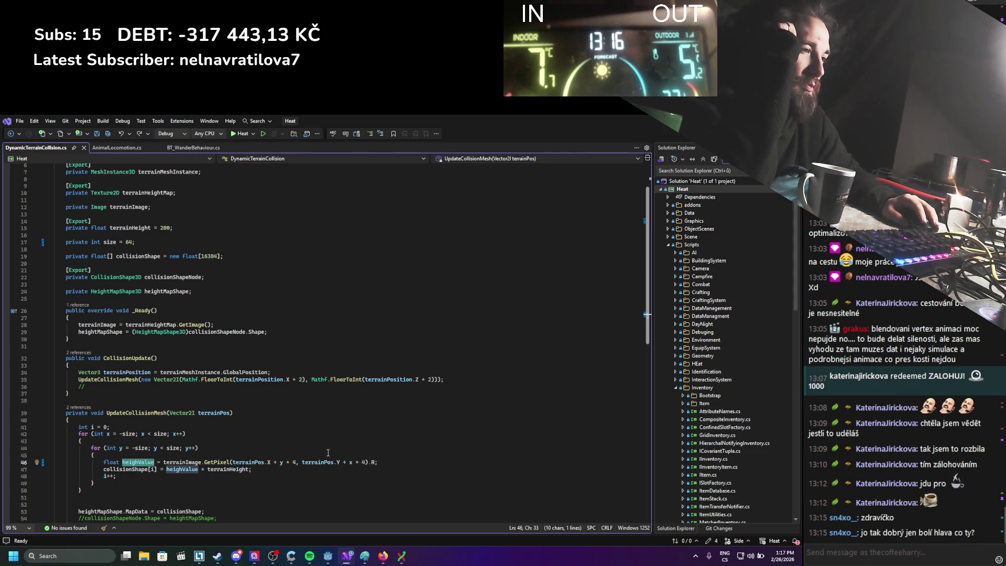
{"action": "double_click", "coordinate": [295, 461]}
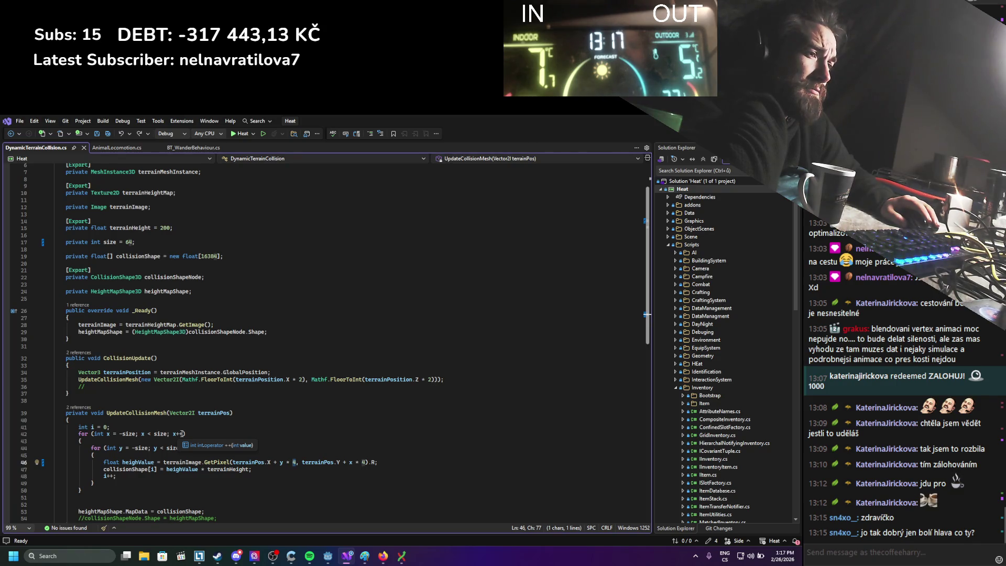
{"action": "scroll", "coordinate": [181, 434], "scroll_direction": "down", "scroll_amount": 2}
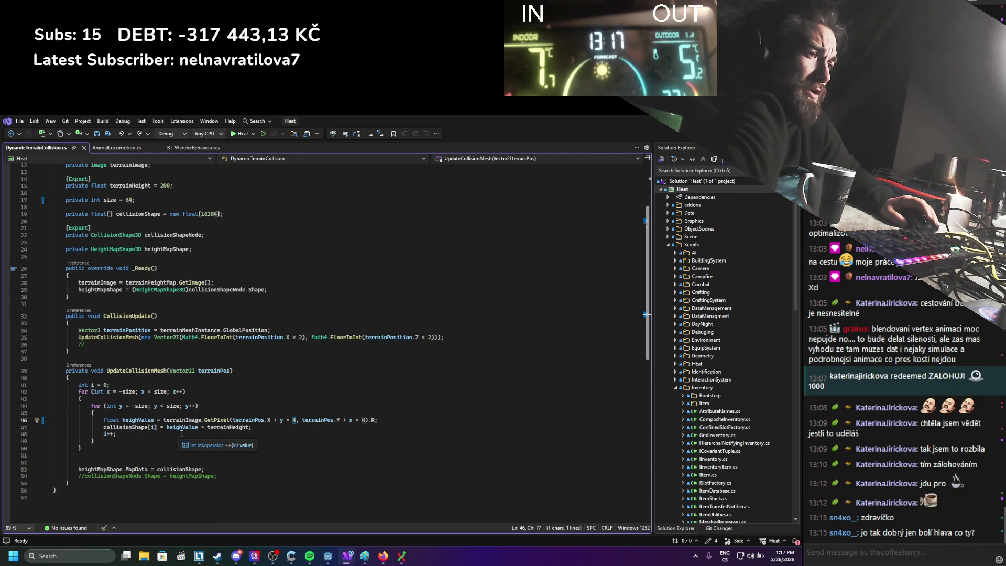
Step: Add GD.Print(collisionShape[i]) after the height assignment, save, and run the game from Godot
{"action": "left_click", "coordinate": [258, 429]}
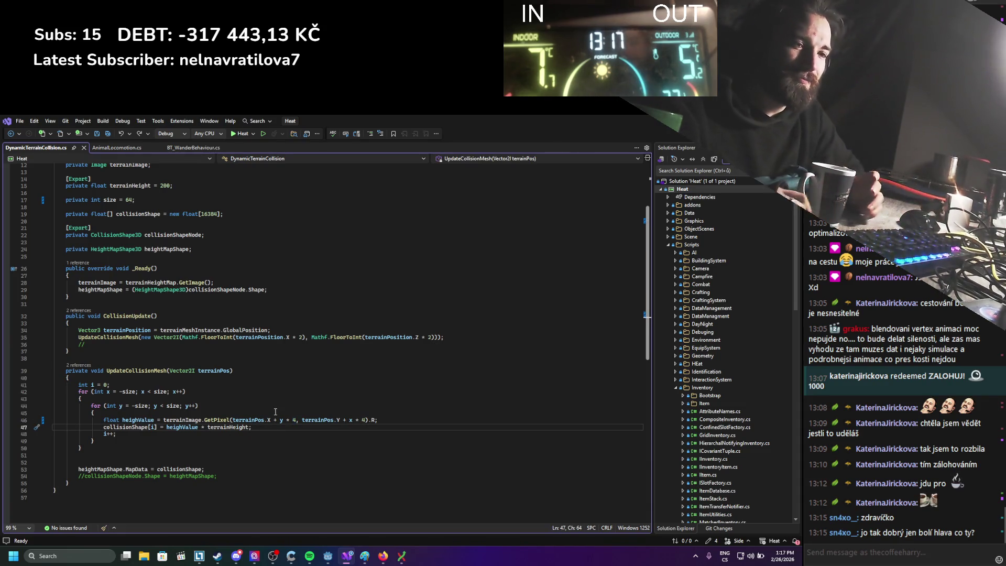
{"action": "key", "text": "Return"}
{"action": "type", "text": "gd"}
{"action": "key", "text": "Tab"}
{"action": "type", "text": "pro"}
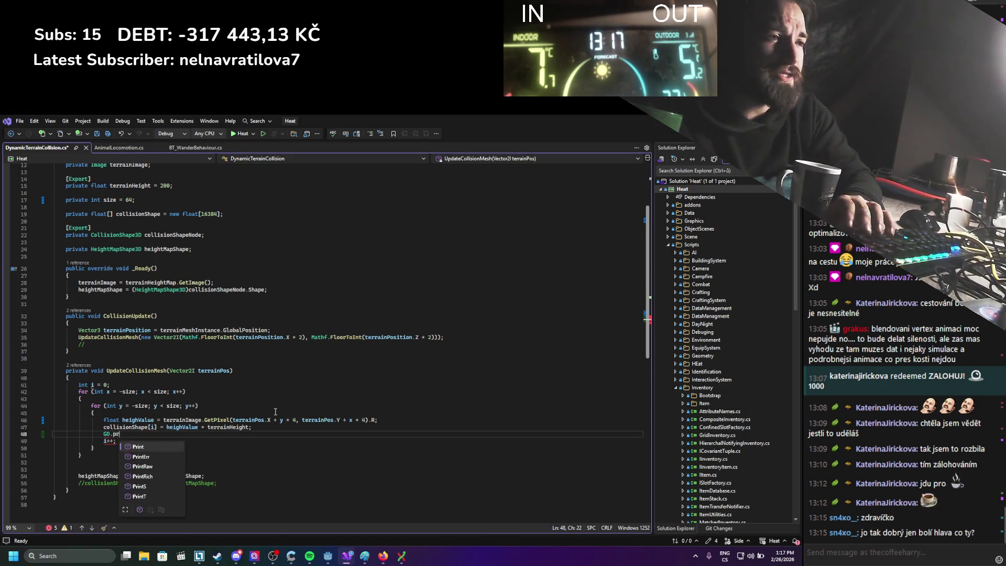
{"action": "key", "text": "Tab"}
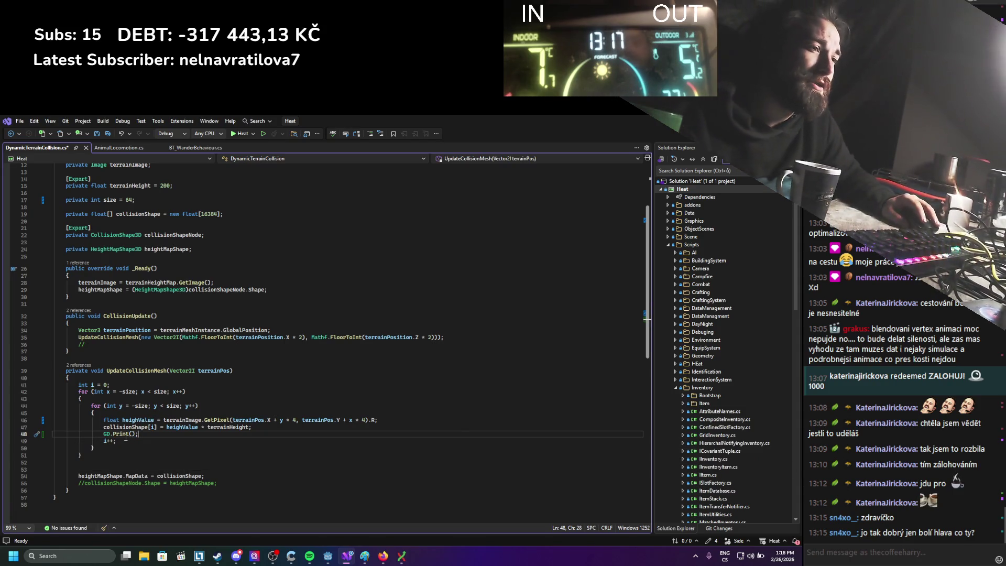
{"action": "left_click_drag", "start_coordinate": [103, 427], "coordinate": [154, 427]}
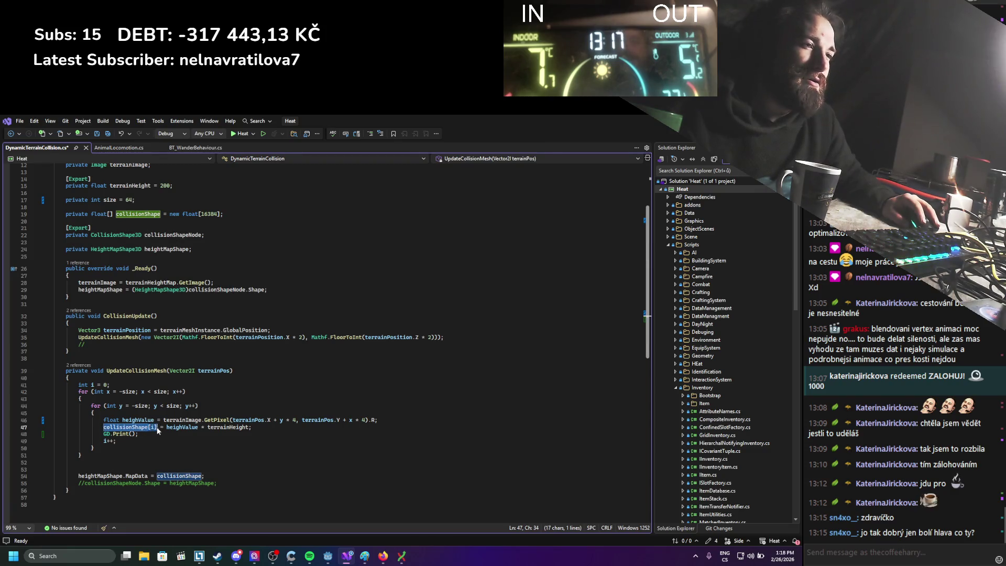
{"action": "key", "text": "Down"}
{"action": "key", "text": "Down"}
{"action": "key", "text": "Down"}
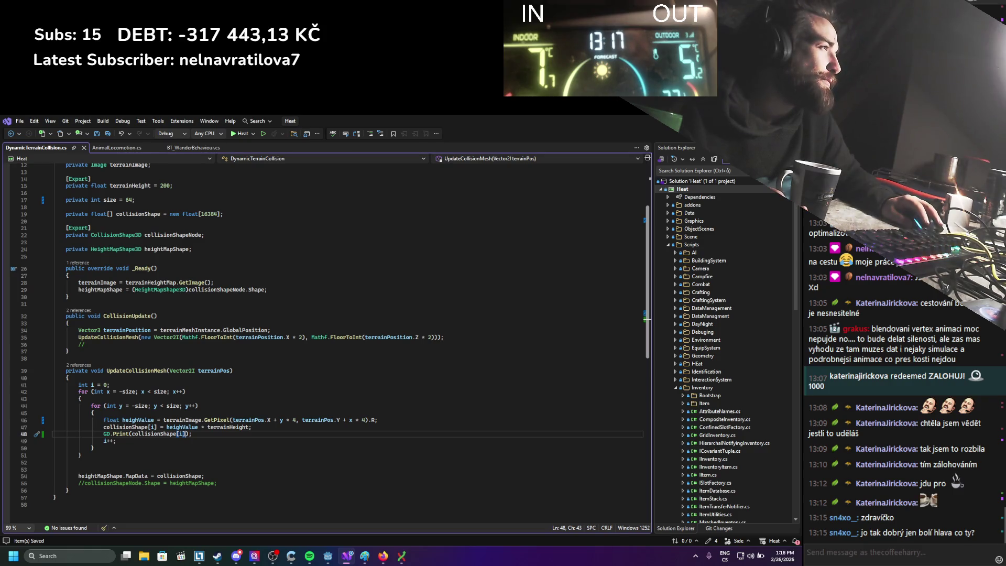
{"action": "key", "text": "alt+Tab"}
{"action": "left_click", "coordinate": [671, 133]}
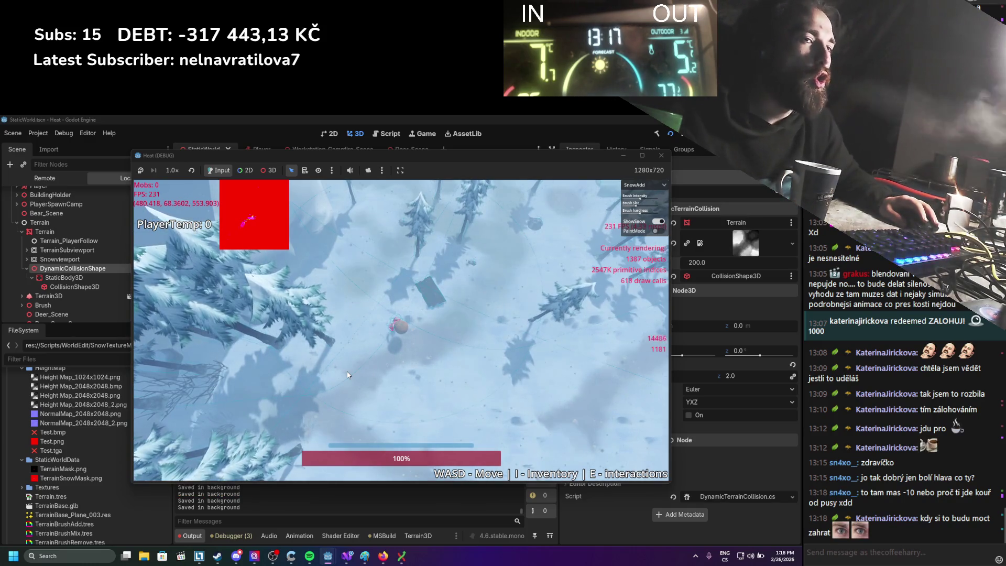
Step: Walk the player around the snowy map with S, D and W, then close the game
{"action": "key", "text": "s"}
{"action": "key", "text": "d"}
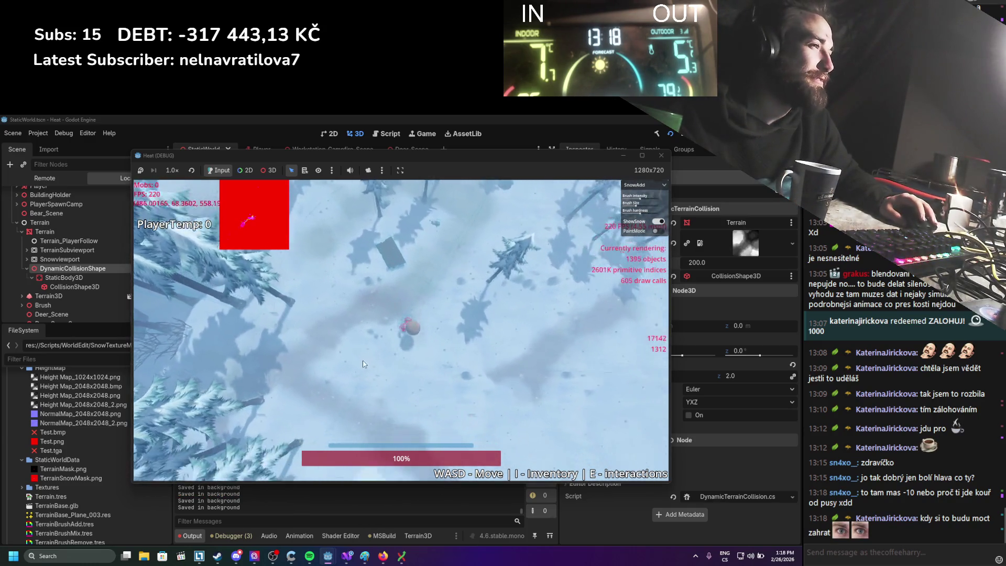
{"action": "key", "text": "s"}
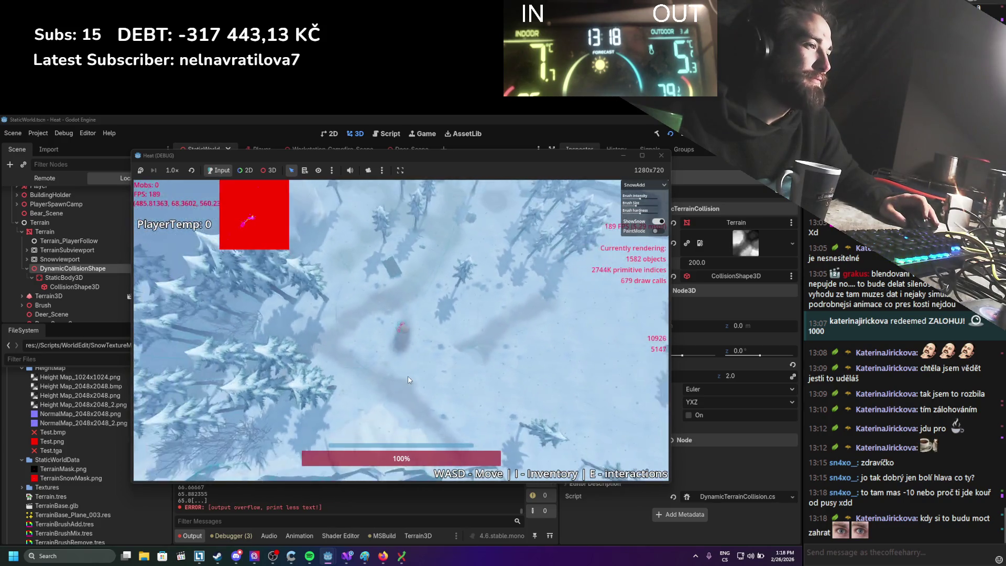
{"action": "key", "text": "w"}
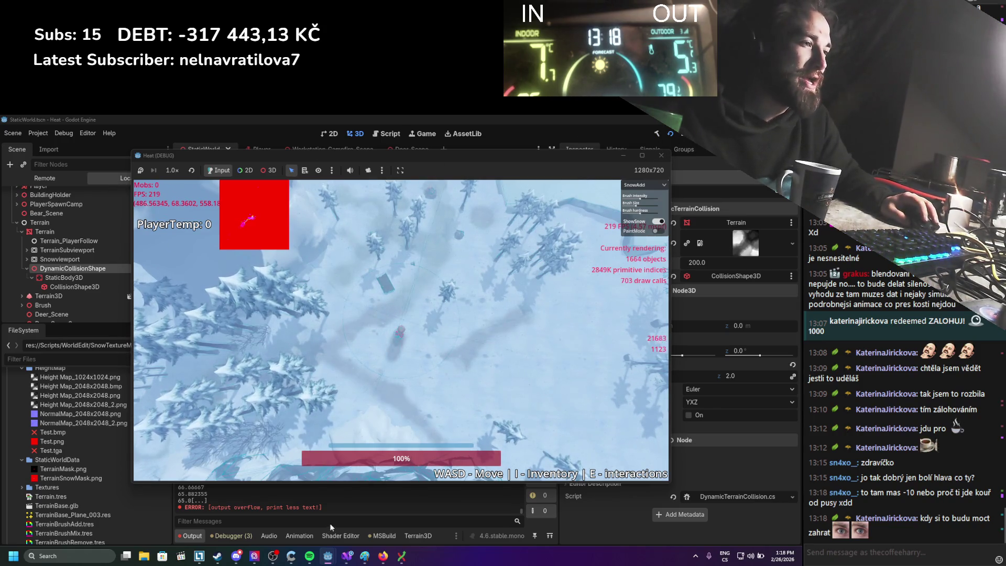
{"action": "mouse_move", "coordinate": [328, 555]}
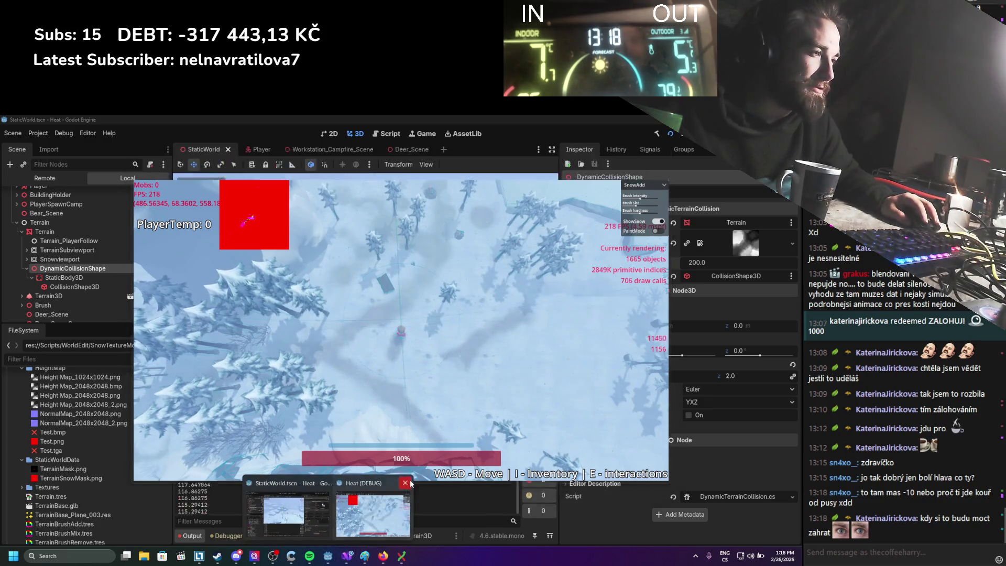
{"action": "left_click", "coordinate": [406, 483]}
Step: Reset DynamicCollisionShape's scale, scale CollisionShape3D to 2, 1, 2, save, and relaunch the game
{"action": "left_click", "coordinate": [67, 273]}
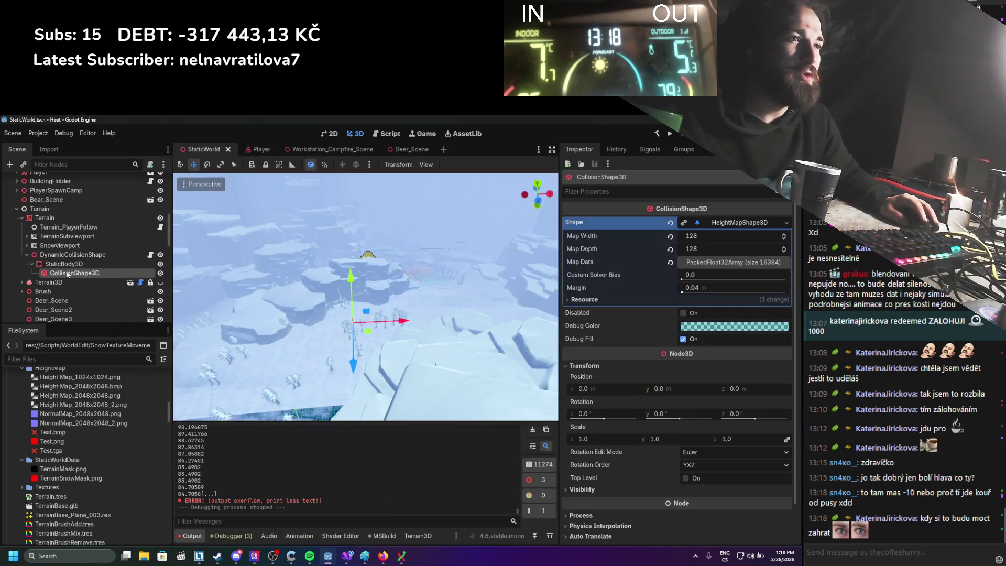
{"action": "left_click", "coordinate": [74, 255]}
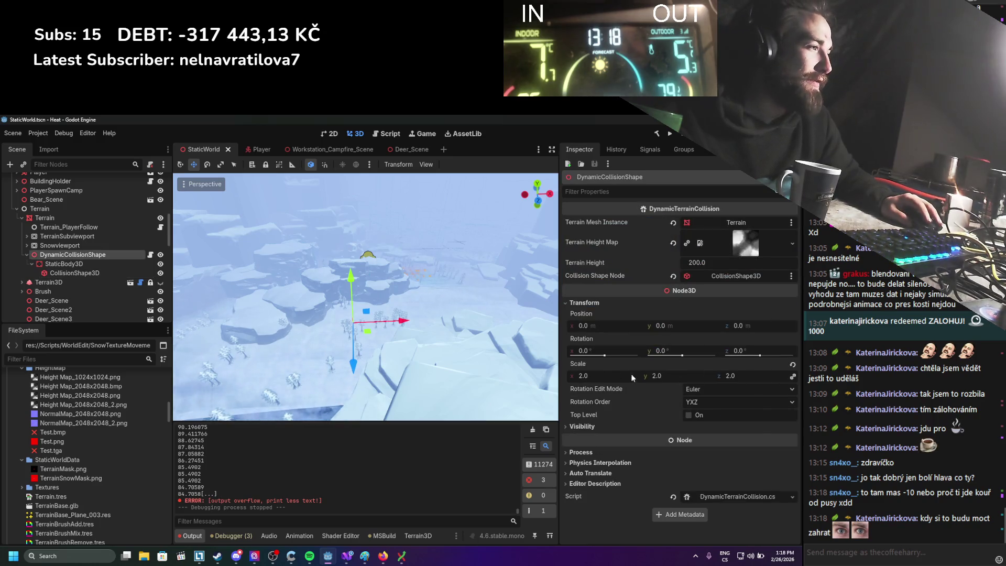
{"action": "left_click_drag", "start_coordinate": [625, 376], "coordinate": [636, 377]}
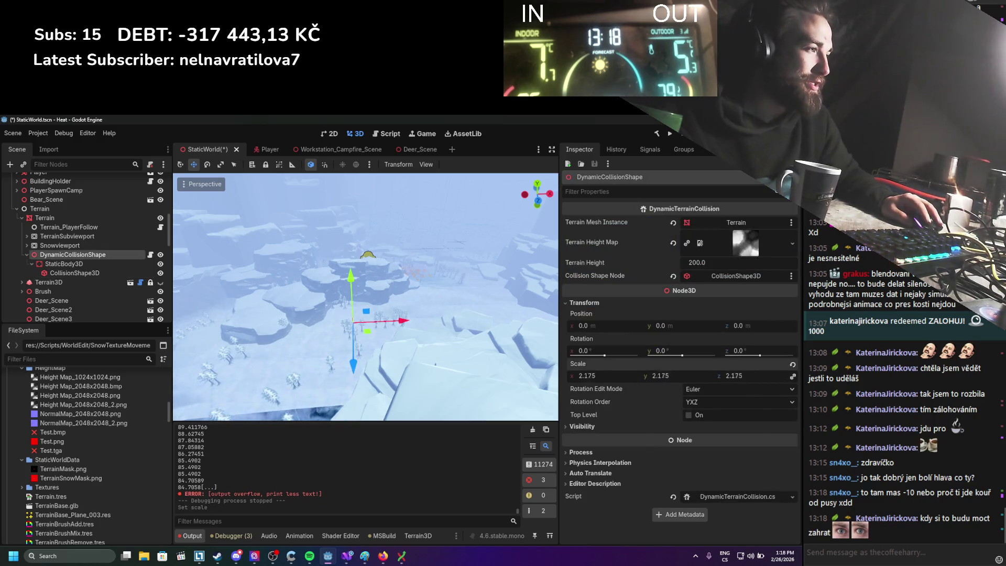
{"action": "left_click", "coordinate": [792, 366]}
{"action": "left_click", "coordinate": [75, 272]}
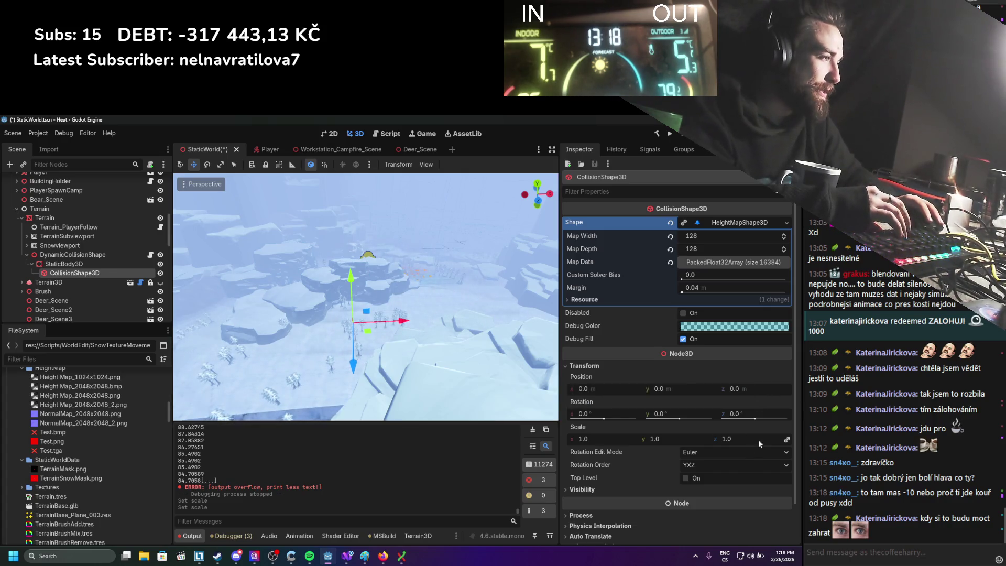
{"action": "key", "text": "Return"}
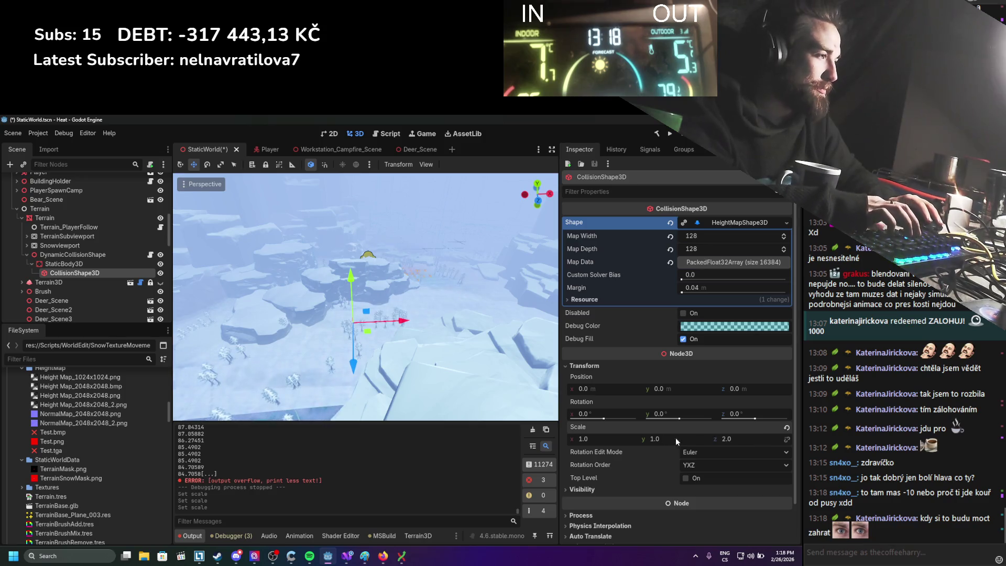
{"action": "type", "text": "2"}
{"action": "key", "text": "Return"}
{"action": "key", "text": "ctrl+s"}
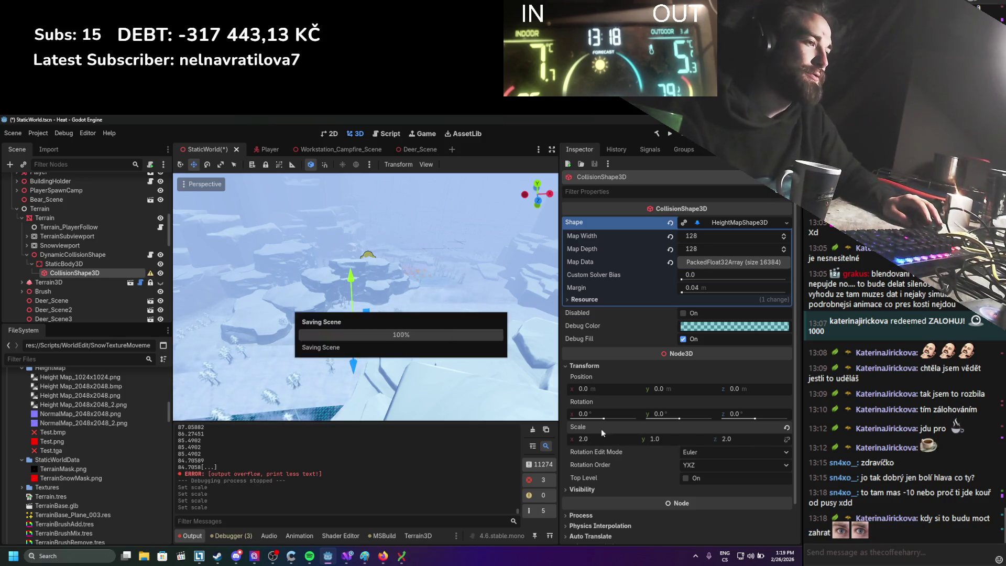
{"action": "left_click", "coordinate": [671, 133]}
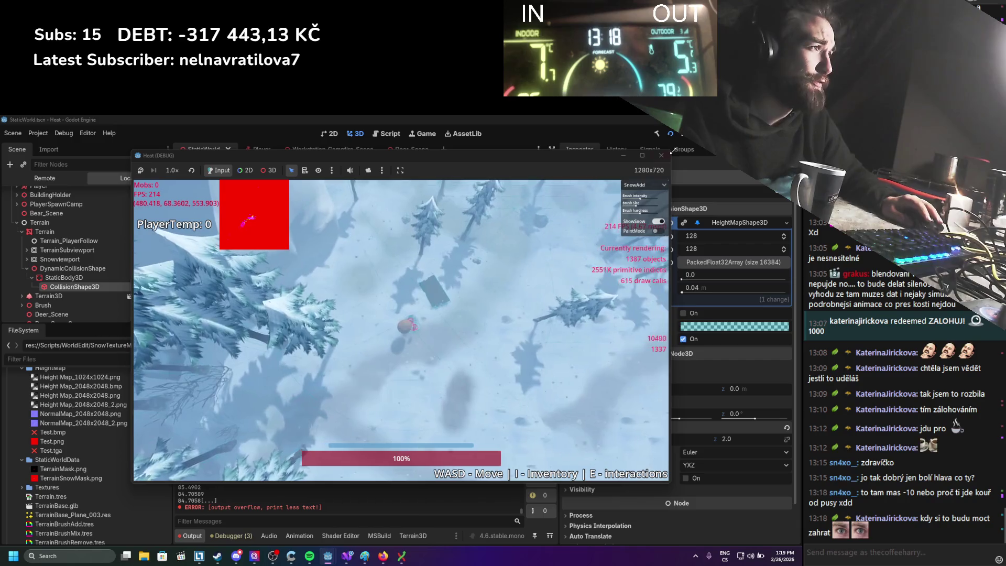
Step: Stop the game and delete the GD.Print debug line from the collision loop
{"action": "left_click", "coordinate": [661, 155]}
{"action": "left_click", "coordinate": [347, 557]}
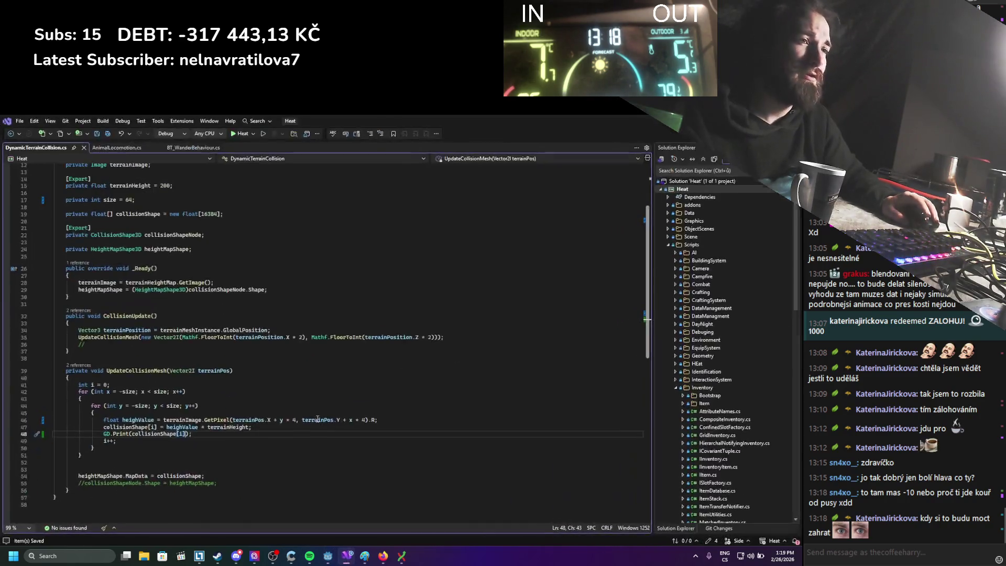
{"action": "left_click_drag", "start_coordinate": [189, 435], "coordinate": [53, 434]}
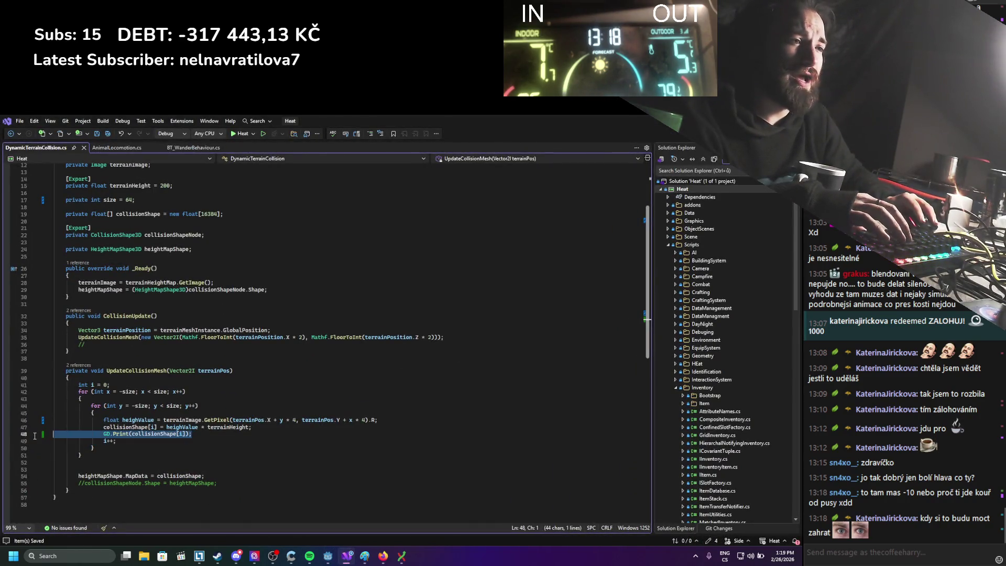
{"action": "key", "text": "BackSpace"}
{"action": "key", "text": "BackSpace"}
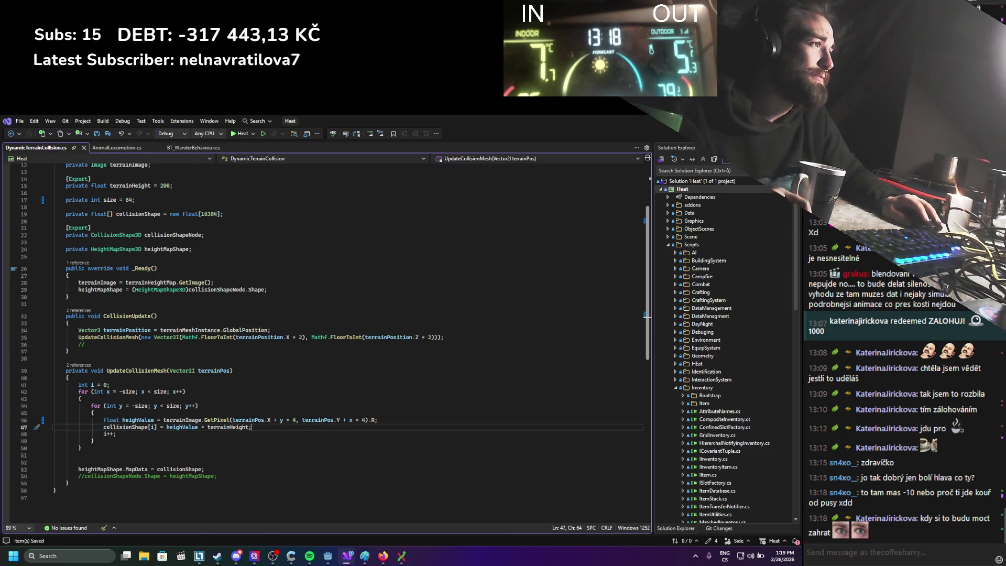
Step: Relaunch the game in Godot without debug printing, then stop it
{"action": "key", "text": "alt+Tab"}
{"action": "left_click", "coordinate": [670, 134]}
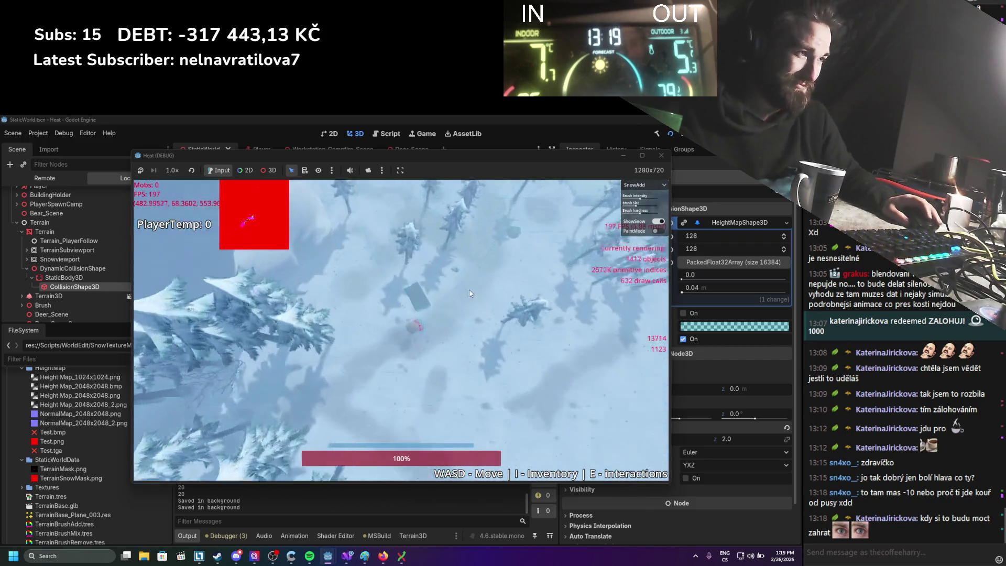
{"action": "left_click", "coordinate": [656, 157]}
Step: Set the Player MovementComponent's Gravity to 4.0 and save the Player scene
{"action": "left_click", "coordinate": [249, 149]}
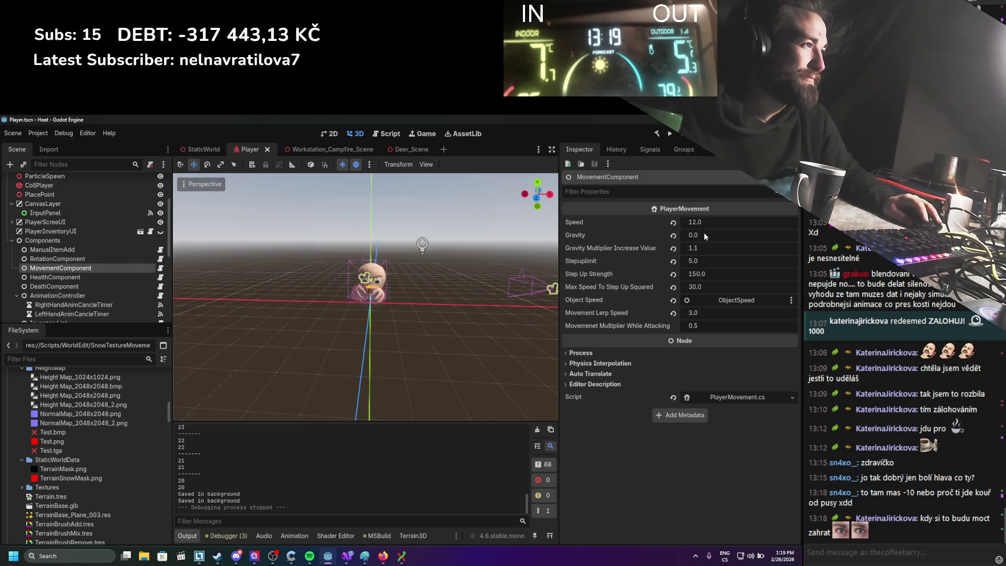
{"action": "left_click", "coordinate": [705, 234]}
{"action": "key", "text": "Return"}
{"action": "key", "text": "ctrl+s"}
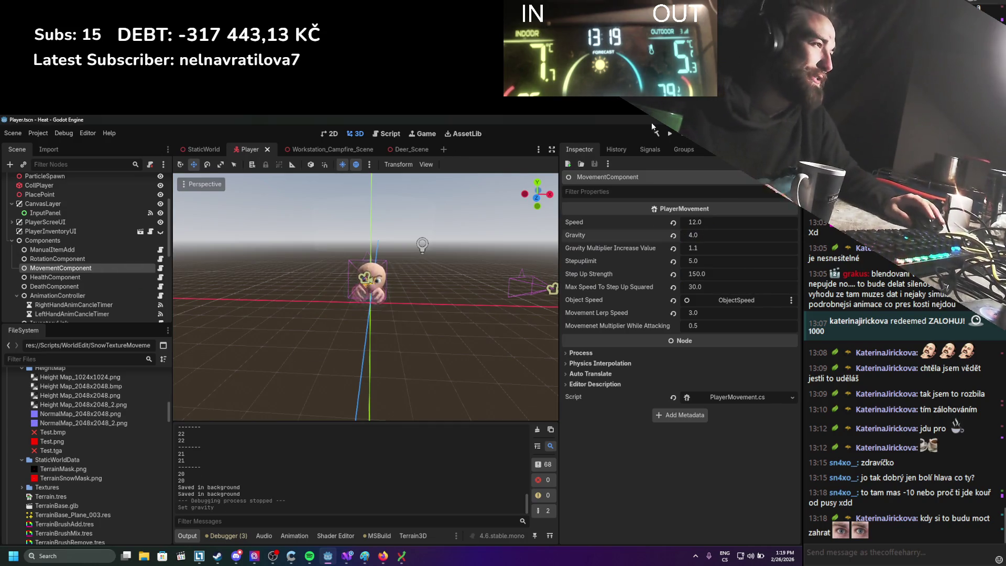
Step: Playtest the game, walking the player around the snow with S and W, then stop it
{"action": "left_click", "coordinate": [674, 135]}
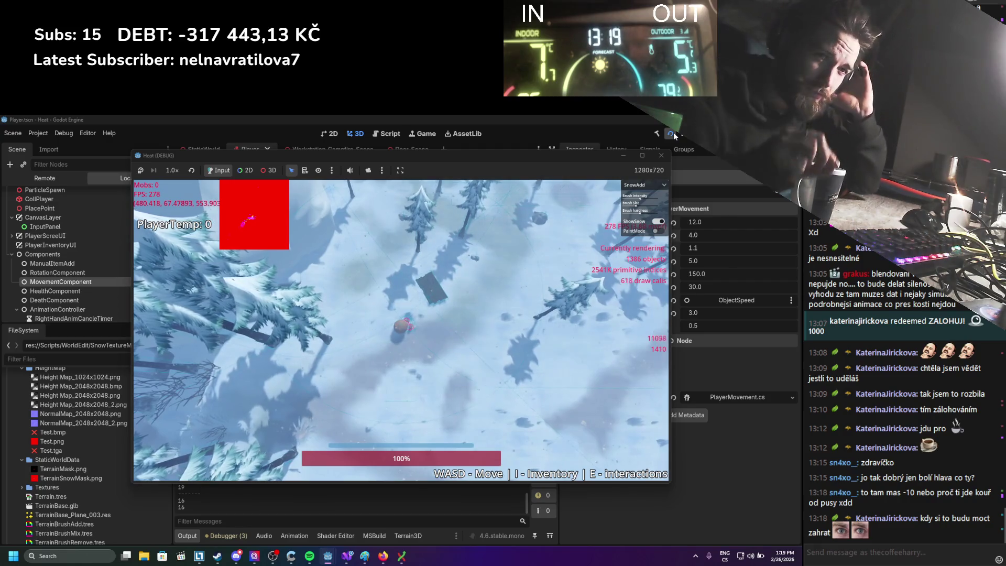
{"action": "key", "text": "s"}
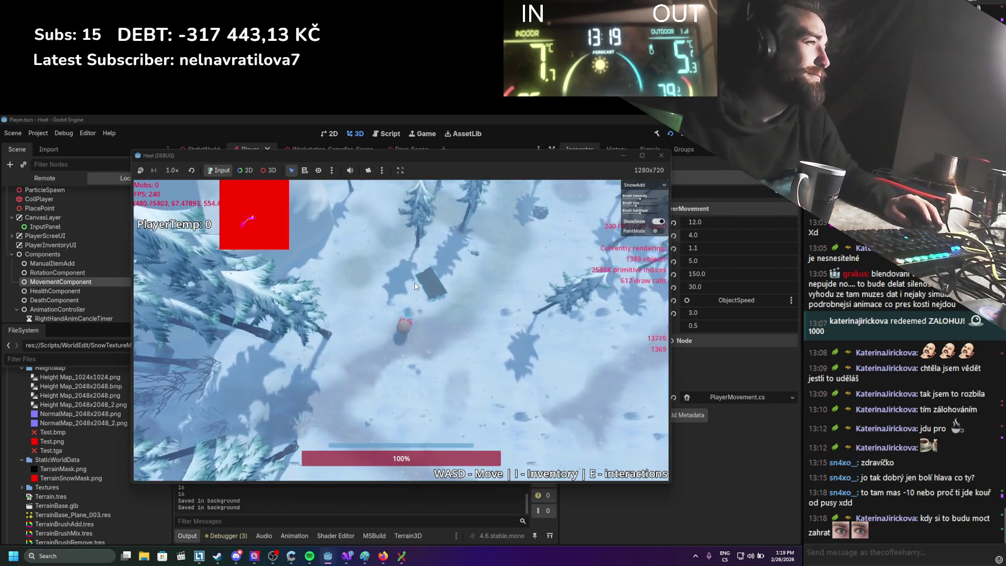
{"action": "key", "text": "s"}
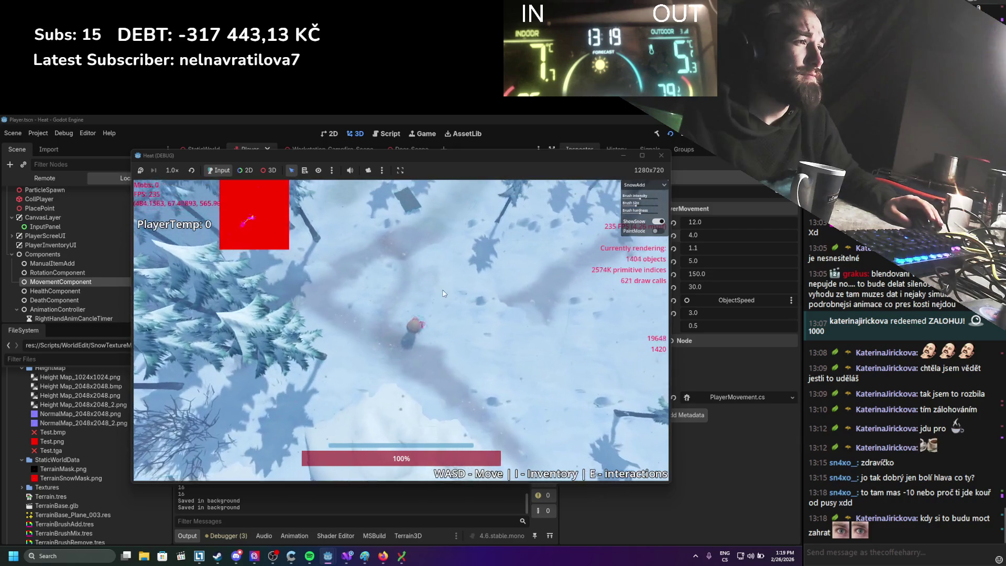
{"action": "scroll", "coordinate": [462, 300], "scroll_direction": "up", "scroll_amount": 3}
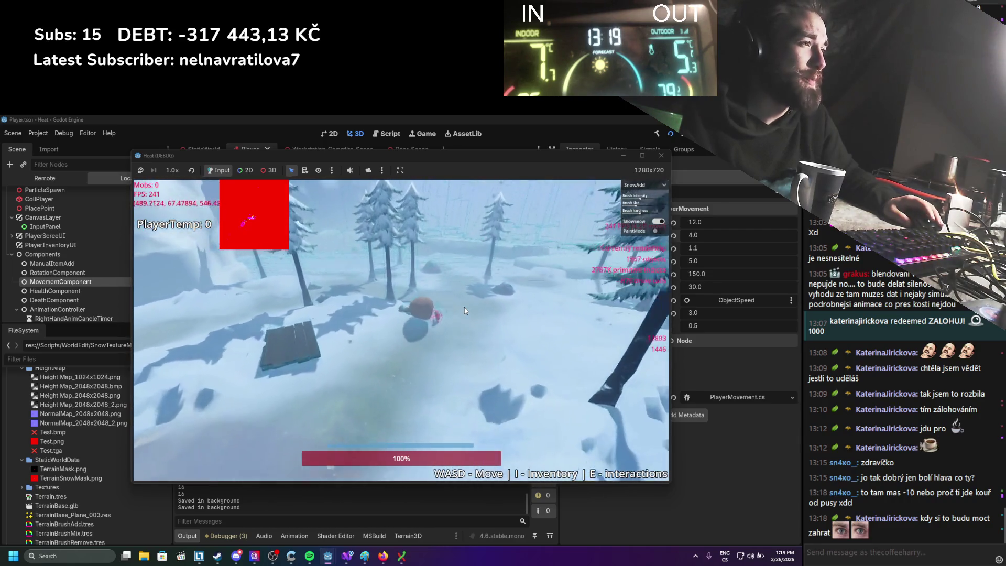
{"action": "scroll", "coordinate": [465, 315], "scroll_direction": "down", "scroll_amount": 3}
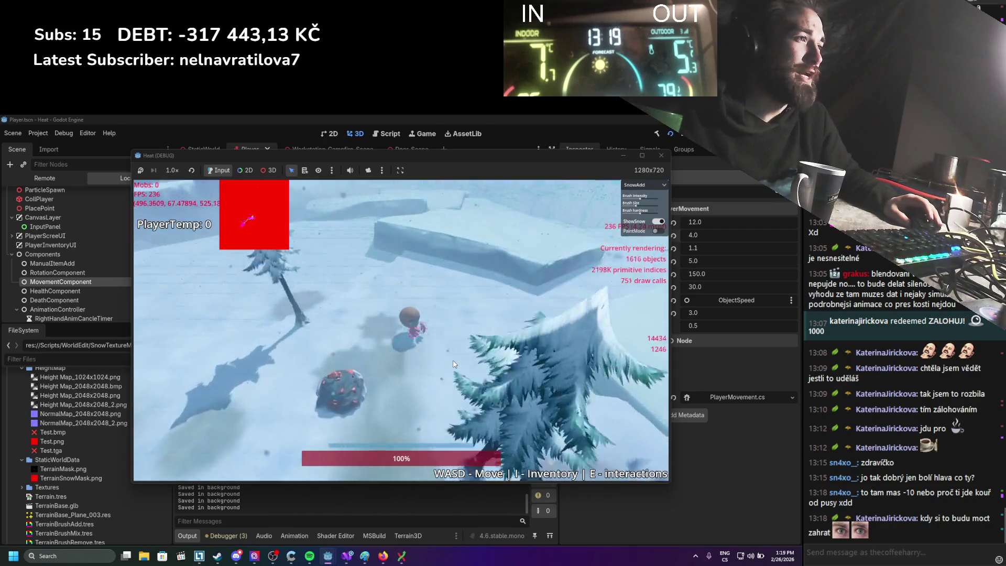
{"action": "scroll", "coordinate": [461, 350], "scroll_direction": "down", "scroll_amount": 3}
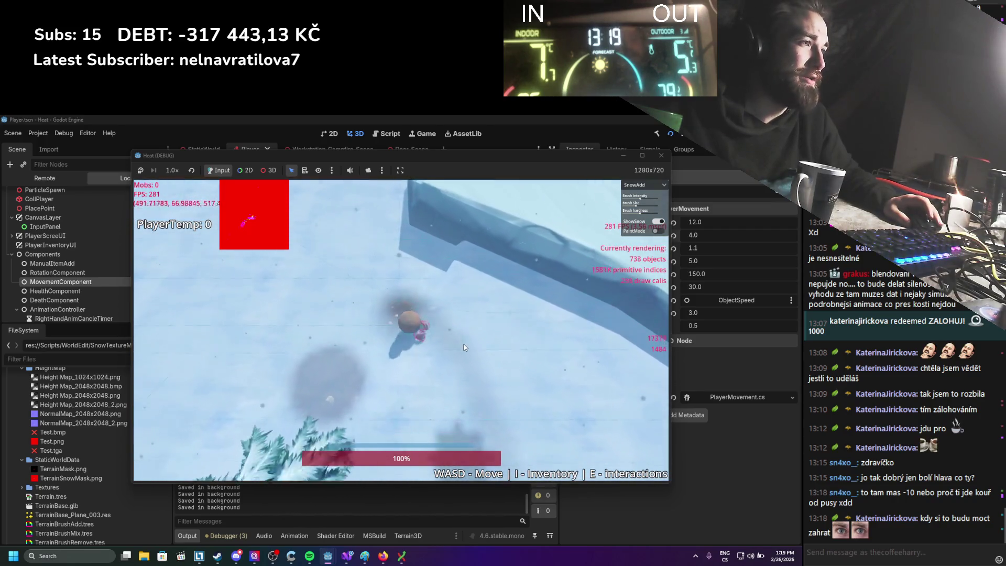
{"action": "key", "text": "s"}
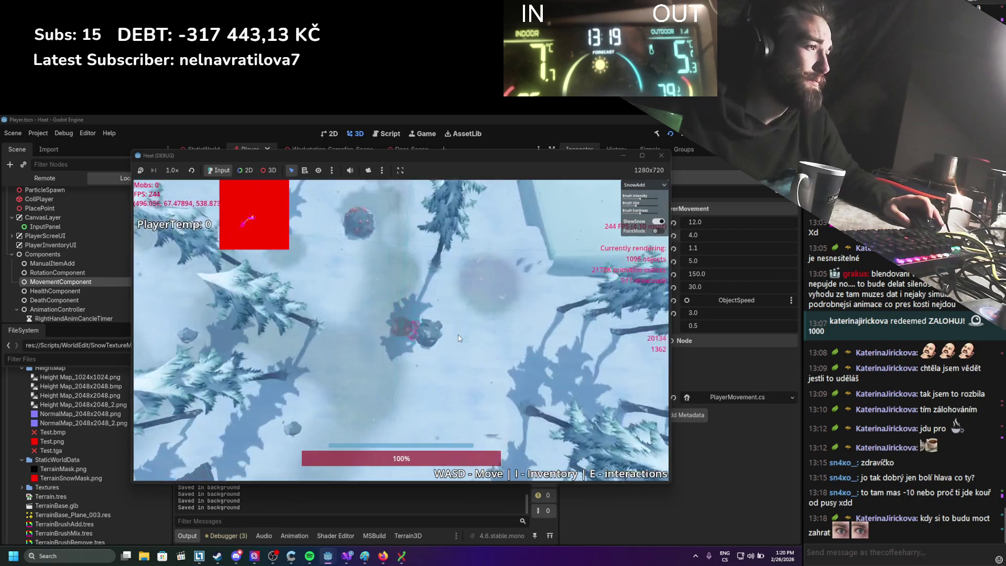
{"action": "key", "text": "s"}
{"action": "scroll", "coordinate": [458, 269], "scroll_direction": "up", "scroll_amount": 2}
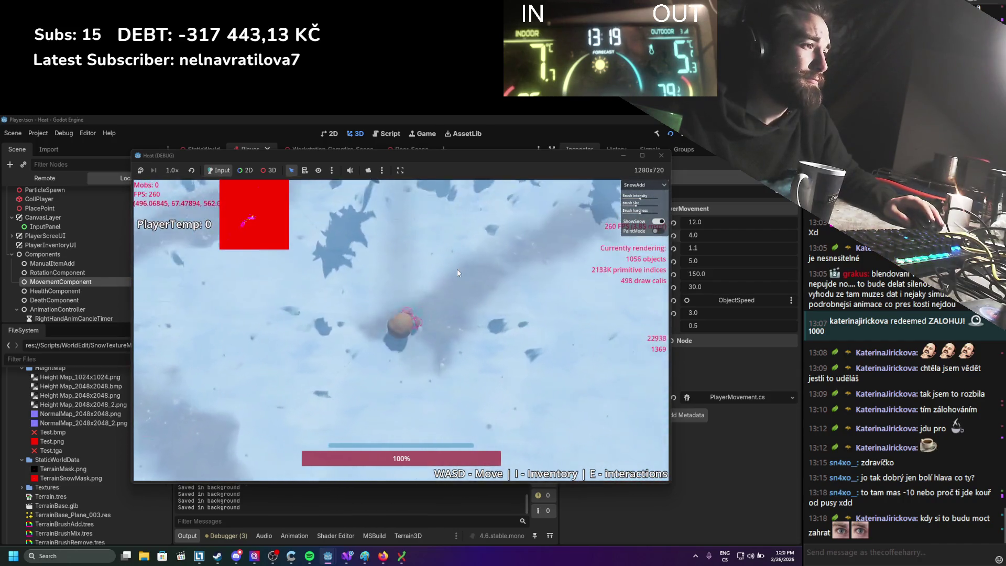
{"action": "key", "text": "s"}
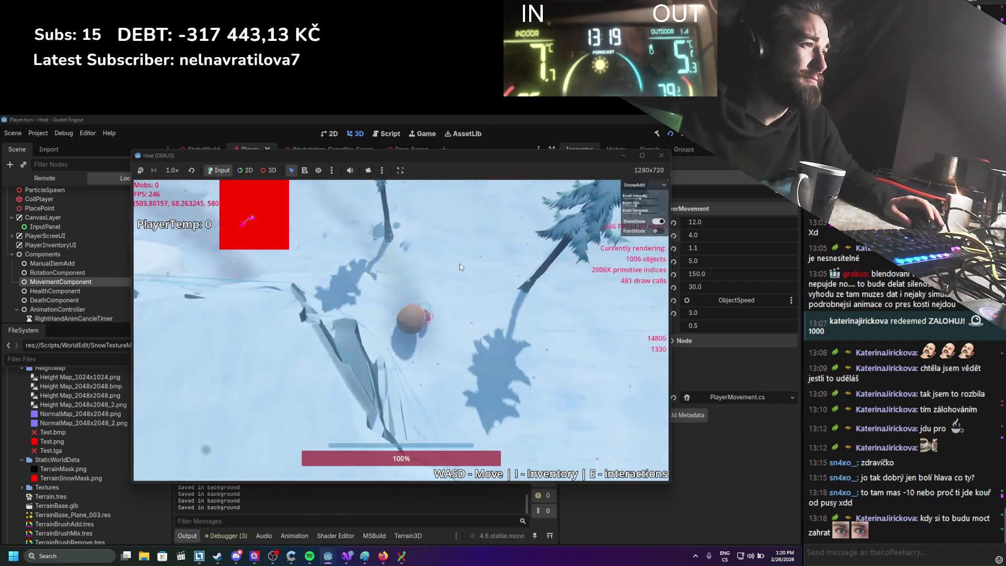
{"action": "key", "text": "w"}
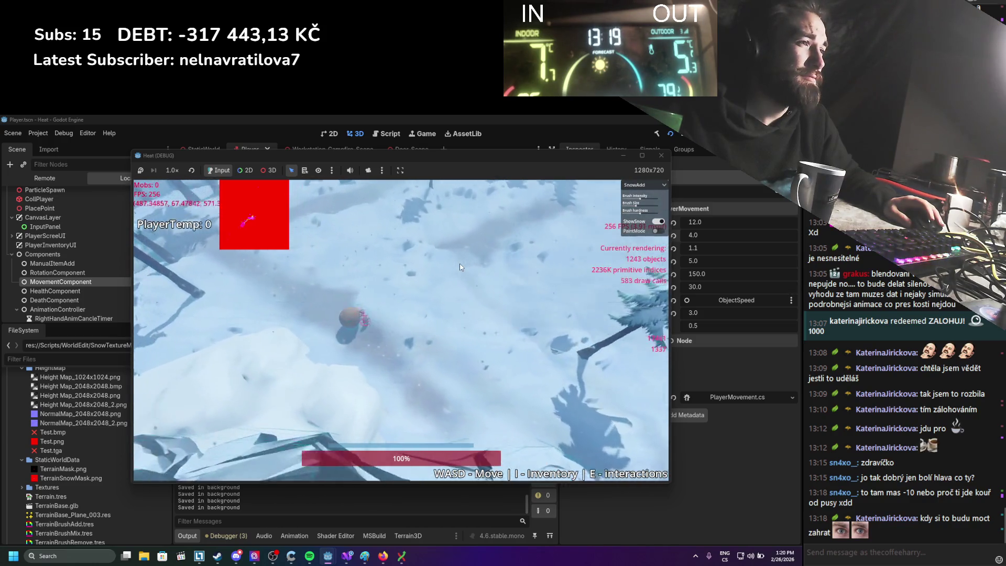
{"action": "key", "text": "w"}
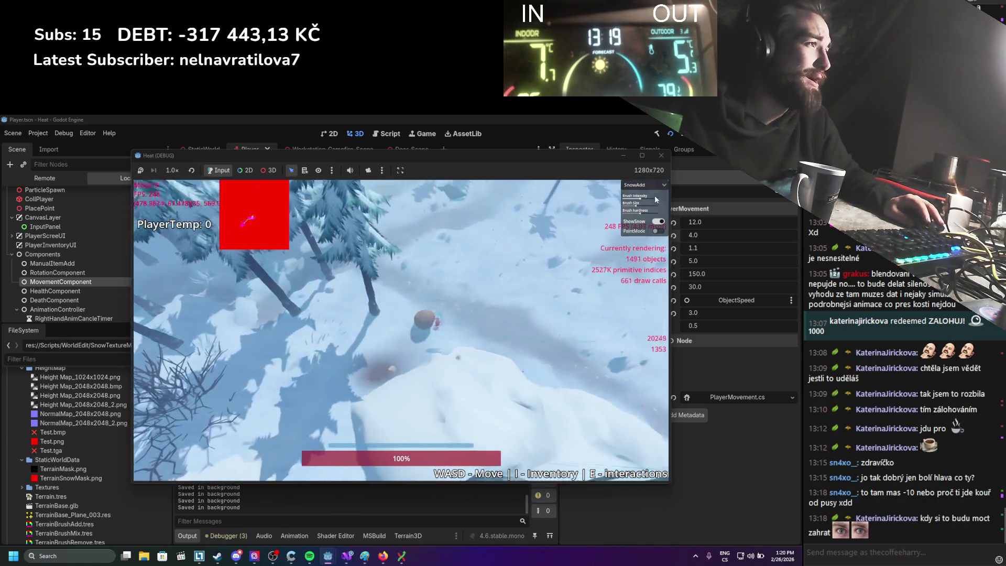
{"action": "key", "text": "w"}
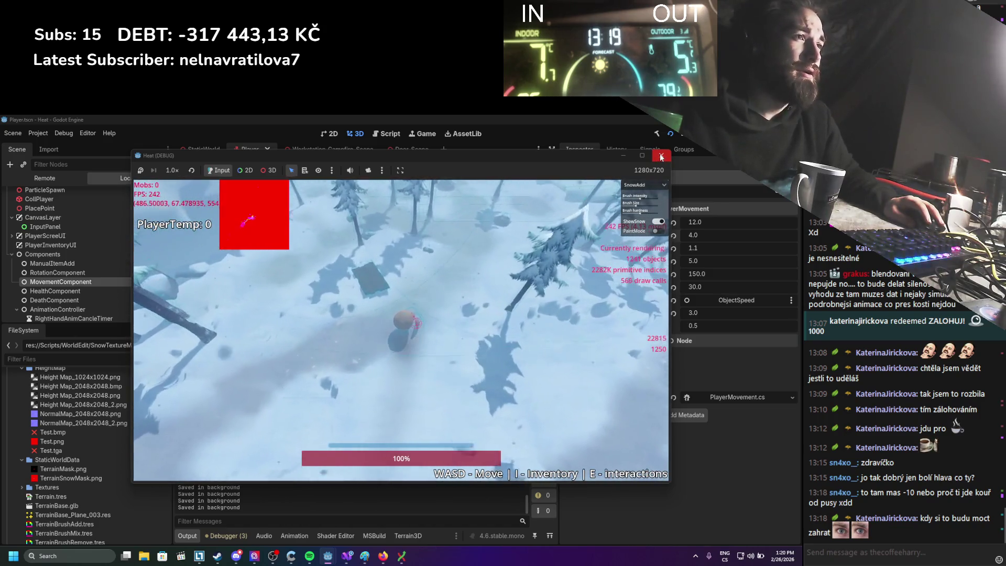
{"action": "left_click", "coordinate": [445, 271]}
{"action": "key", "text": "F8"}
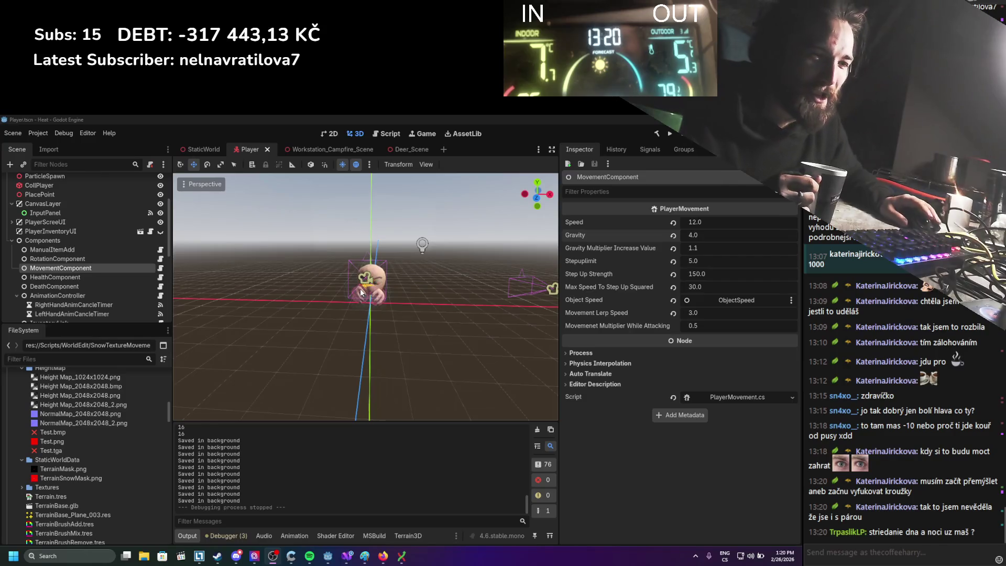
Step: Select the DayNightCycle node in the StaticWorld scene tree and open its DayNightCycle.cs script
{"action": "scroll", "coordinate": [354, 294], "scroll_direction": "up", "scroll_amount": 1}
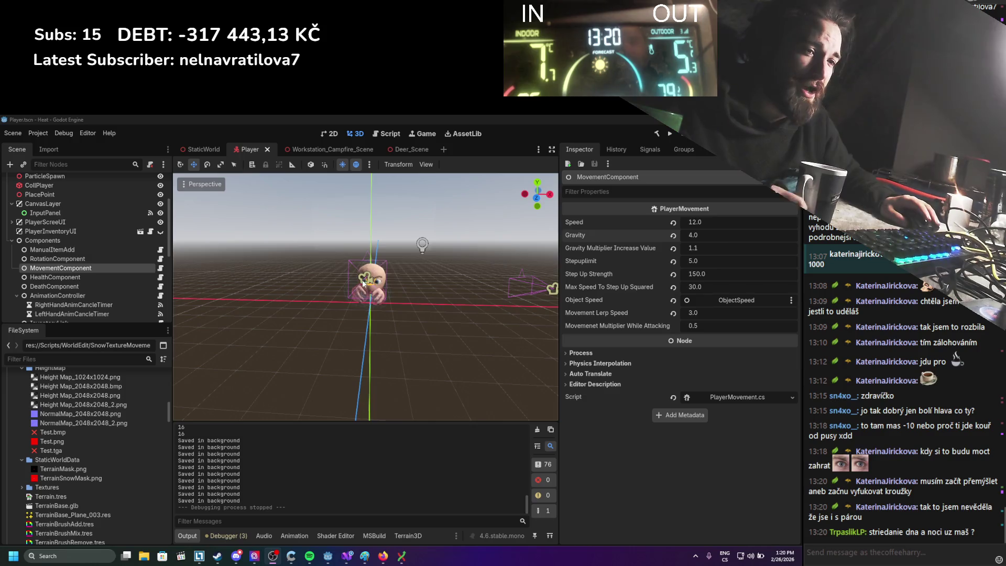
{"action": "scroll", "coordinate": [139, 439], "scroll_direction": "up", "scroll_amount": 3}
{"action": "scroll", "coordinate": [137, 435], "scroll_direction": "up", "scroll_amount": 5}
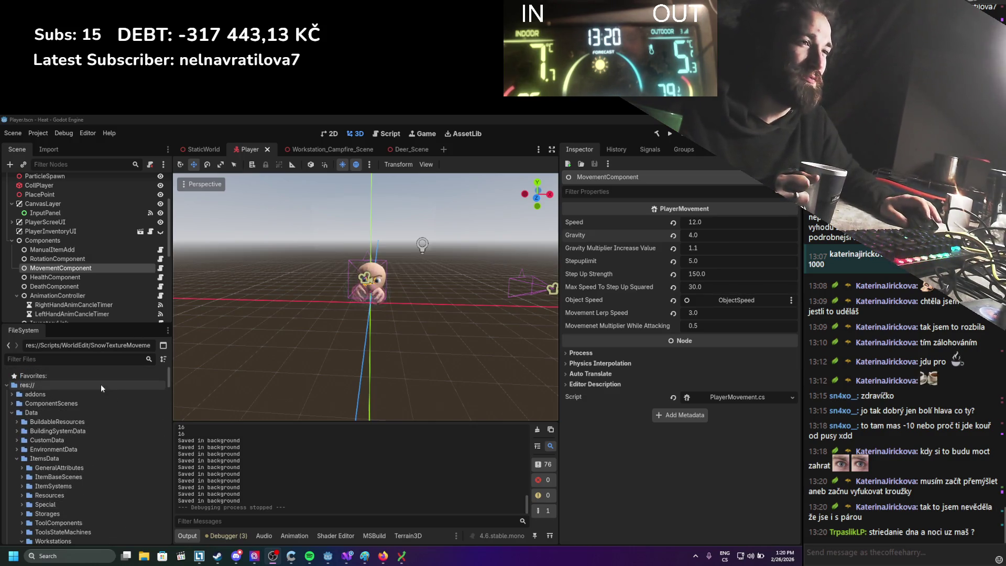
{"action": "scroll", "coordinate": [76, 226], "scroll_direction": "up", "scroll_amount": 3}
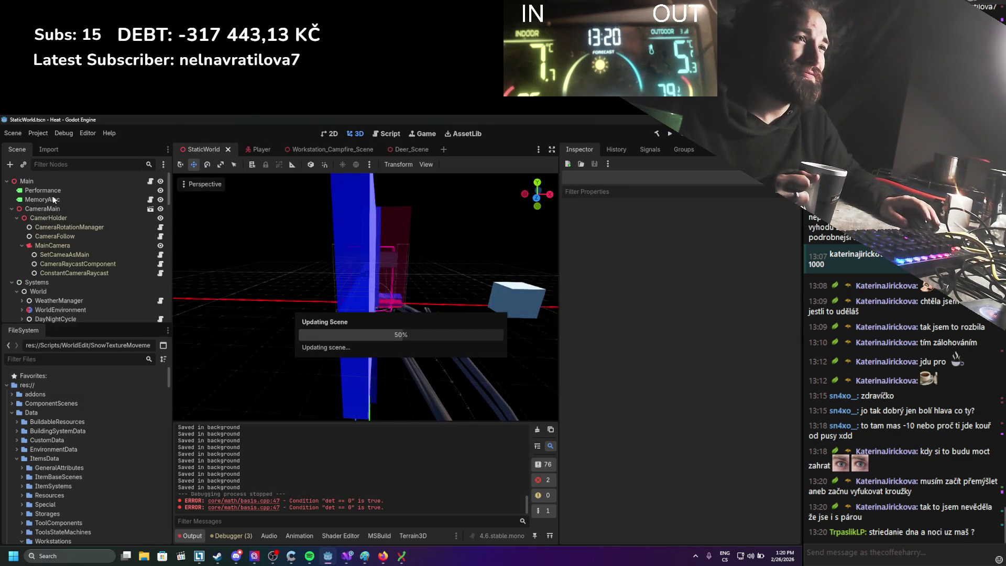
{"action": "scroll", "coordinate": [62, 226], "scroll_direction": "up", "scroll_amount": 2}
{"action": "left_click", "coordinate": [61, 184]}
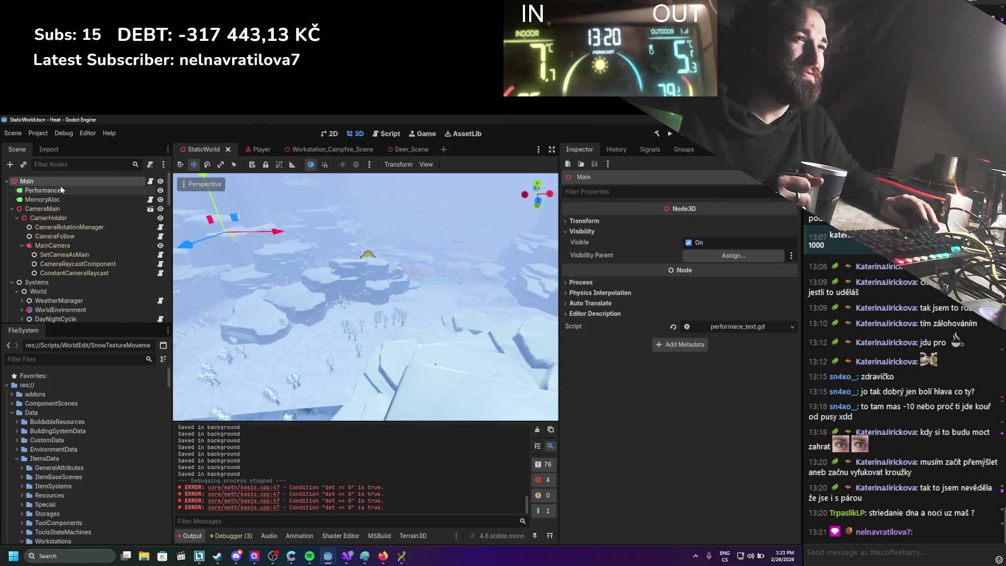
{"action": "left_click", "coordinate": [61, 190]}
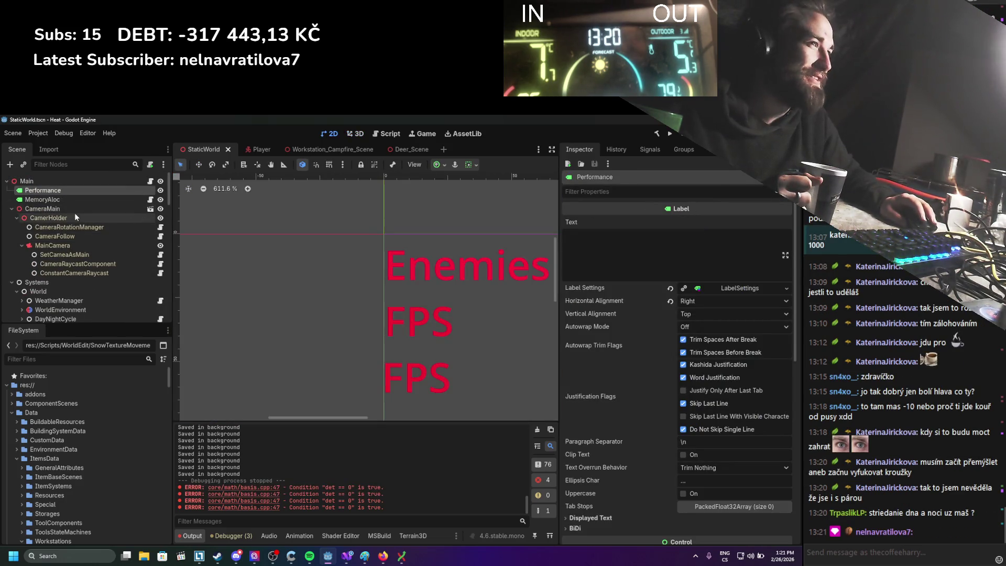
{"action": "scroll", "coordinate": [72, 229], "scroll_direction": "down", "scroll_amount": 3}
{"action": "left_click", "coordinate": [71, 229]}
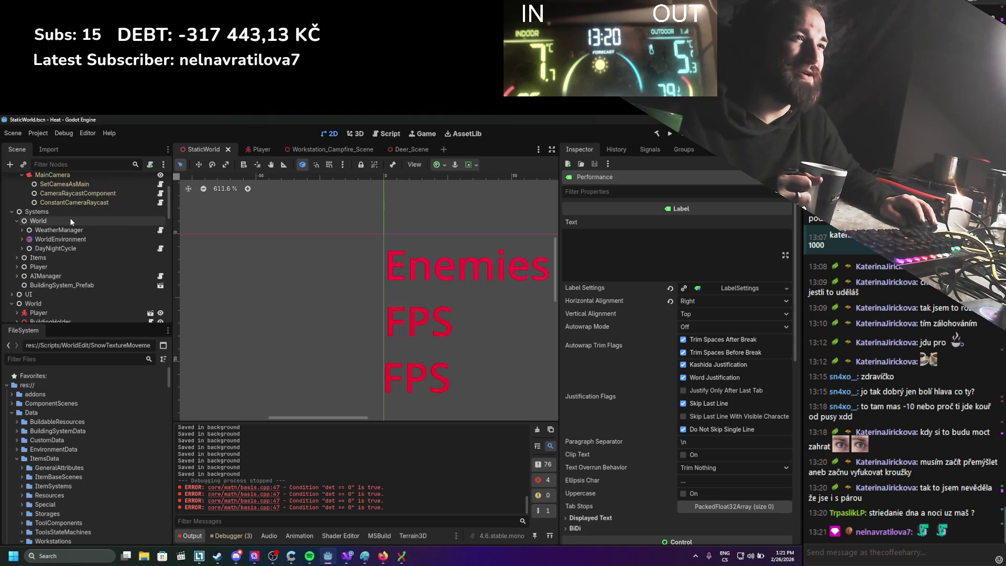
{"action": "left_click", "coordinate": [74, 249]}
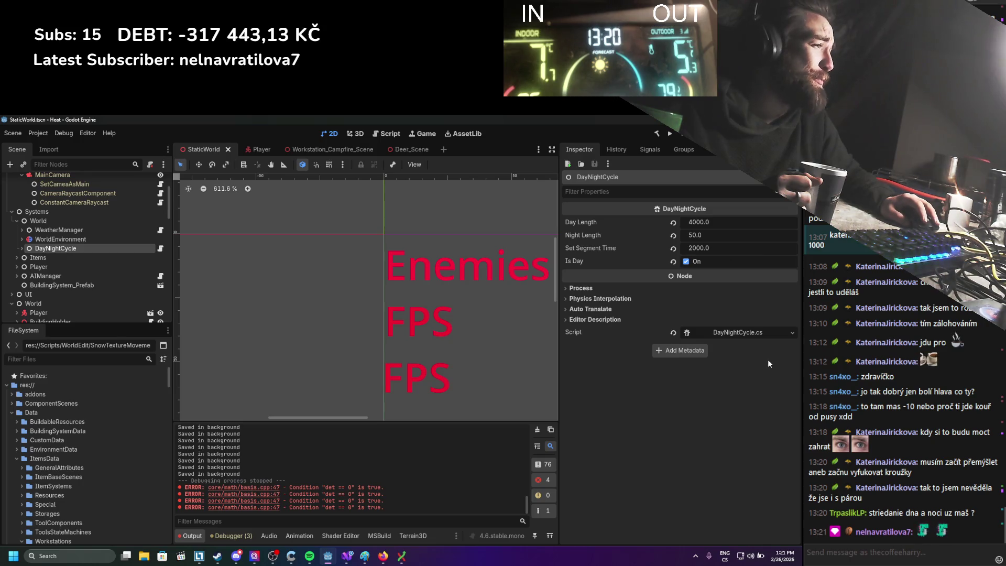
{"action": "left_click", "coordinate": [734, 332]}
{"action": "scroll", "coordinate": [355, 293], "scroll_direction": "down", "scroll_amount": 14}
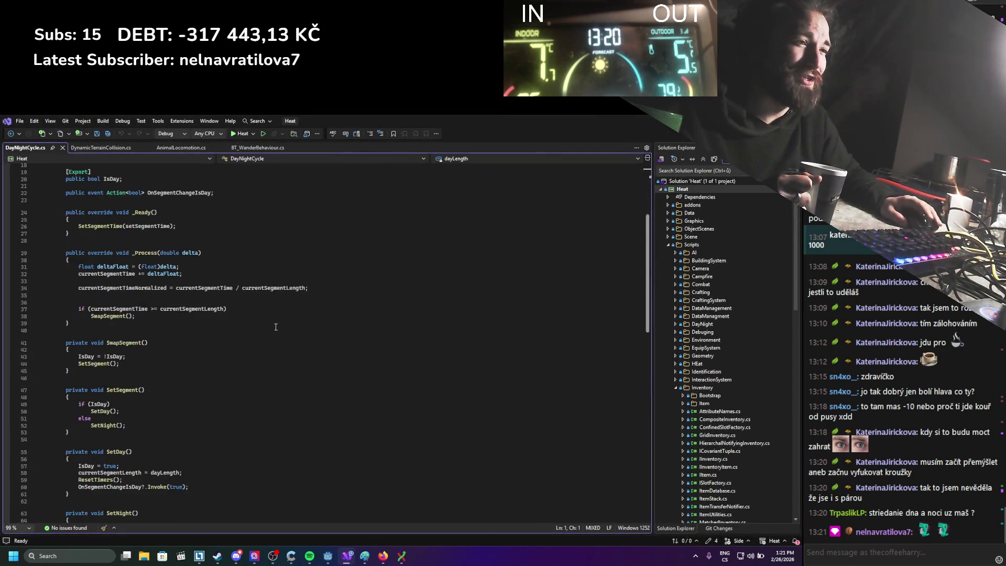
Step: Add an [Export] private float timeSpeedMultiplier field defaulting to 1 below IsDay
{"action": "scroll", "coordinate": [271, 319], "scroll_direction": "up", "scroll_amount": 14}
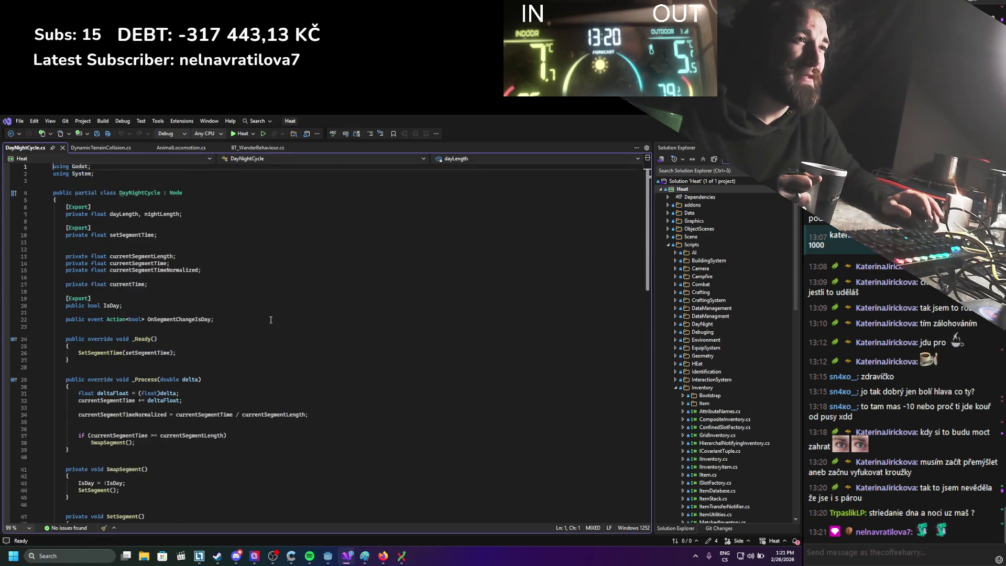
{"action": "left_click", "coordinate": [242, 312]}
{"action": "key", "text": "Return"}
{"action": "key", "text": "Return"}
{"action": "key", "text": "Up"}
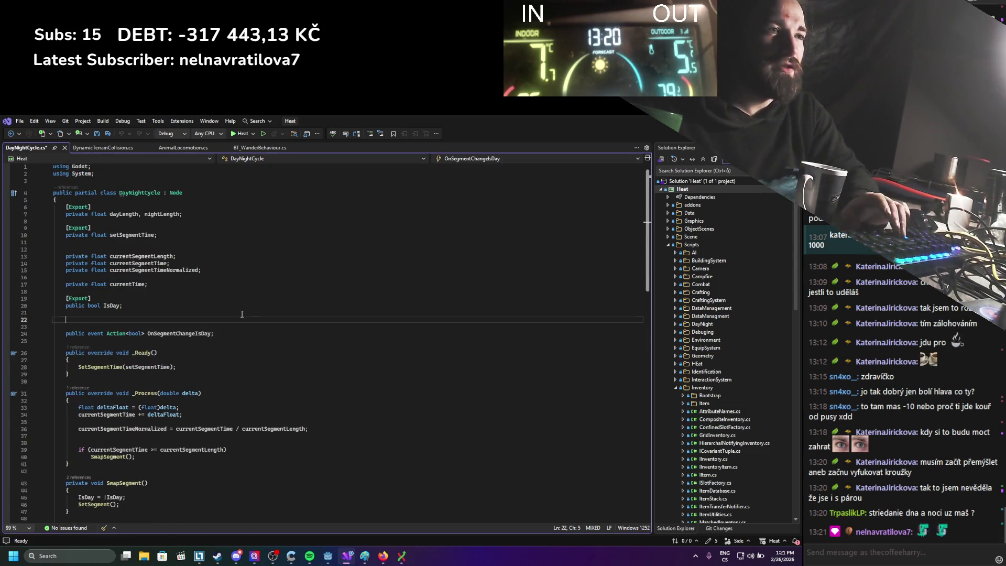
{"action": "type", "text": "[Export]"}
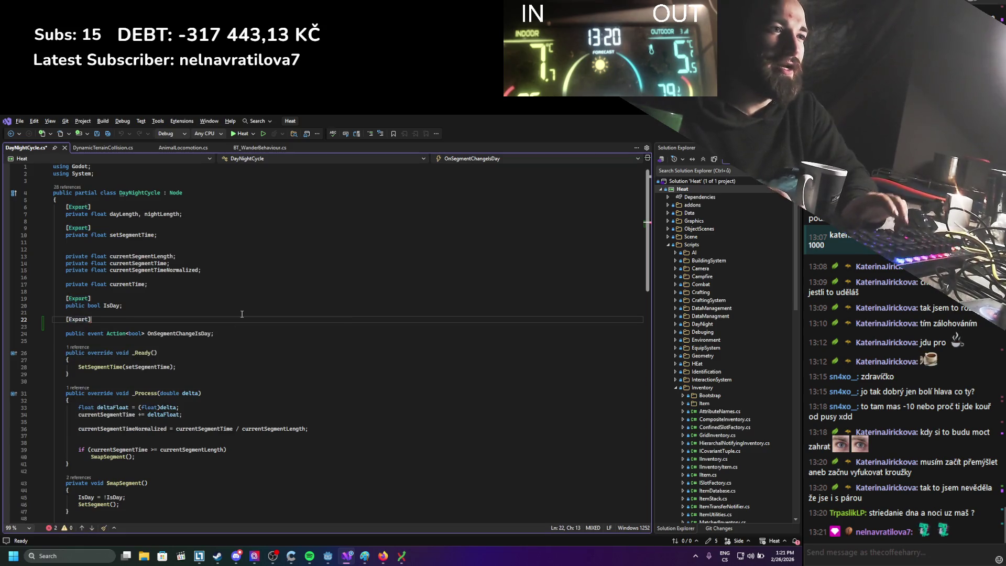
{"action": "key", "text": "Return"}
{"action": "type", "text": "private float timeSpeedMultiplier = 1;"}
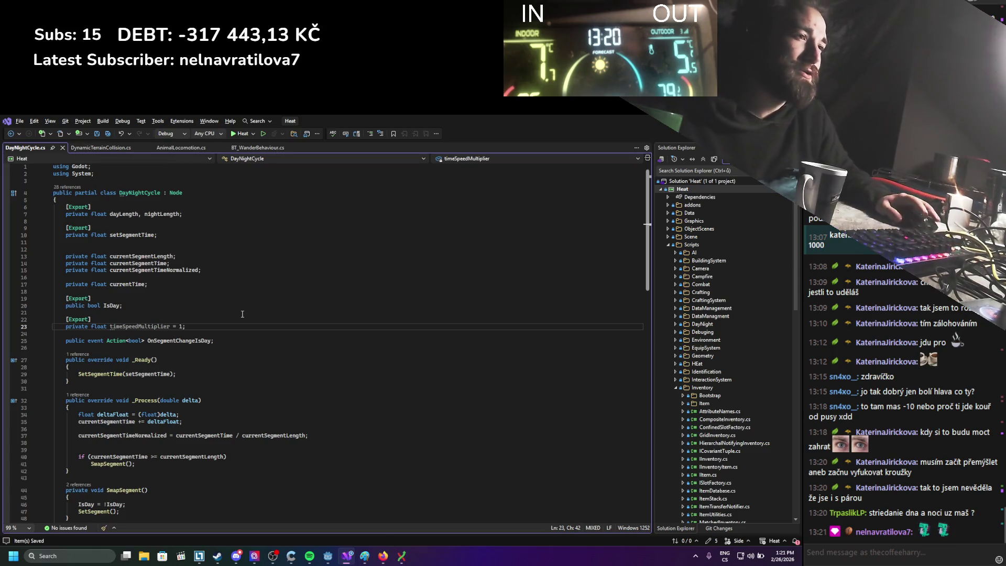
{"action": "double_click", "coordinate": [152, 325]}
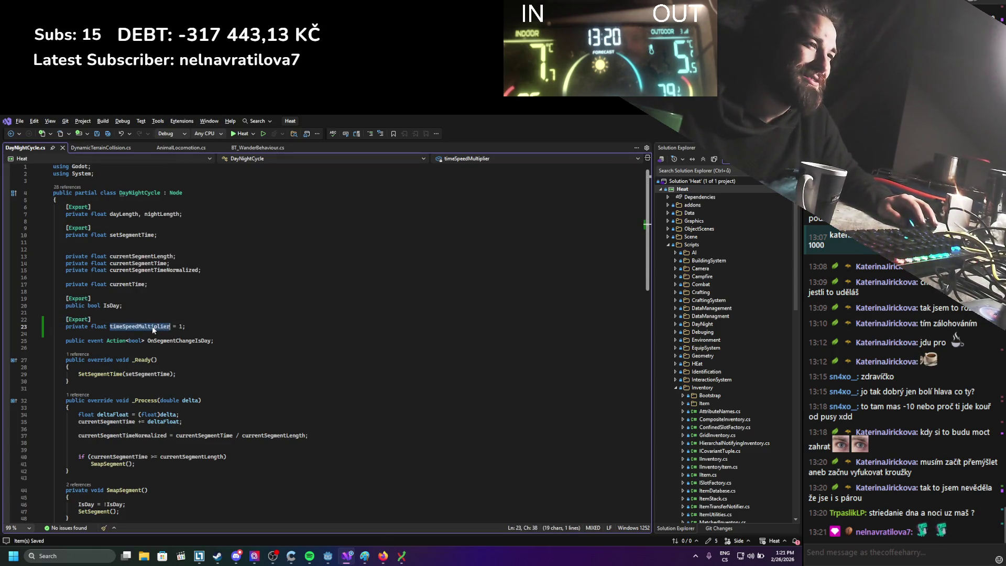
Step: Multiply deltaFloat by timeSpeedMultiplier in _Process and return to Godot
{"action": "left_click", "coordinate": [178, 414]}
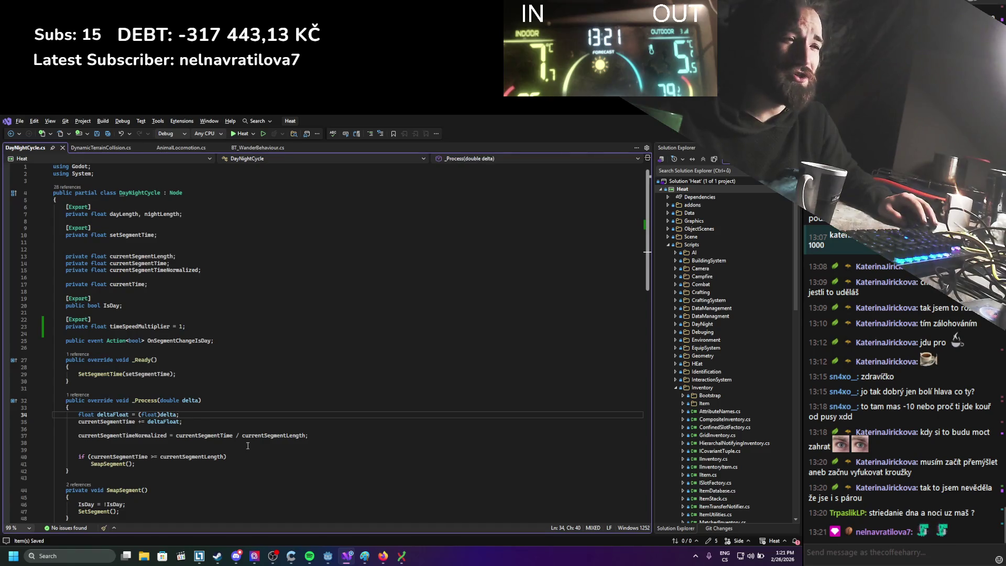
{"action": "type", "text": " * timeSpeedMultiplier"}
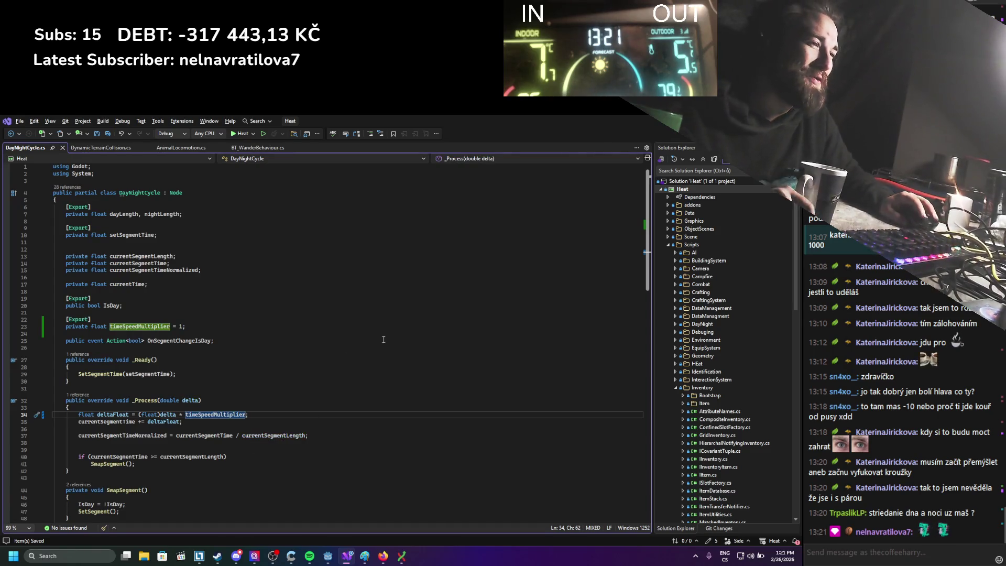
{"action": "key", "text": "alt+Tab"}
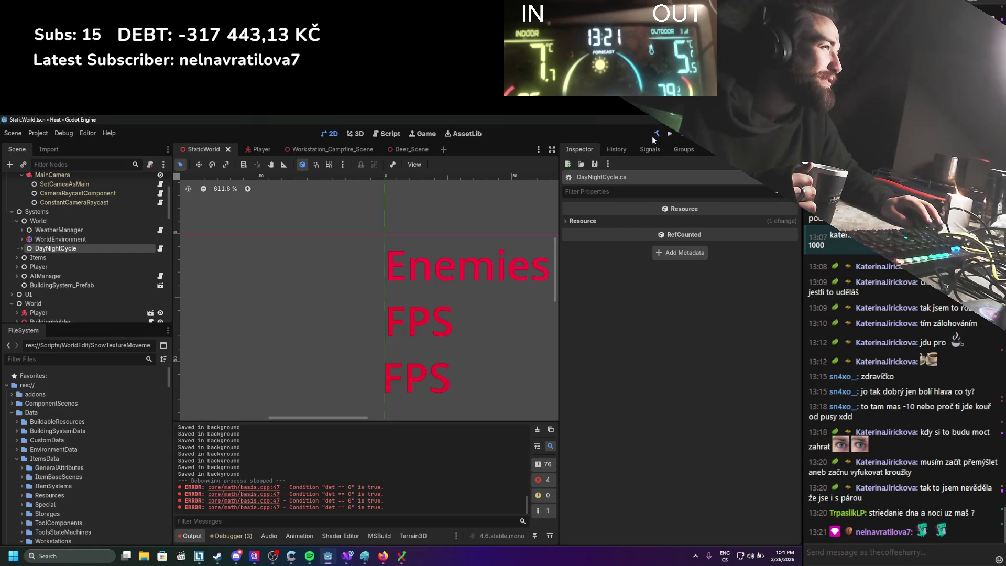
Step: Build the .NET project and set DayNightCycle's Time Speed Multiplier to 15
{"action": "left_click", "coordinate": [656, 135]}
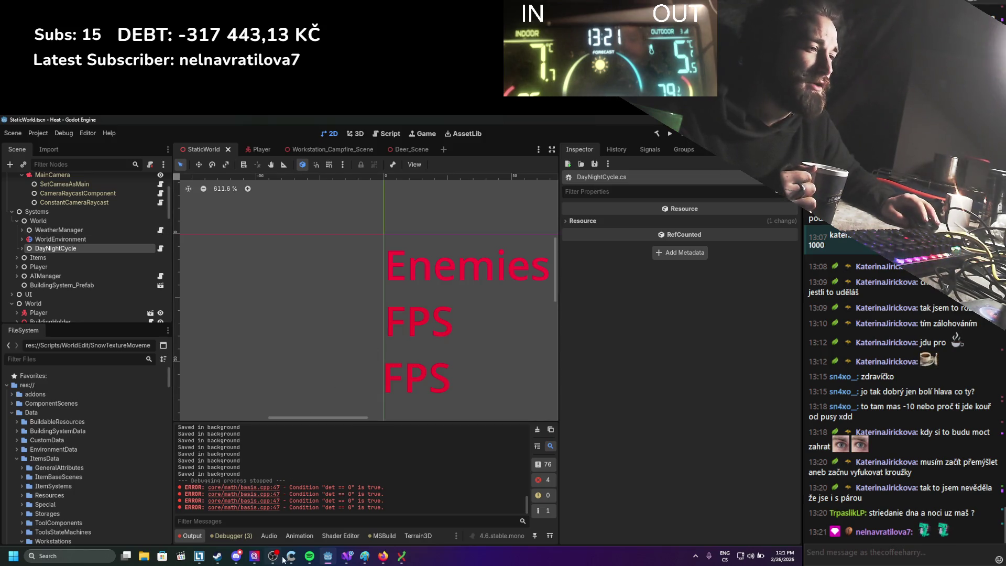
{"action": "left_click", "coordinate": [69, 248]}
{"action": "left_click", "coordinate": [713, 276]}
{"action": "type", "text": "15"}
{"action": "key", "text": "Return"}
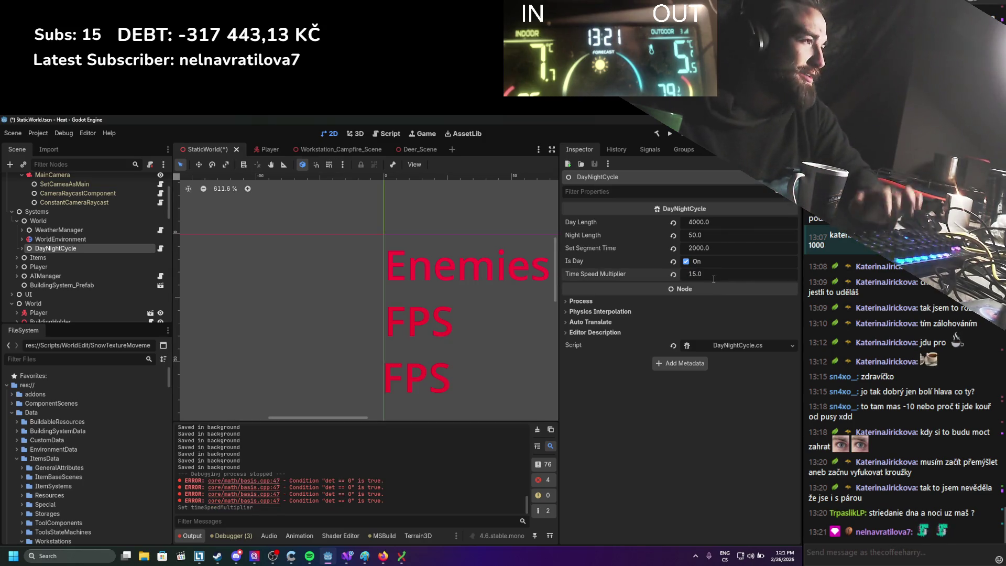
Step: Playtest the game with the 15x day-night speed, then stop it
{"action": "key", "text": "F5"}
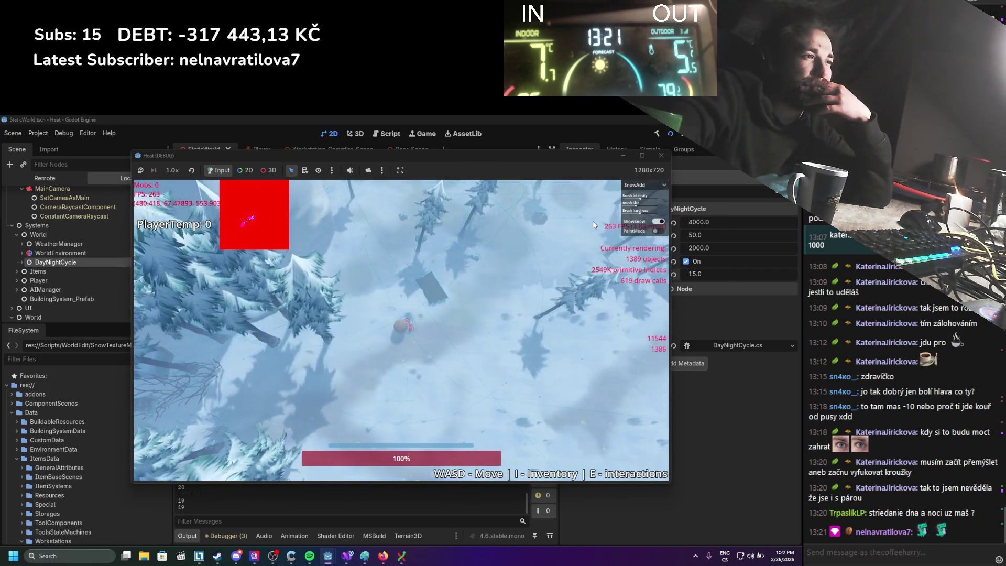
{"action": "scroll", "coordinate": [501, 319], "scroll_direction": "up", "scroll_amount": 5}
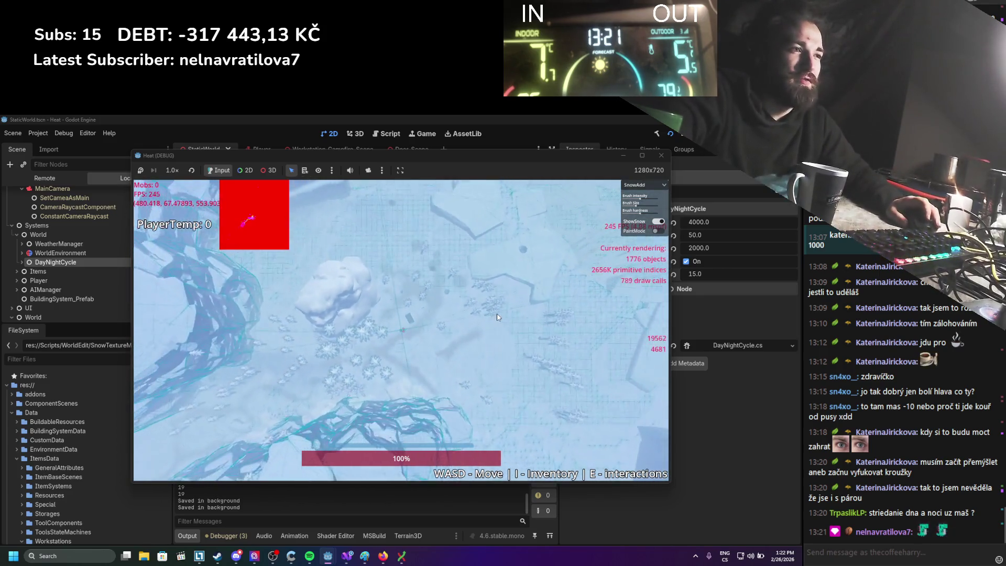
{"action": "scroll", "coordinate": [498, 314], "scroll_direction": "down", "scroll_amount": 5}
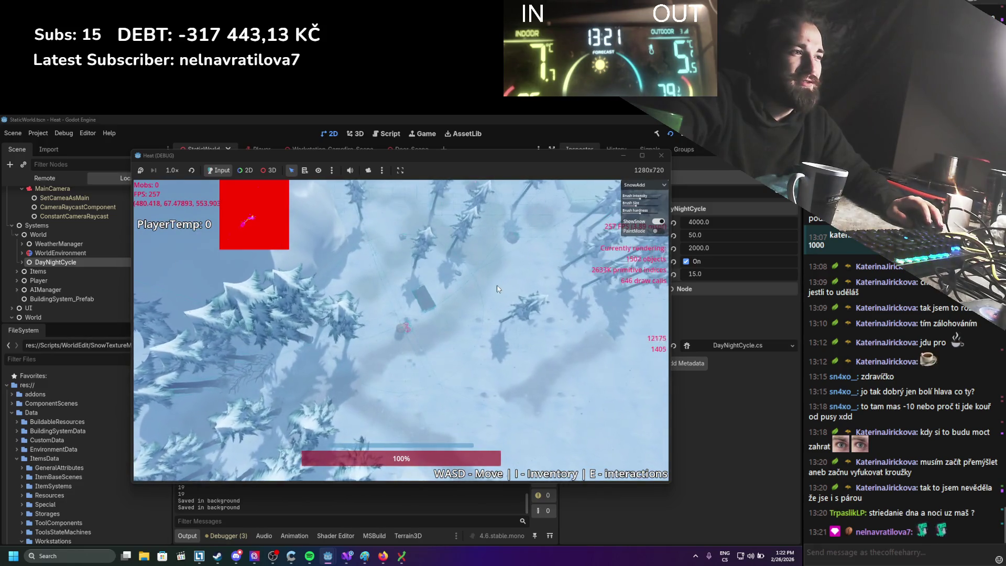
{"action": "key", "text": "F8"}
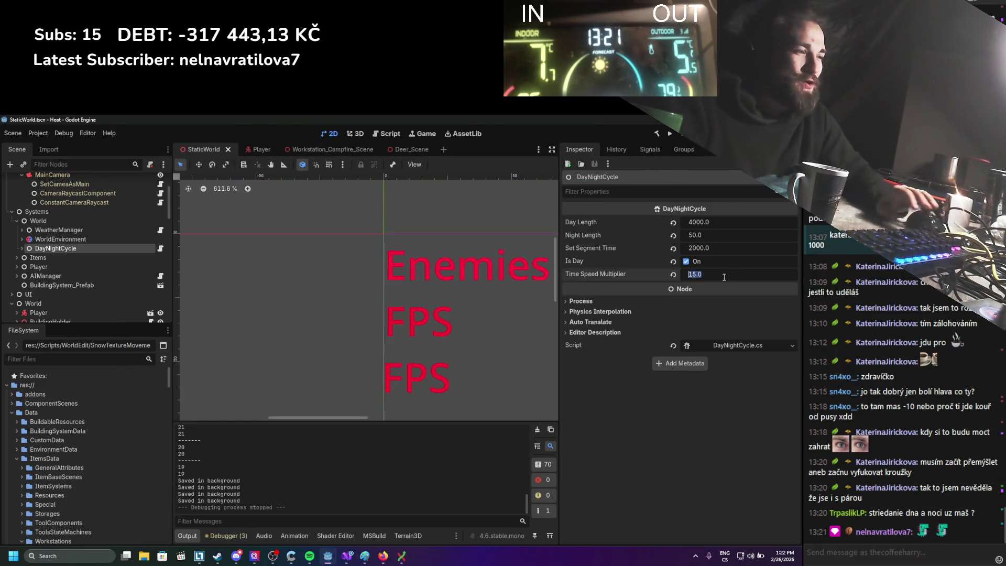
{"action": "left_click", "coordinate": [721, 278]}
{"action": "type", "text": "100"}
Step: Set Time Speed Multiplier to 100, Day Length to 2000 and Night Length to 500
{"action": "key", "text": "Return"}
{"action": "key", "text": "ctrl+s"}
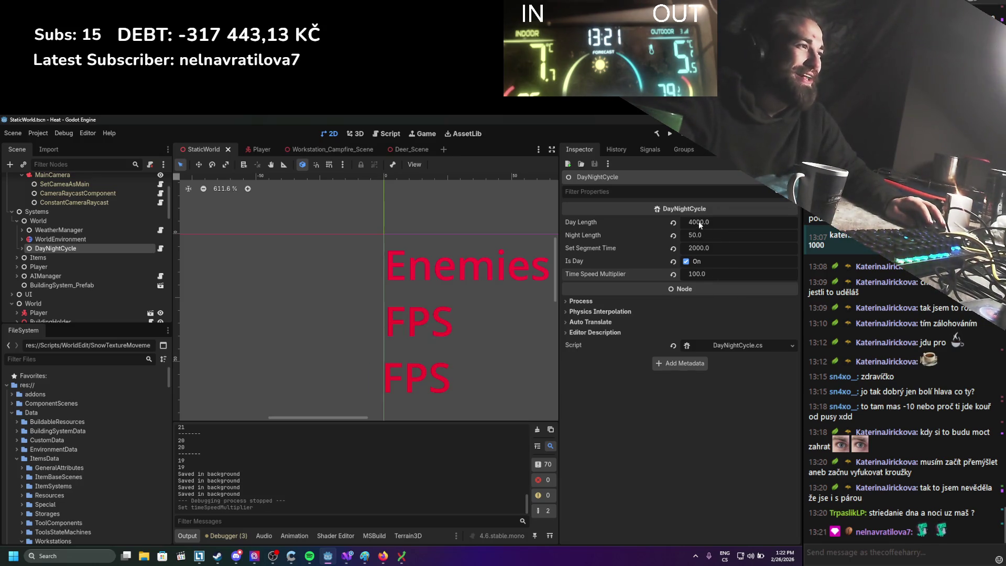
{"action": "key", "text": "Return"}
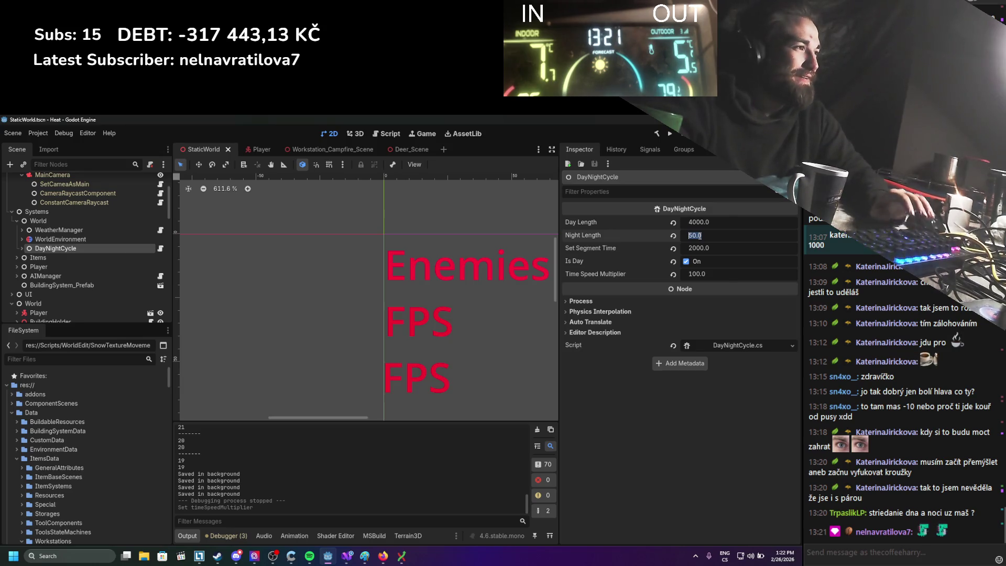
{"action": "left_click", "coordinate": [716, 223]}
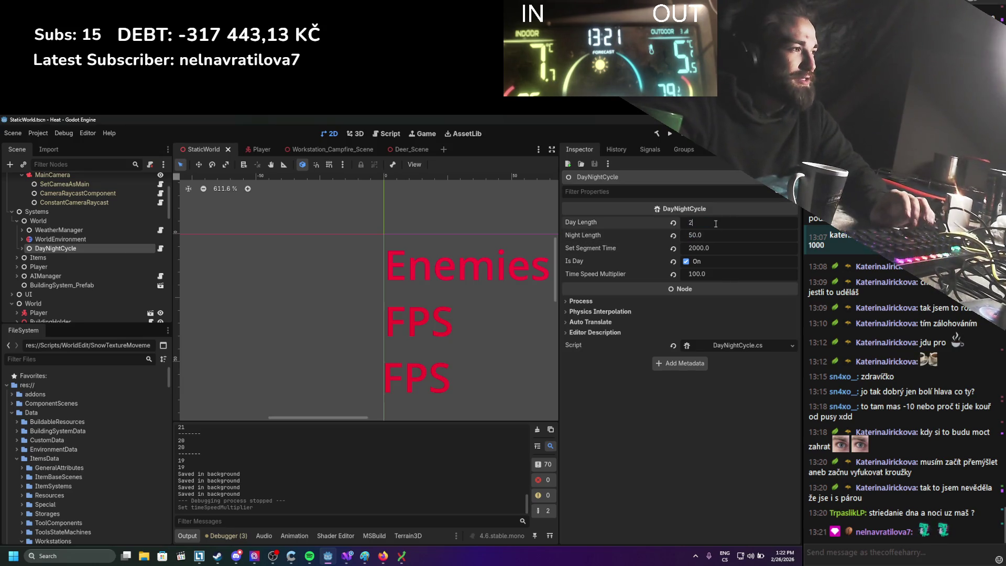
{"action": "key", "text": "Return"}
{"action": "key", "text": "Tab"}
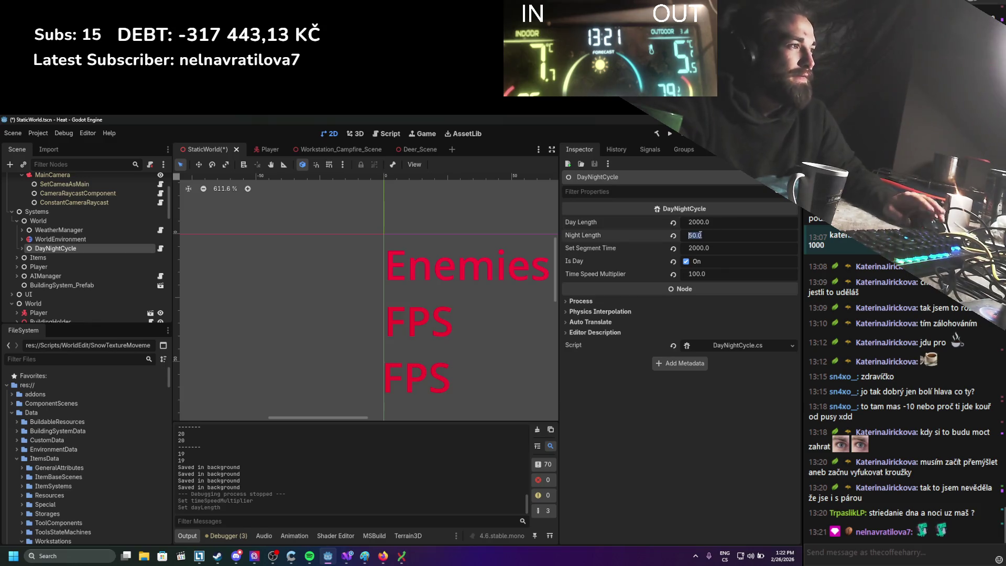
{"action": "type", "text": "0"}
Step: Set Segment Time to 1000, save the scene, and launch the game
{"action": "left_click", "coordinate": [728, 250]}
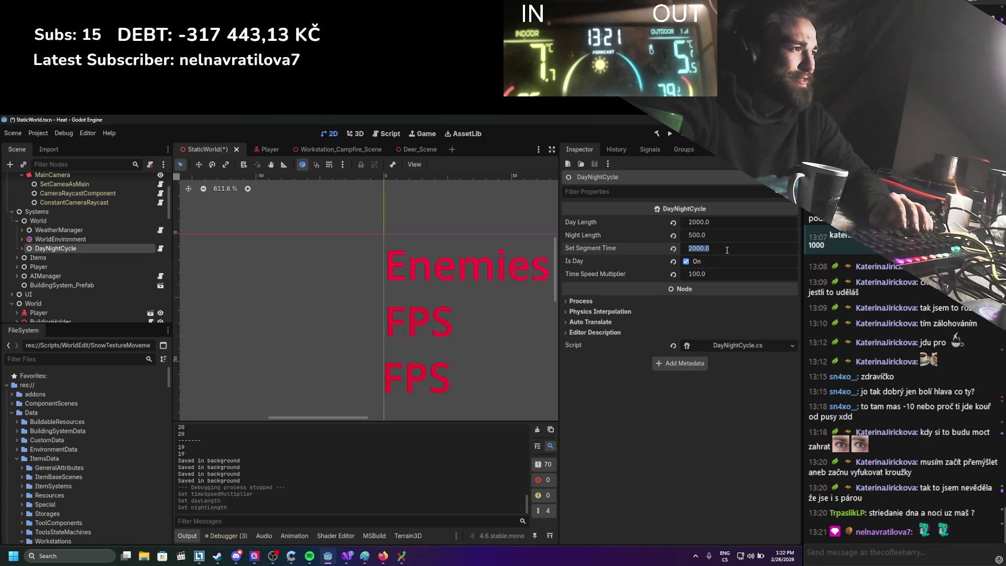
{"action": "key", "text": "Return"}
{"action": "key", "text": "ctrl+s"}
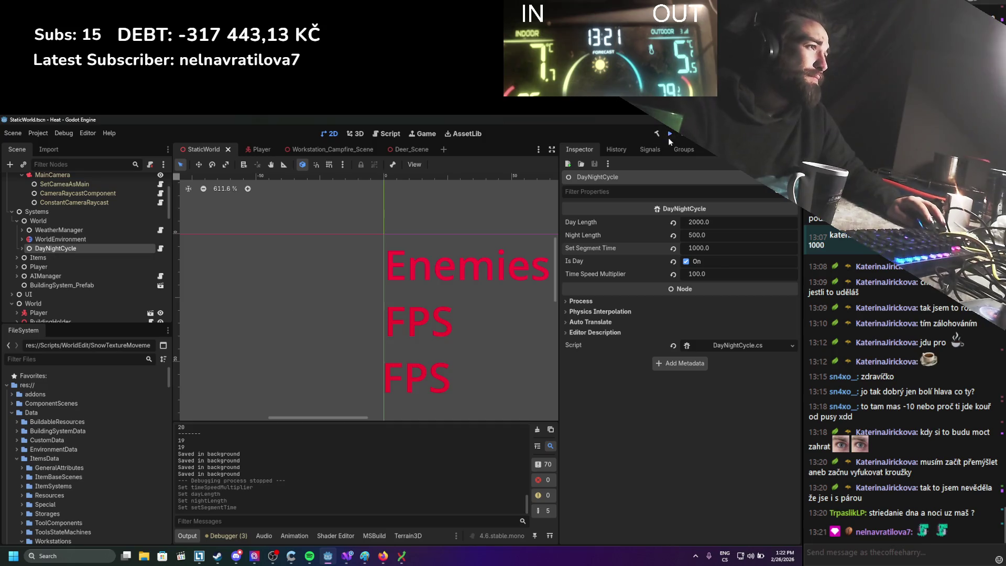
{"action": "left_click", "coordinate": [669, 135]}
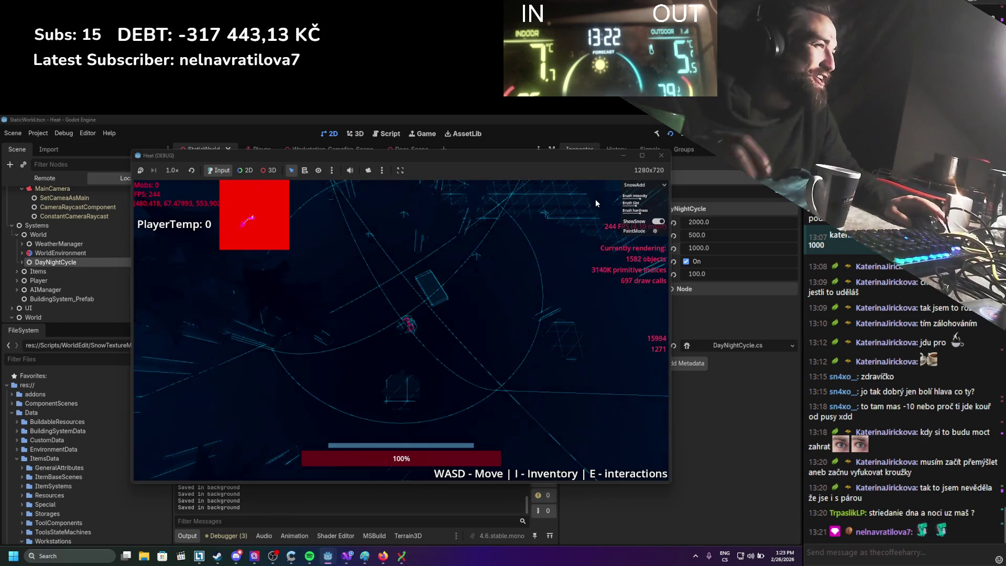
{"action": "key", "text": "F8"}
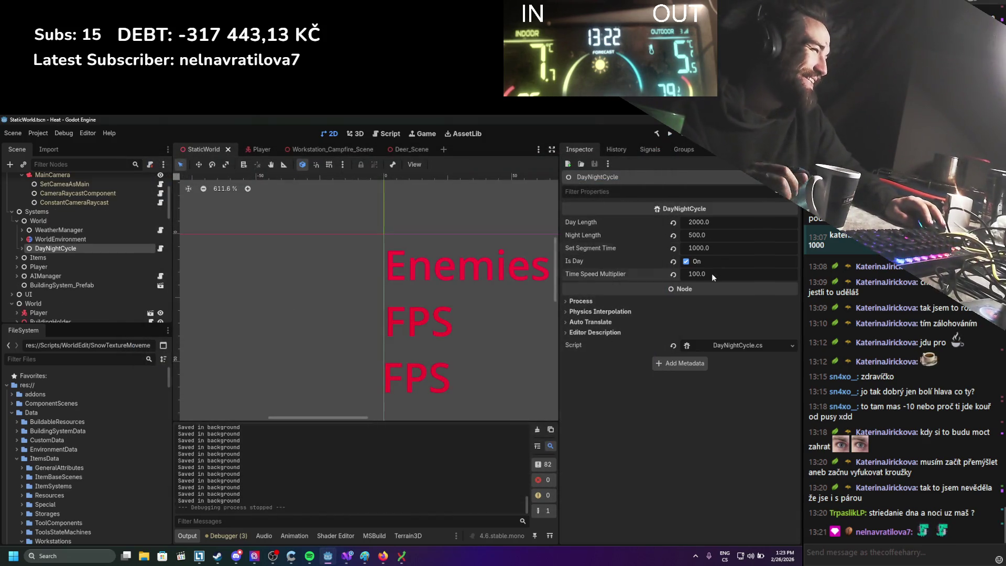
Step: Enter 1 as DayNightCycle's Time Speed Multiplier and save the scene
{"action": "left_click", "coordinate": [712, 272]}
{"action": "type", "text": "1"}
{"action": "key", "text": "Return"}
{"action": "key", "text": "ctrl+s"}
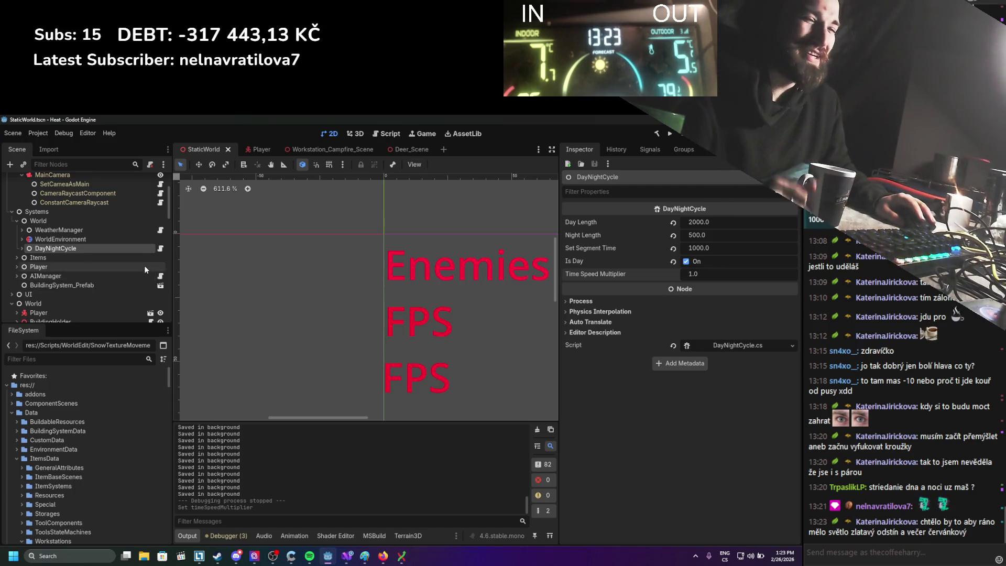
{"action": "scroll", "coordinate": [86, 257], "scroll_direction": "up", "scroll_amount": 4}
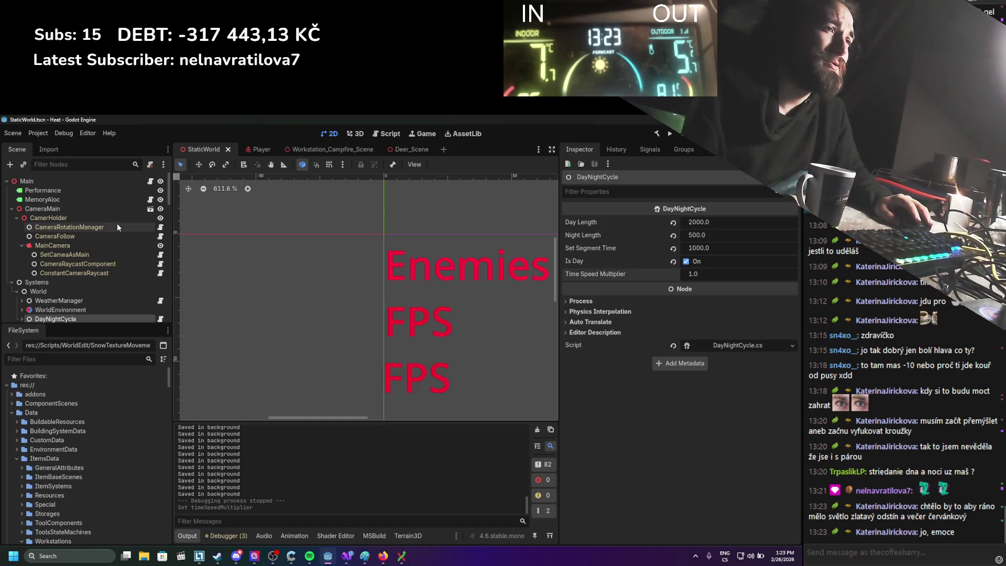
Step: Bring up Spotify and scroll through Liked Songs down to Living In A Haze
{"action": "left_click", "coordinate": [309, 555]}
{"action": "left_click", "coordinate": [84, 230]}
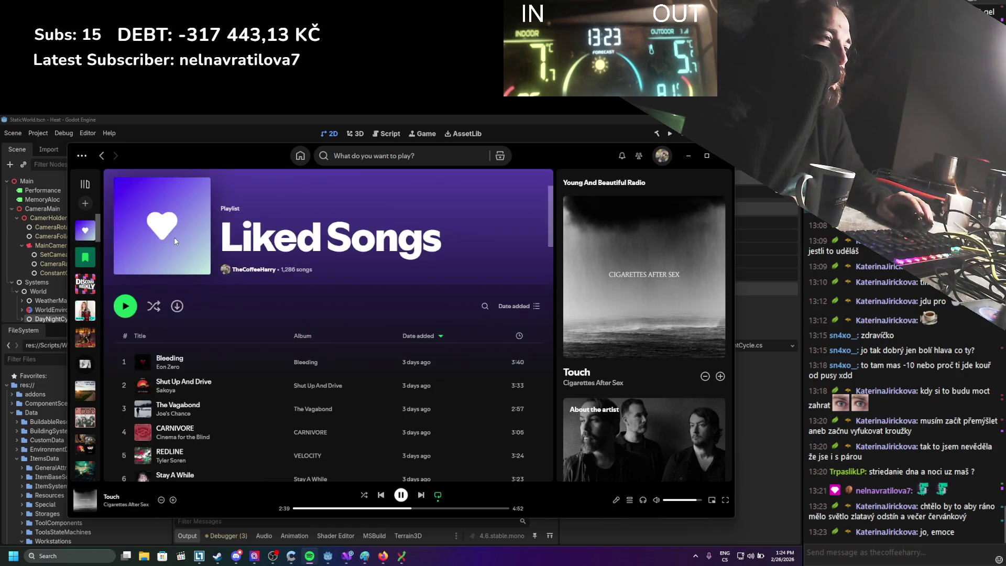
{"action": "scroll", "coordinate": [185, 279], "scroll_direction": "down", "scroll_amount": 5}
{"action": "scroll", "coordinate": [184, 278], "scroll_direction": "down", "scroll_amount": 5}
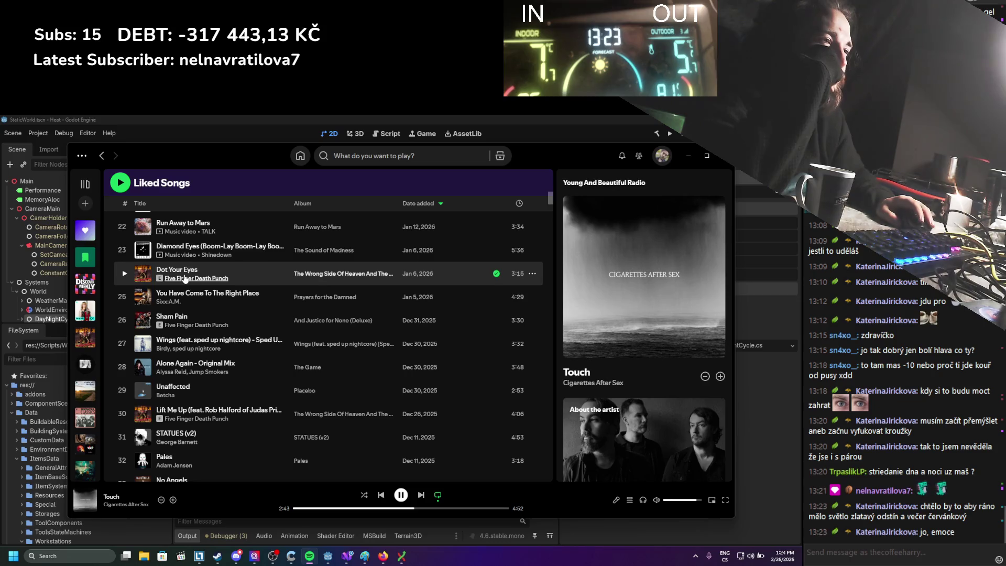
{"action": "scroll", "coordinate": [185, 278], "scroll_direction": "down", "scroll_amount": 3}
{"action": "scroll", "coordinate": [185, 278], "scroll_direction": "down", "scroll_amount": 5}
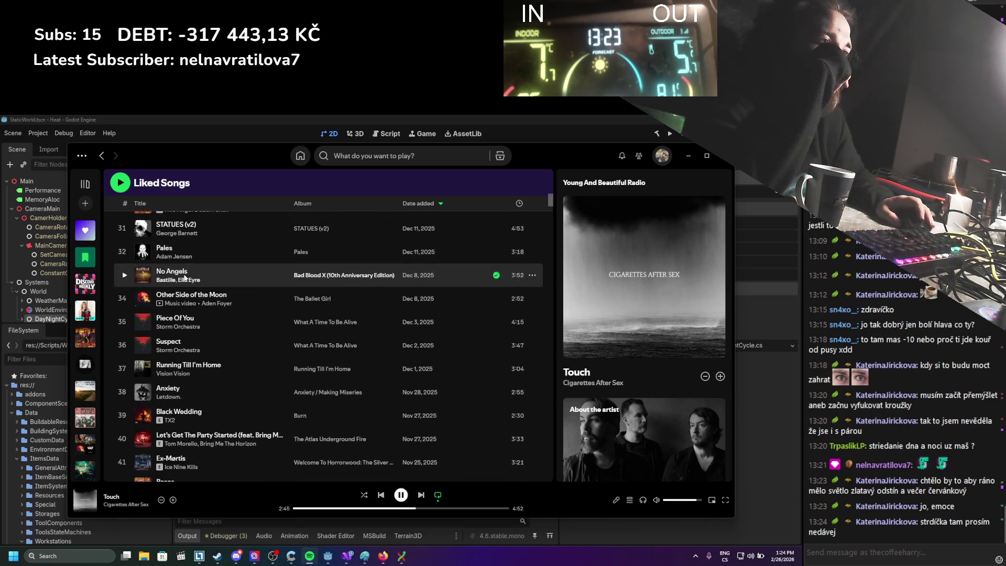
{"action": "scroll", "coordinate": [185, 277], "scroll_direction": "down", "scroll_amount": 3}
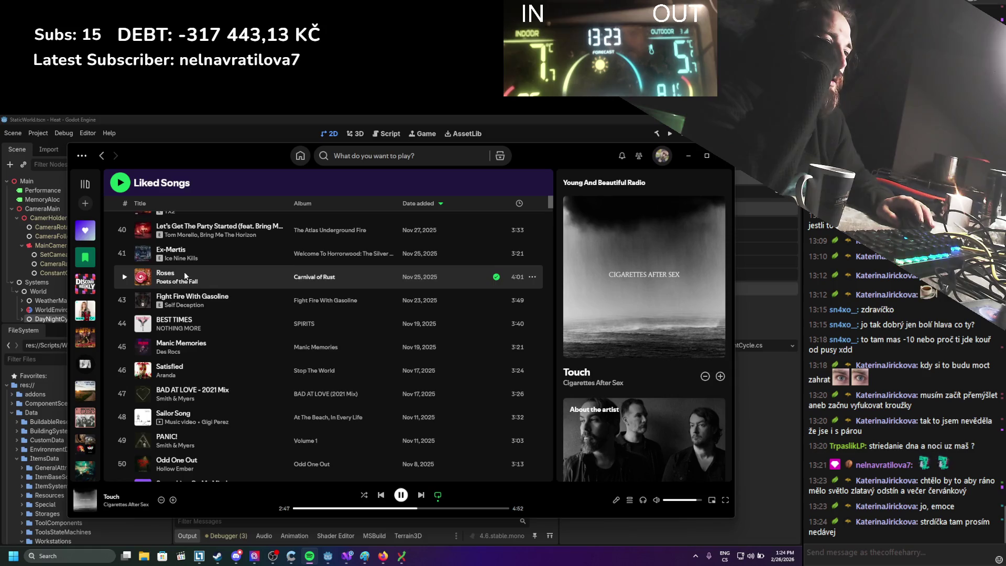
{"action": "scroll", "coordinate": [184, 277], "scroll_direction": "down", "scroll_amount": 3}
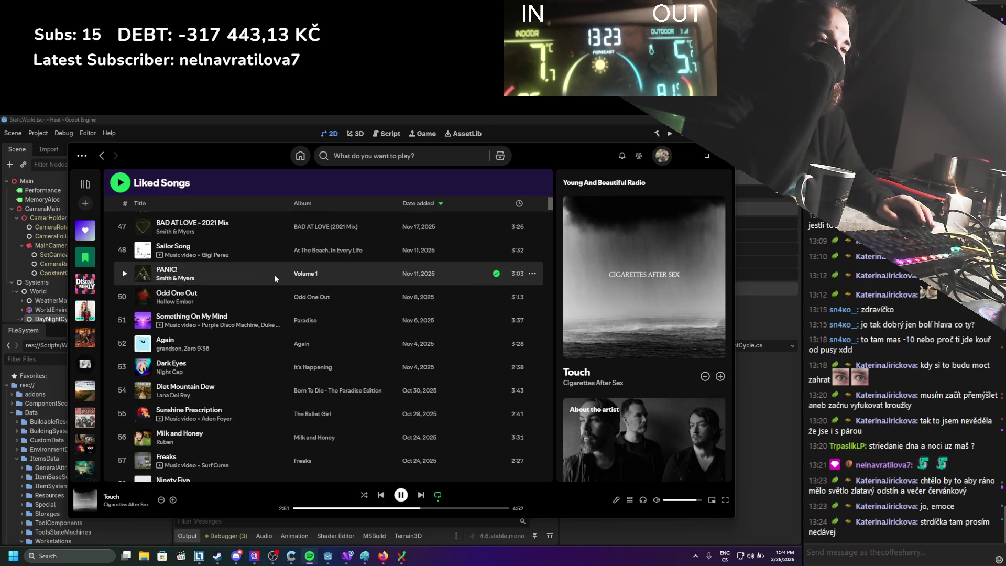
{"action": "scroll", "coordinate": [274, 274], "scroll_direction": "down", "scroll_amount": 2}
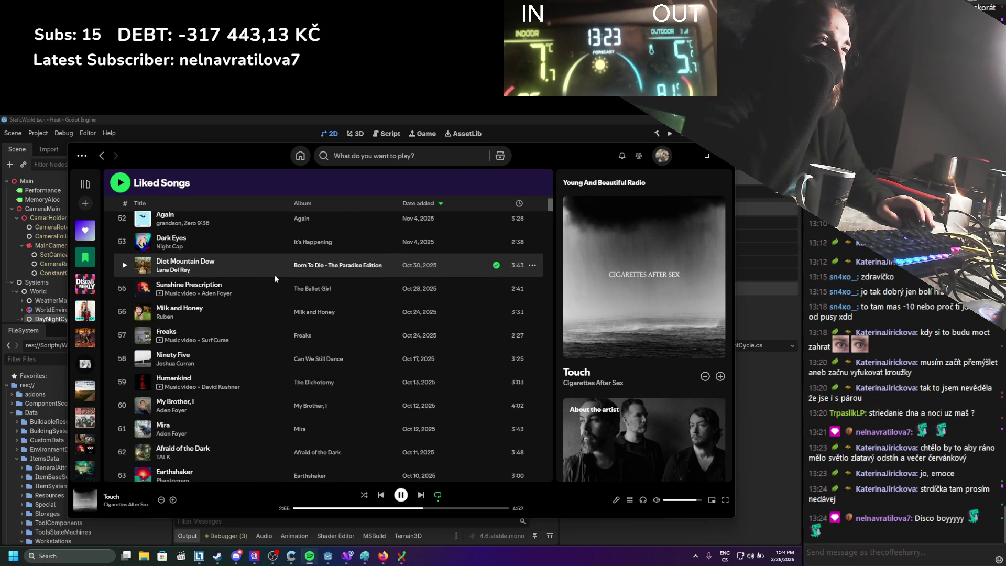
{"action": "scroll", "coordinate": [275, 275], "scroll_direction": "down", "scroll_amount": 3}
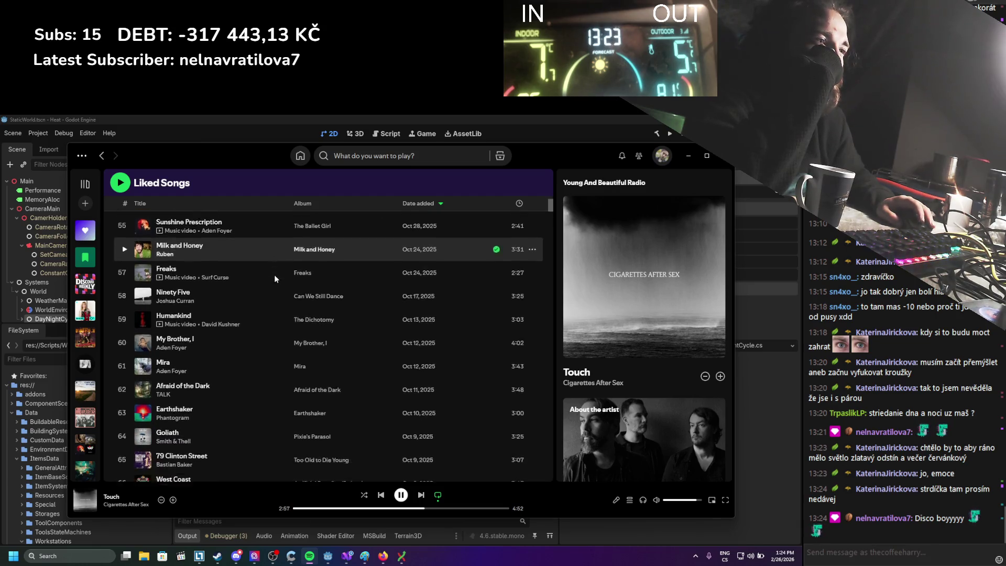
{"action": "scroll", "coordinate": [275, 279], "scroll_direction": "down", "scroll_amount": 3}
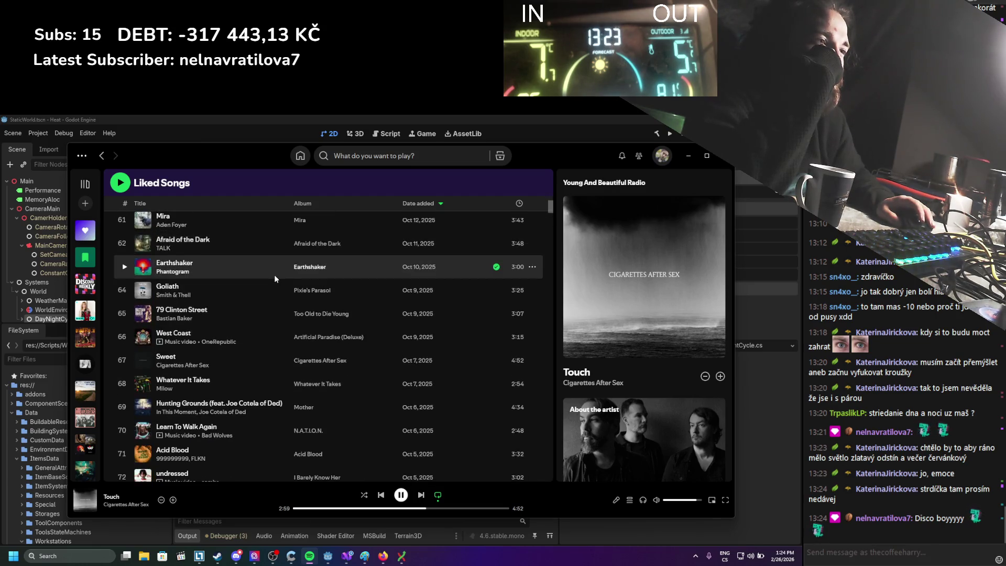
{"action": "scroll", "coordinate": [274, 278], "scroll_direction": "down", "scroll_amount": 5}
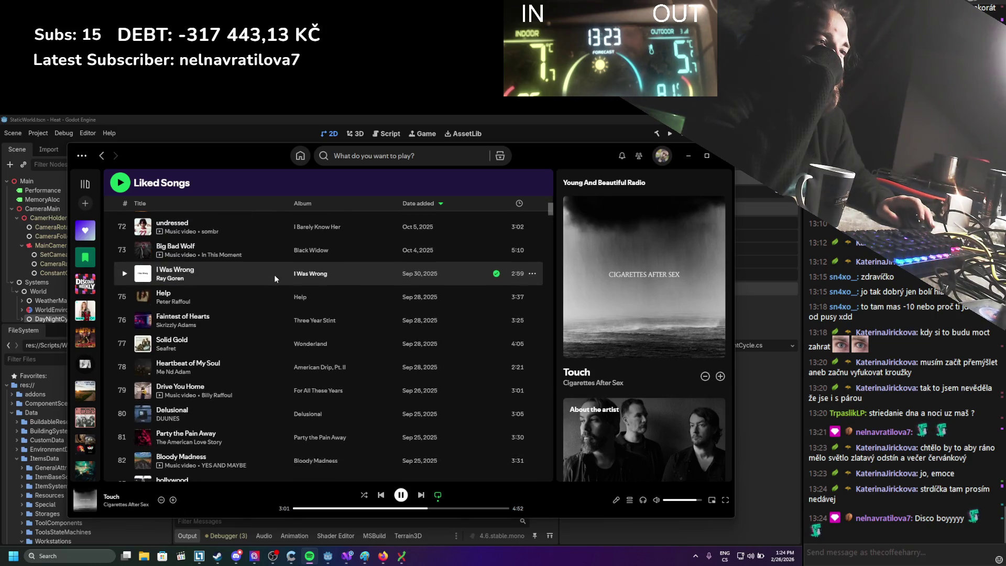
{"action": "scroll", "coordinate": [275, 279], "scroll_direction": "down", "scroll_amount": 12}
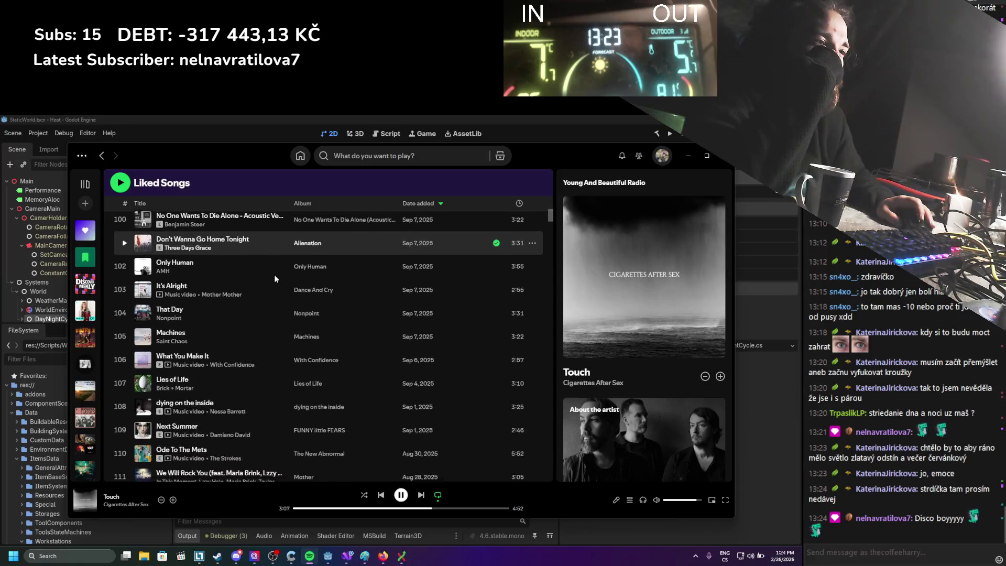
{"action": "scroll", "coordinate": [274, 277], "scroll_direction": "down", "scroll_amount": 2}
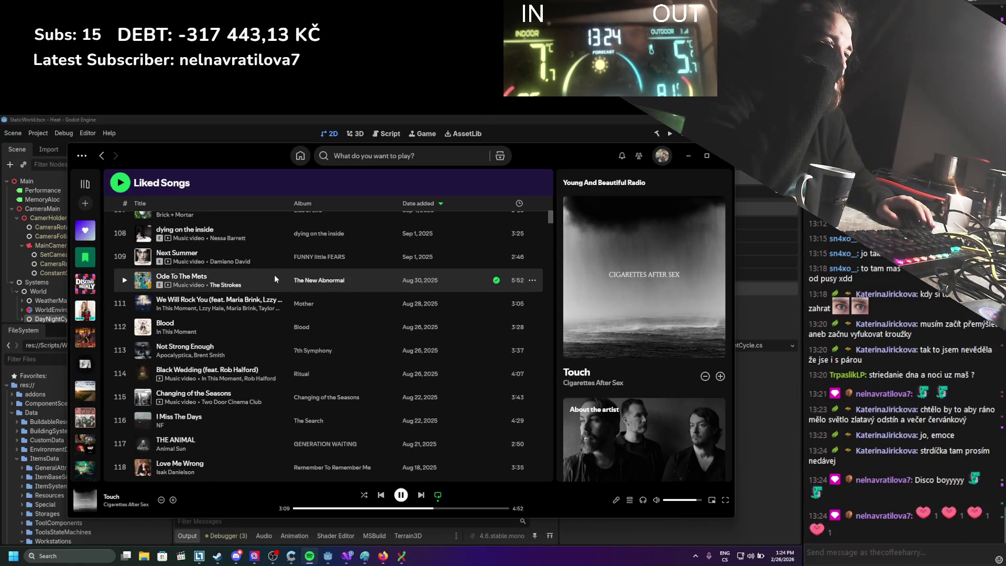
{"action": "scroll", "coordinate": [274, 276], "scroll_direction": "down", "scroll_amount": 2}
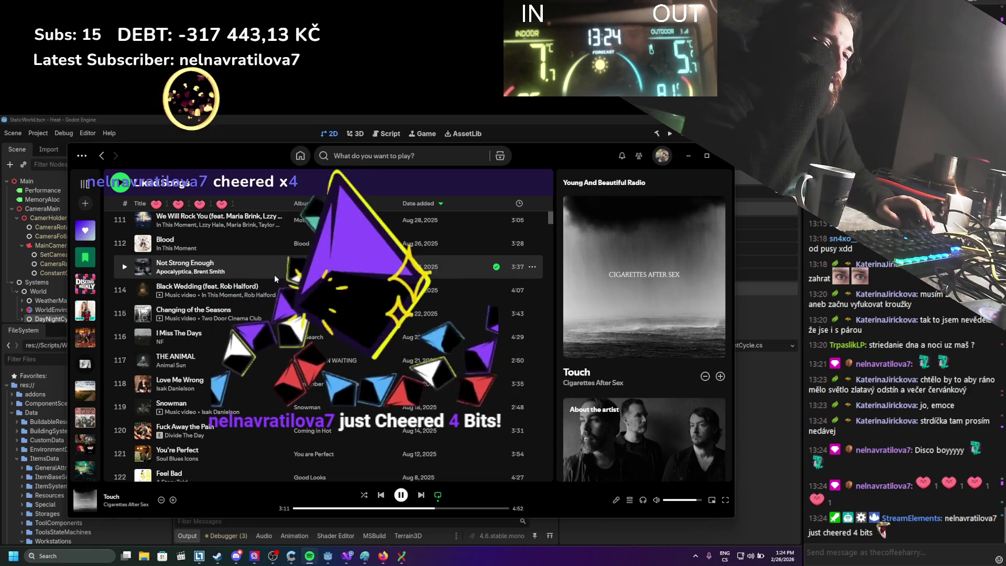
{"action": "scroll", "coordinate": [275, 275], "scroll_direction": "down", "scroll_amount": 4}
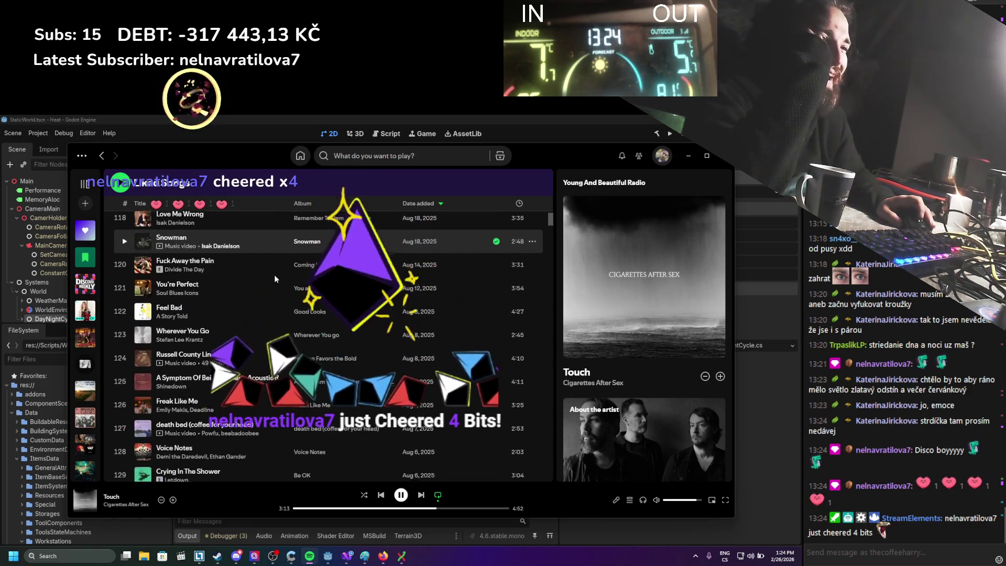
{"action": "scroll", "coordinate": [274, 276], "scroll_direction": "down", "scroll_amount": 5}
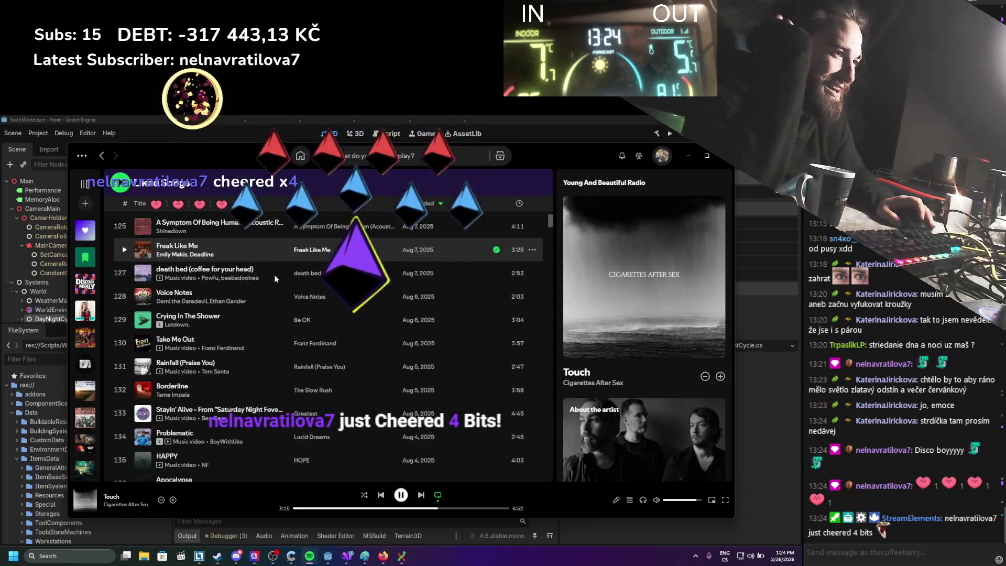
{"action": "scroll", "coordinate": [275, 278], "scroll_direction": "down", "scroll_amount": 6}
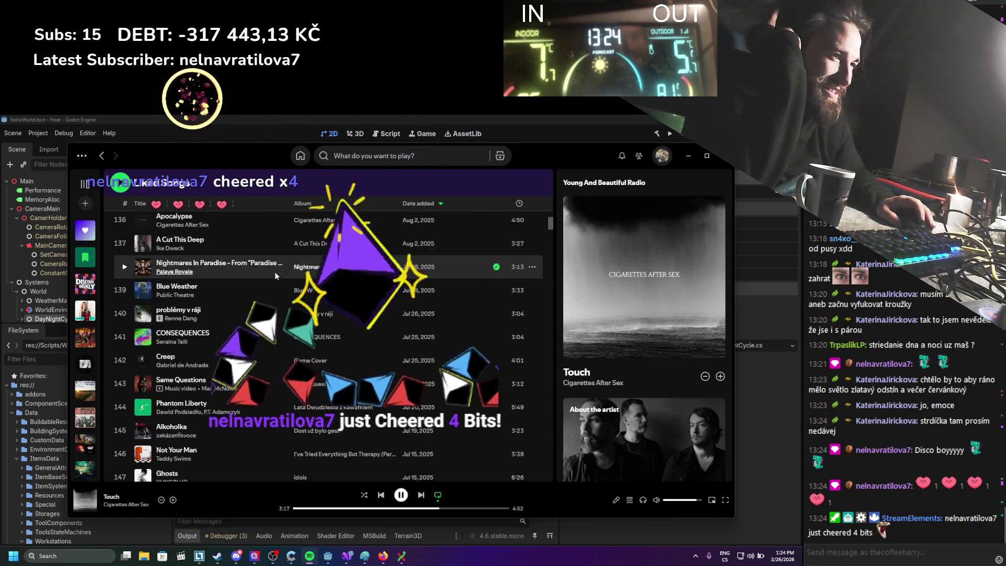
{"action": "scroll", "coordinate": [274, 271], "scroll_direction": "down", "scroll_amount": 3}
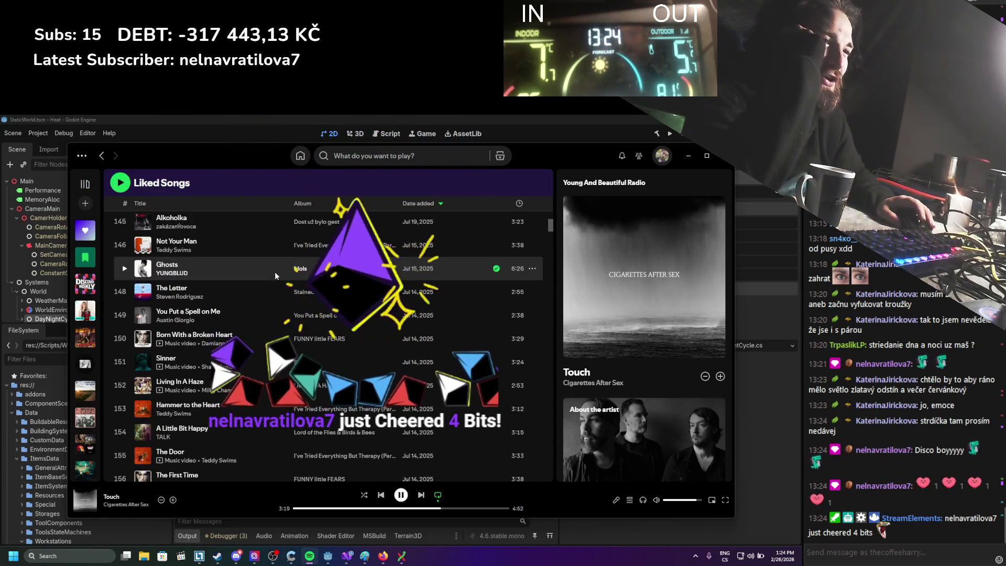
{"action": "scroll", "coordinate": [275, 272], "scroll_direction": "down", "scroll_amount": 1}
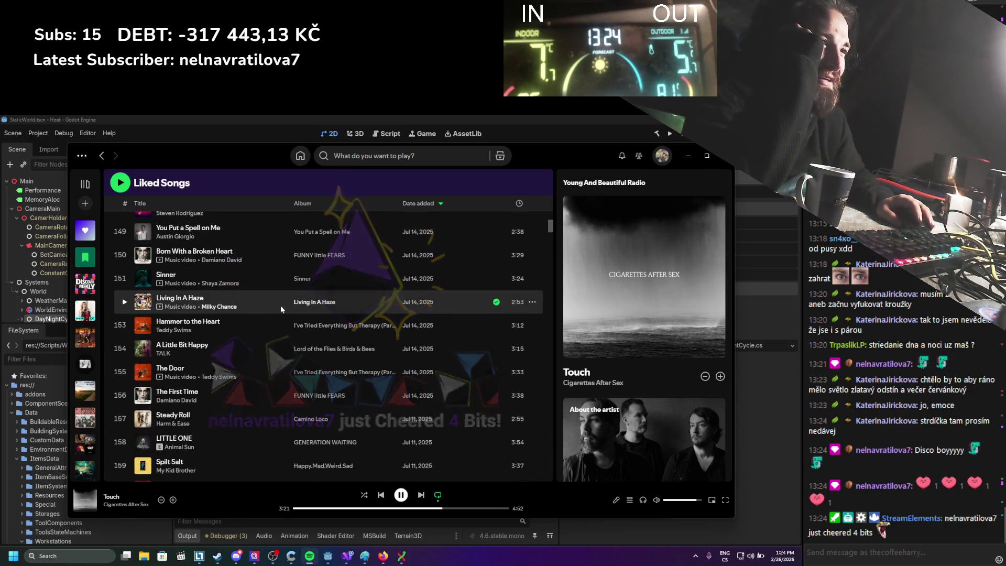
Step: Start Living In A Haze playing from its song radio and minimise Spotify
{"action": "left_click", "coordinate": [534, 304]}
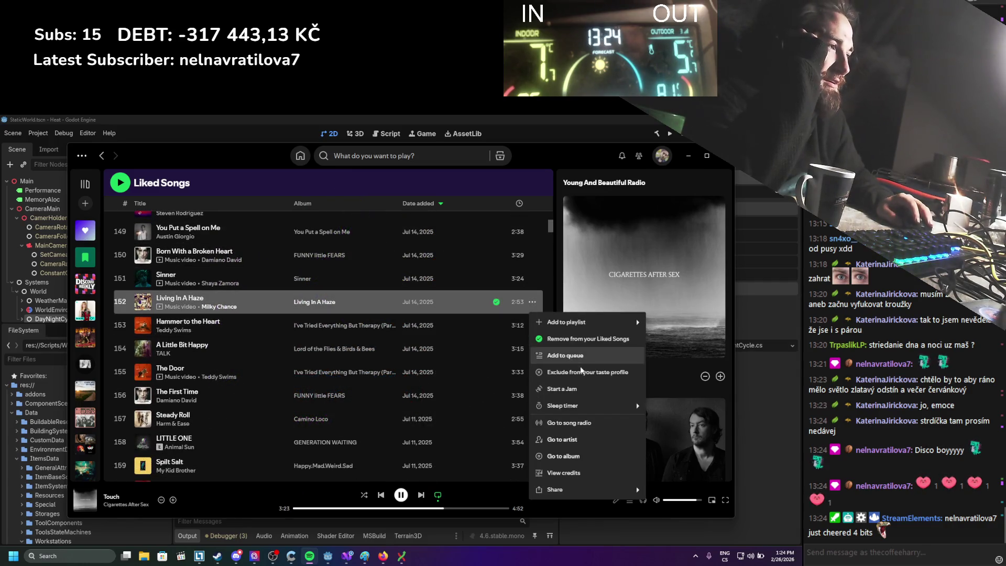
{"action": "left_click", "coordinate": [469, 398]}
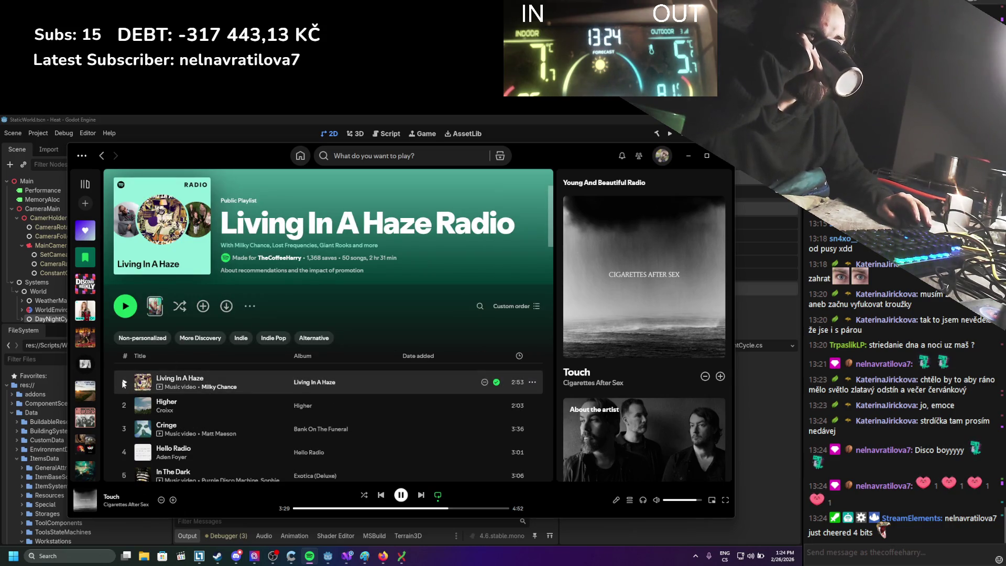
{"action": "left_click", "coordinate": [123, 383]}
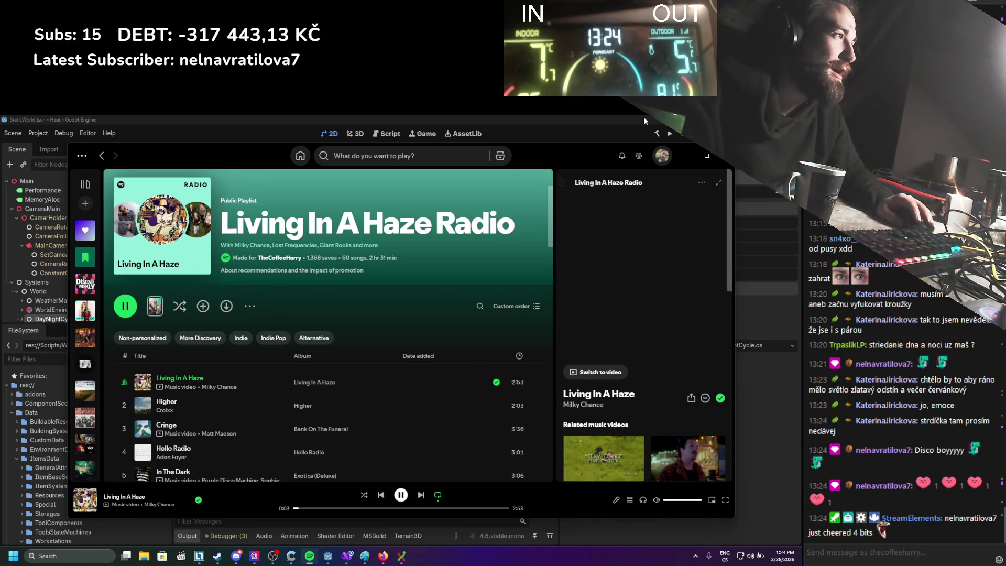
{"action": "left_click", "coordinate": [688, 155]}
{"action": "scroll", "coordinate": [257, 371], "scroll_direction": "up", "scroll_amount": 4}
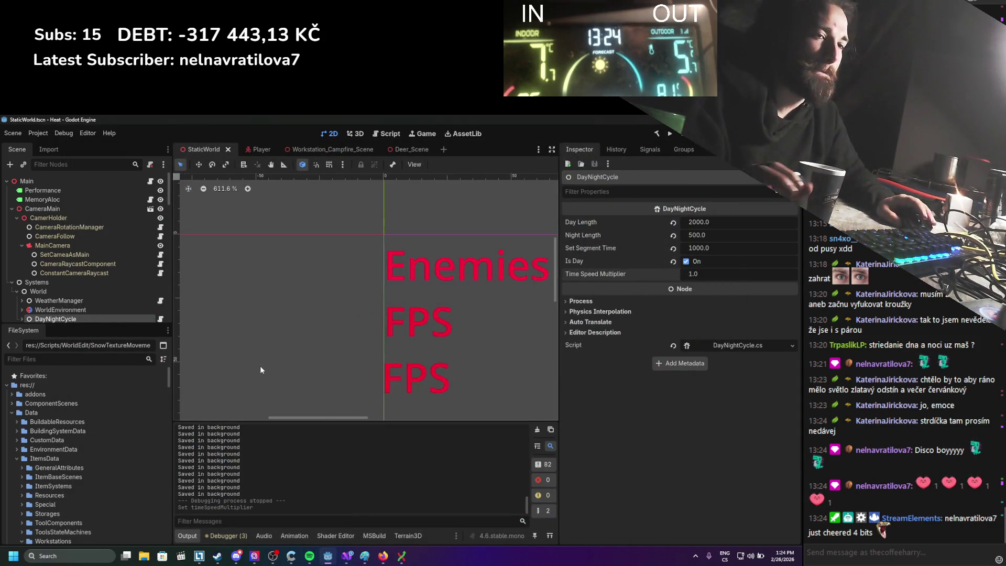
Step: Briefly restore and hide Spotify, then bring up Firefox's 'godot vertex animation texture' image results
{"action": "left_click", "coordinate": [310, 556]}
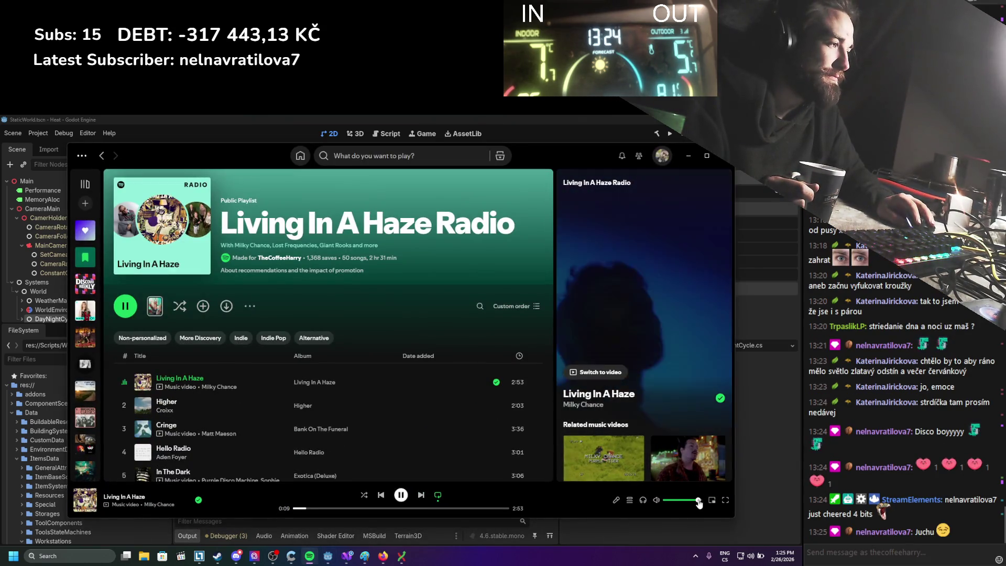
{"action": "left_click", "coordinate": [688, 153]}
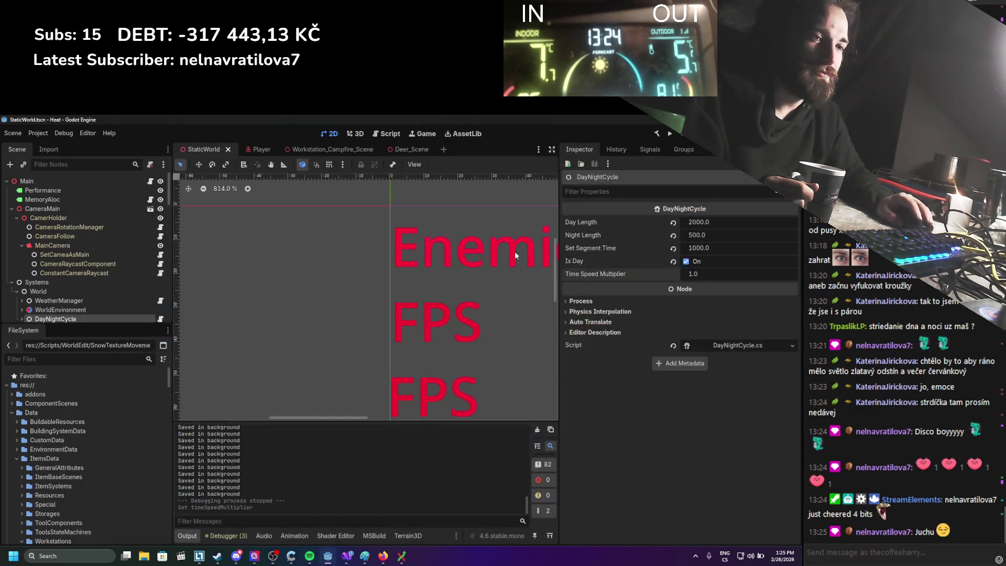
{"action": "scroll", "coordinate": [270, 261], "scroll_direction": "down", "scroll_amount": 6}
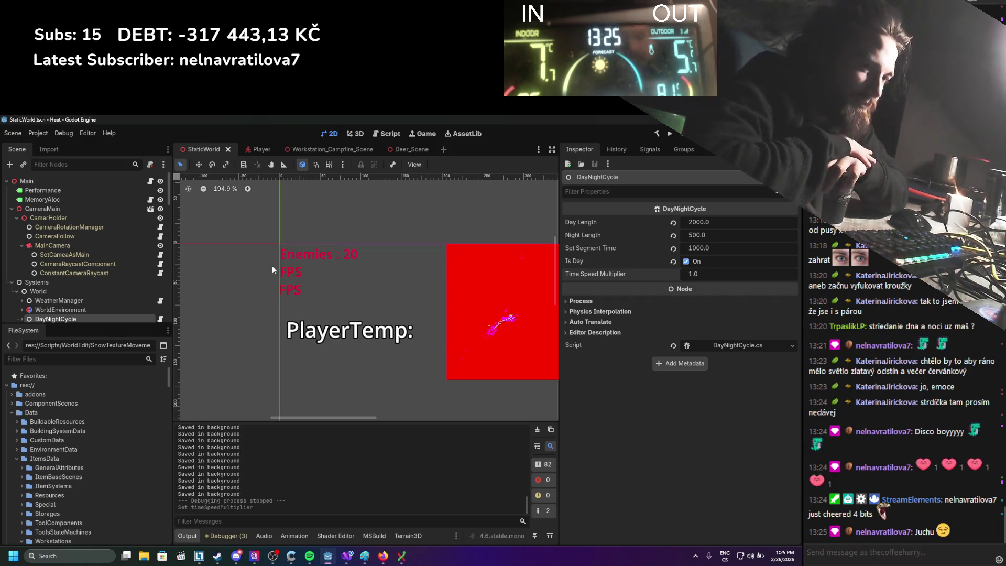
{"action": "left_click", "coordinate": [365, 556]}
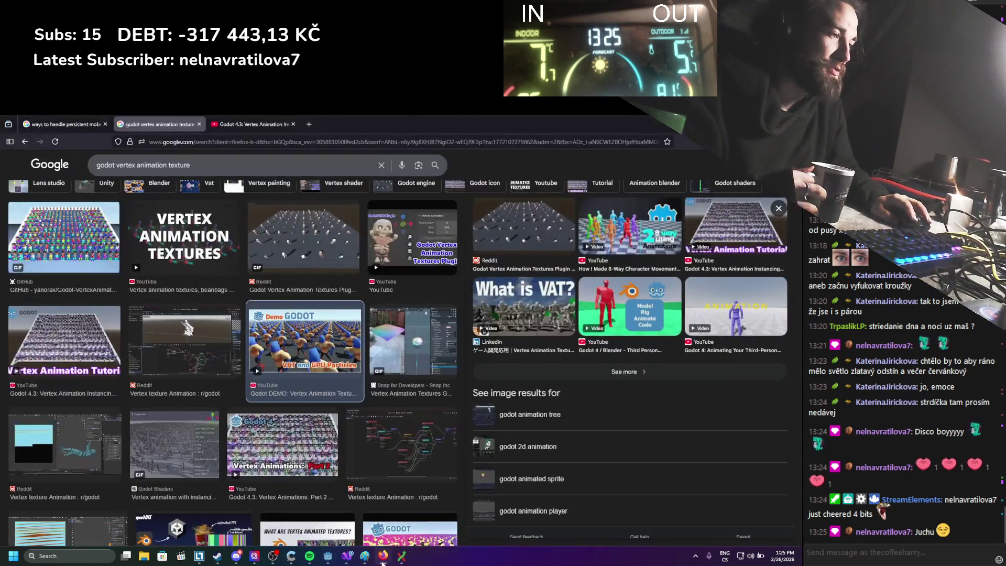
Step: Scroll to a blank area of the untitled Paint canvas
{"action": "scroll", "coordinate": [324, 408], "scroll_direction": "down", "scroll_amount": 5}
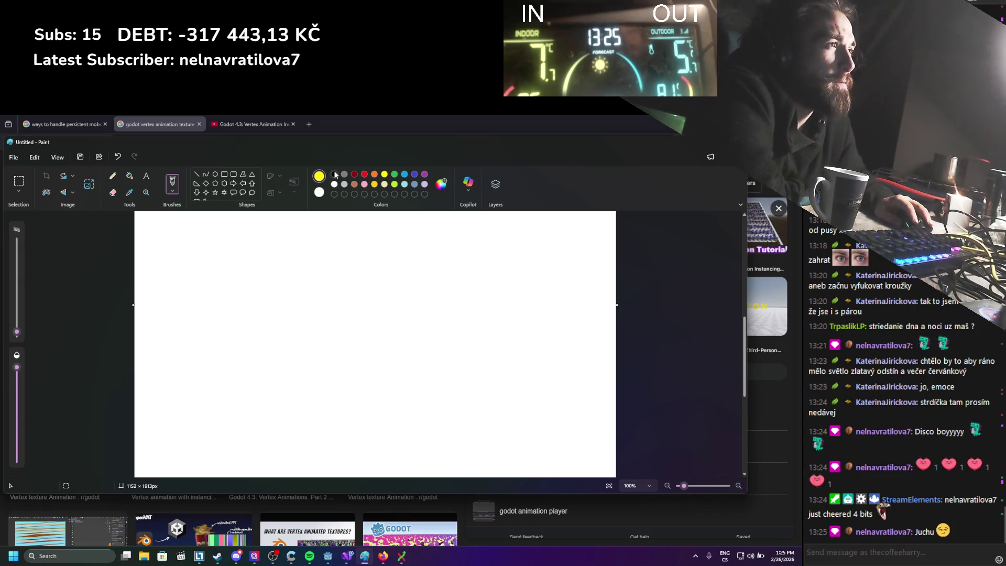
Step: Pencil a black box with a line leading left toward two long parallel diagonal curves
{"action": "mouse_move", "coordinate": [306, 318]}
{"action": "left_mouse_down"}
{"action": "mouse_move", "coordinate": [354, 364]}
{"action": "mouse_move", "coordinate": [378, 314]}
{"action": "left_mouse_up"}
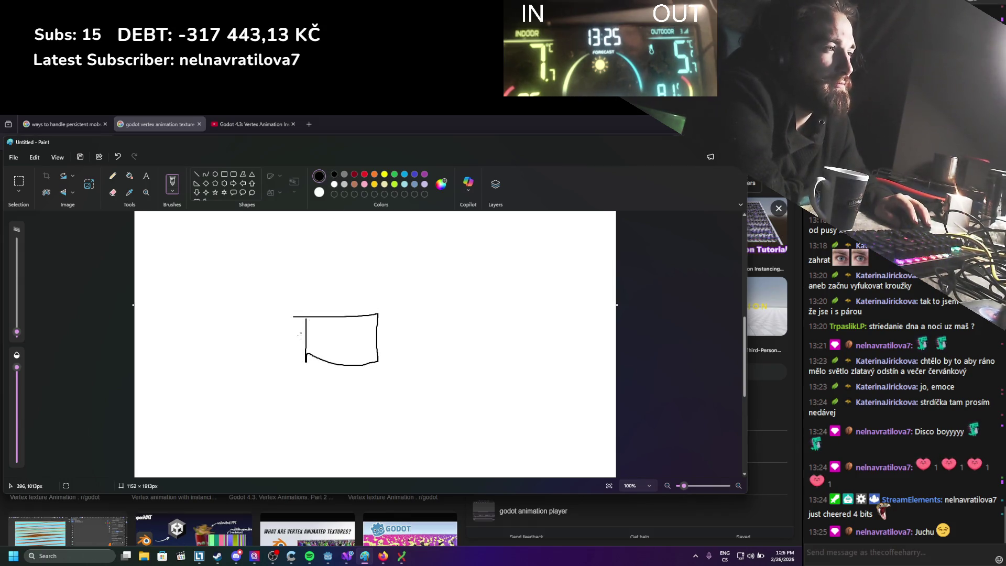
{"action": "mouse_move", "coordinate": [304, 340]}
{"action": "left_mouse_down"}
{"action": "mouse_move", "coordinate": [268, 341]}
{"action": "mouse_move", "coordinate": [273, 350]}
{"action": "left_mouse_up"}
{"action": "mouse_move", "coordinate": [328, 269]}
{"action": "left_mouse_down"}
{"action": "mouse_move", "coordinate": [197, 341]}
{"action": "mouse_move", "coordinate": [181, 330]}
{"action": "left_mouse_up"}
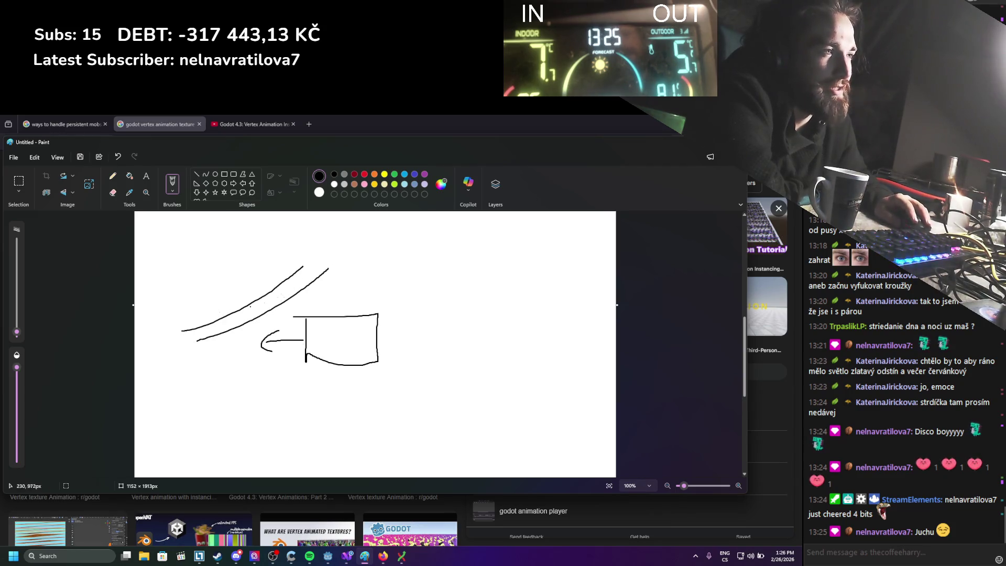
{"action": "left_click_drag", "start_coordinate": [328, 278], "coordinate": [253, 335]}
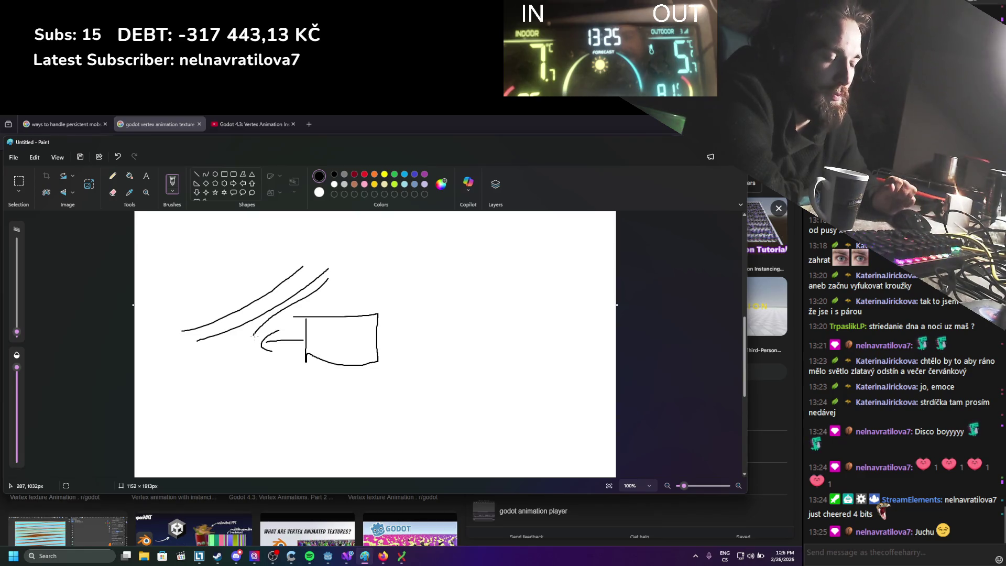
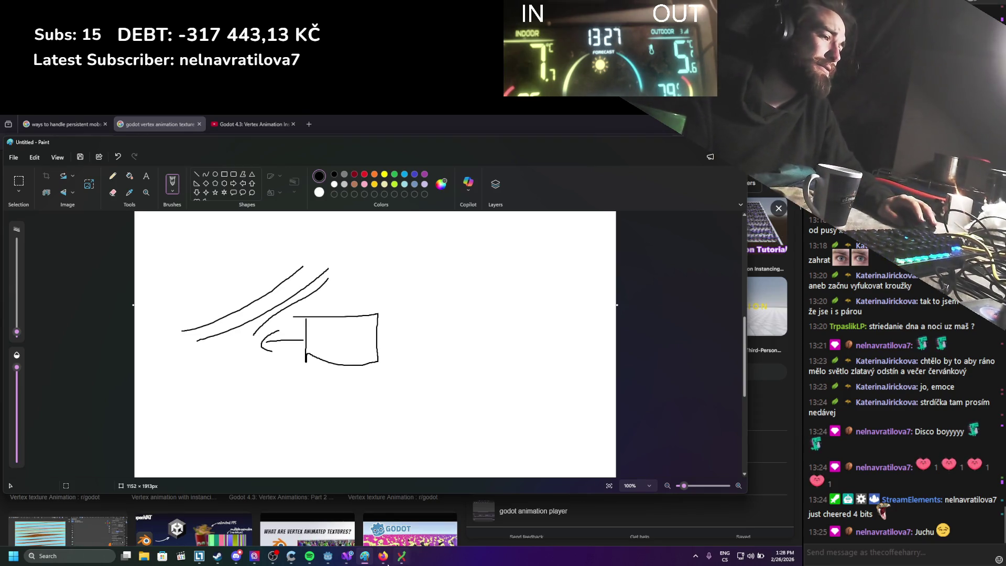
Step: Switch from the Paint sketch back to the Godot editor showing StaticWorld
{"action": "left_click", "coordinate": [328, 556]}
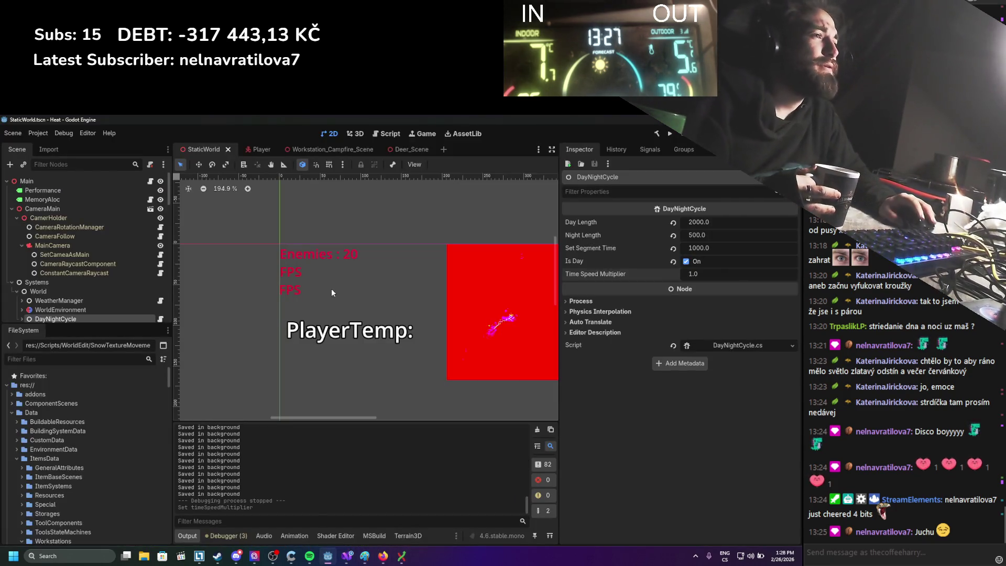
Step: Close the Deer_Scene tab so Workstation_Campfire_Scene is active, and focus the FileSystem filter
{"action": "scroll", "coordinate": [330, 292], "scroll_direction": "down", "scroll_amount": 3}
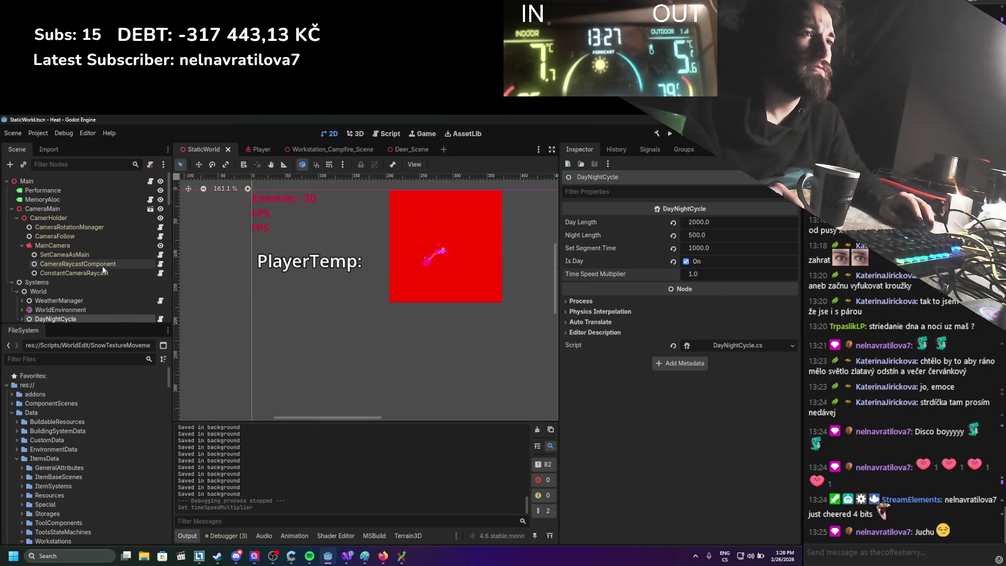
{"action": "scroll", "coordinate": [104, 266], "scroll_direction": "down", "scroll_amount": 3}
{"action": "left_click", "coordinate": [409, 151]}
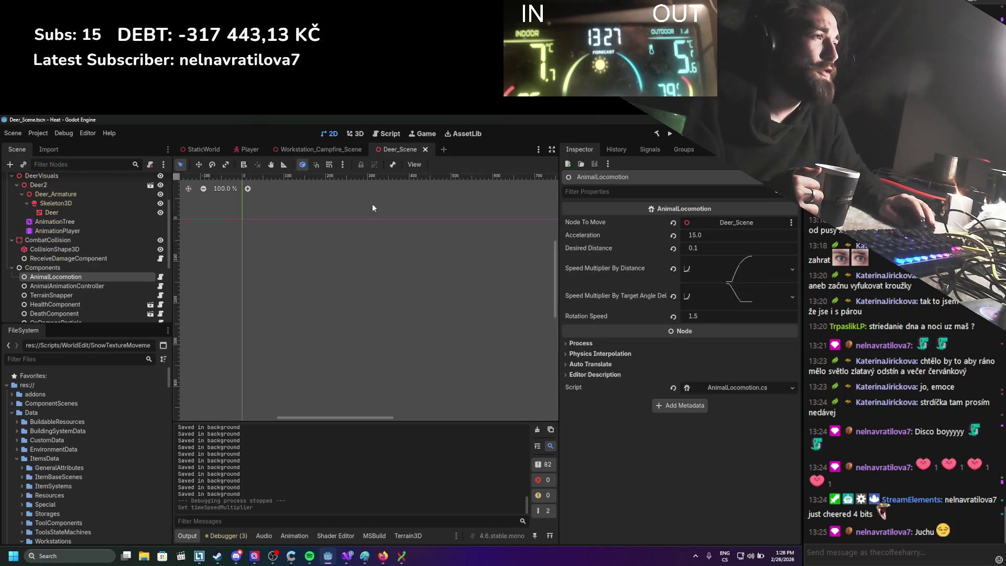
{"action": "scroll", "coordinate": [315, 267], "scroll_direction": "down", "scroll_amount": 7}
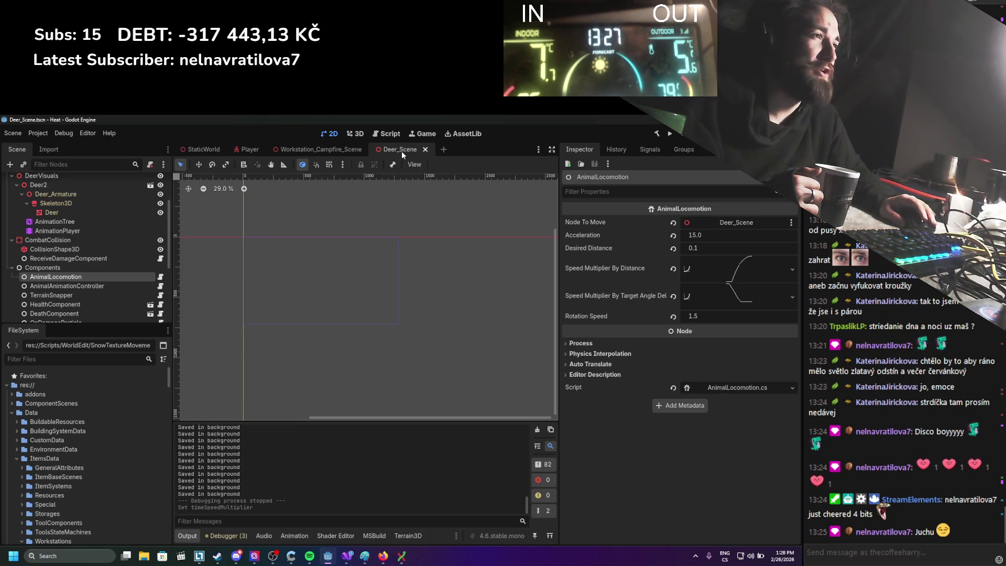
{"action": "left_click", "coordinate": [425, 150]}
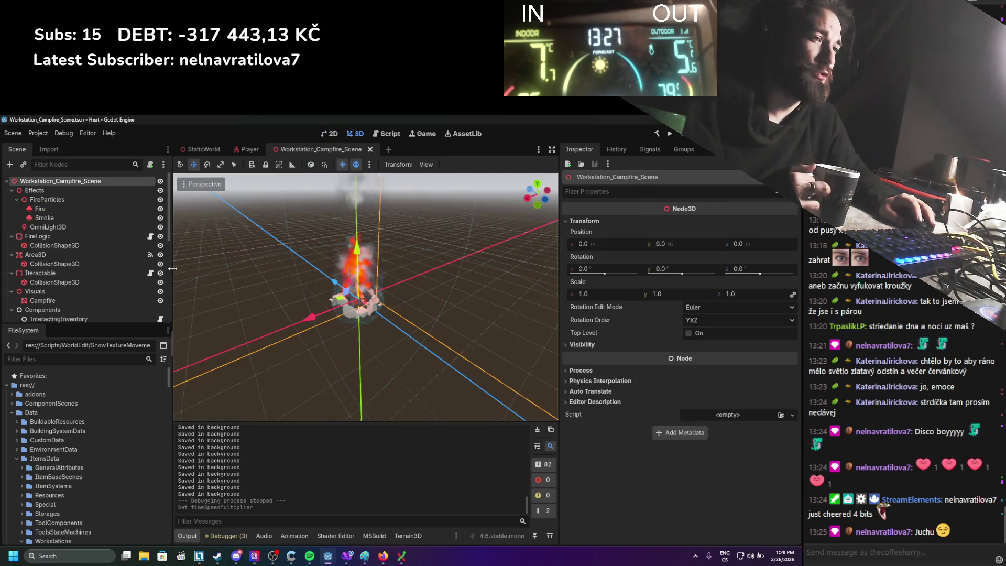
{"action": "left_click", "coordinate": [99, 357]}
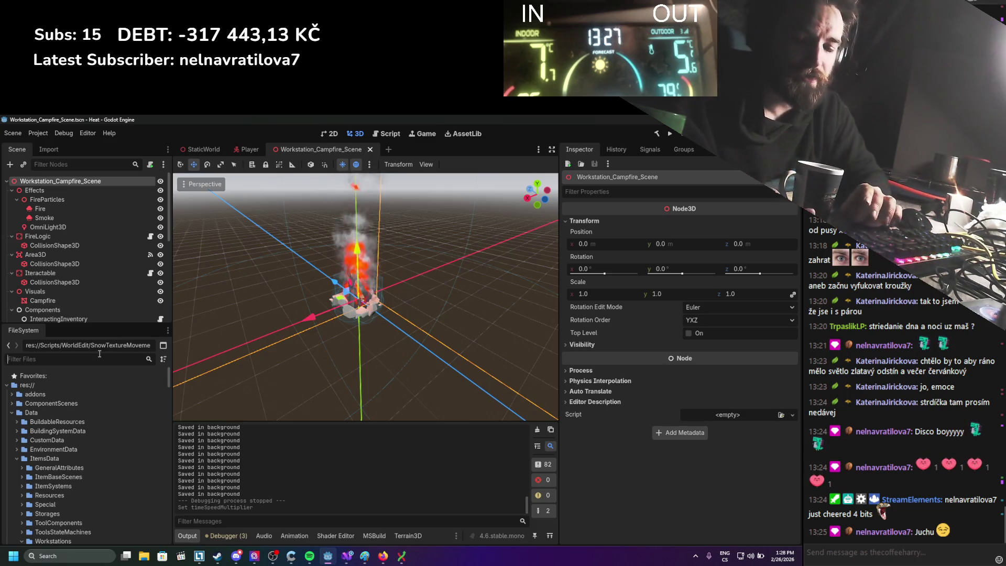
Step: Filter project files by 'bear', open Bear_Scene.tscn and view the bear up close
{"action": "type", "text": "bear"}
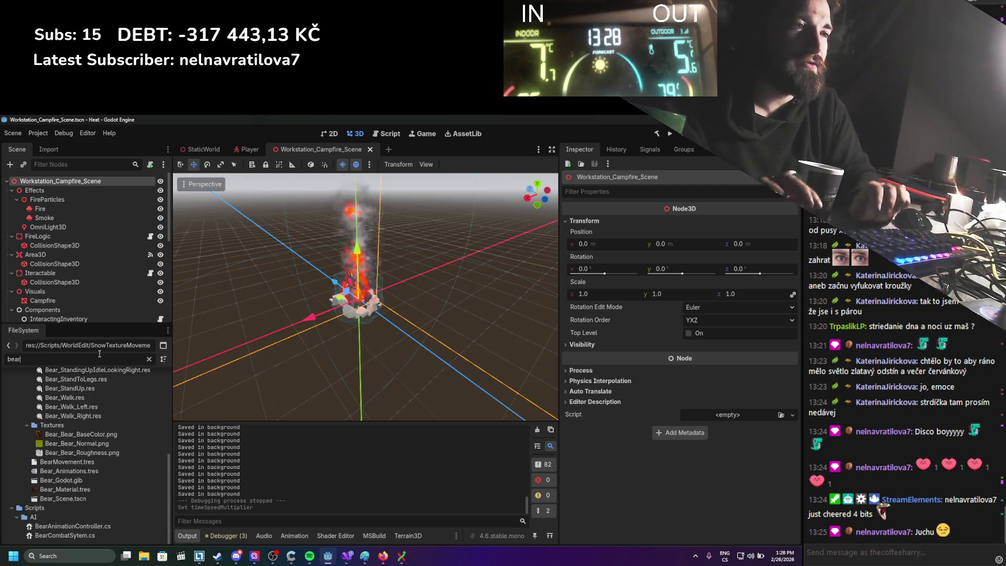
{"action": "double_click", "coordinate": [52, 498]}
{"action": "mouse_move", "coordinate": [343, 318]}
{"action": "left_mouse_down"}
{"action": "mouse_move", "coordinate": [391, 354]}
{"action": "mouse_move", "coordinate": [351, 387]}
{"action": "left_mouse_up"}
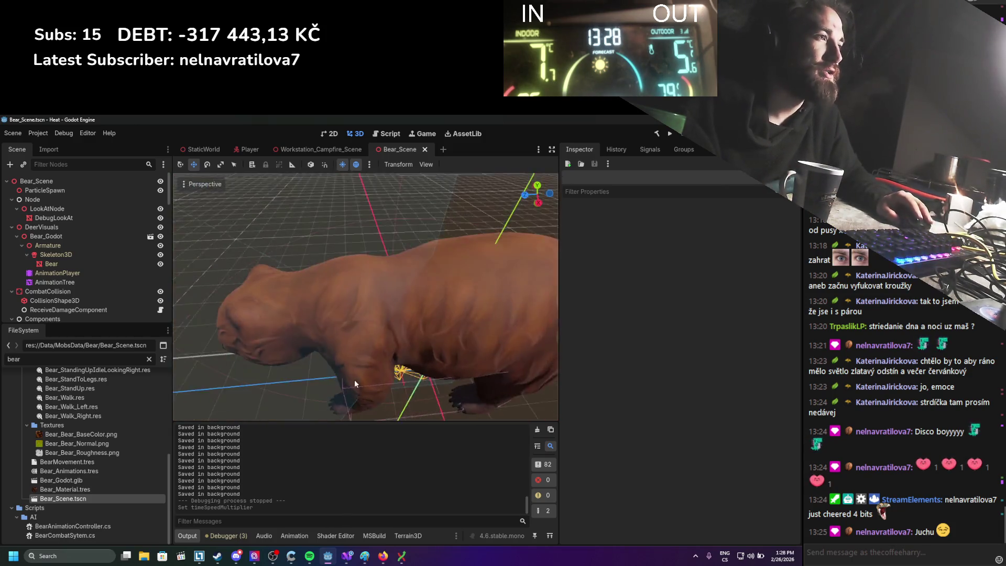
{"action": "scroll", "coordinate": [367, 364], "scroll_direction": "up", "scroll_amount": 10}
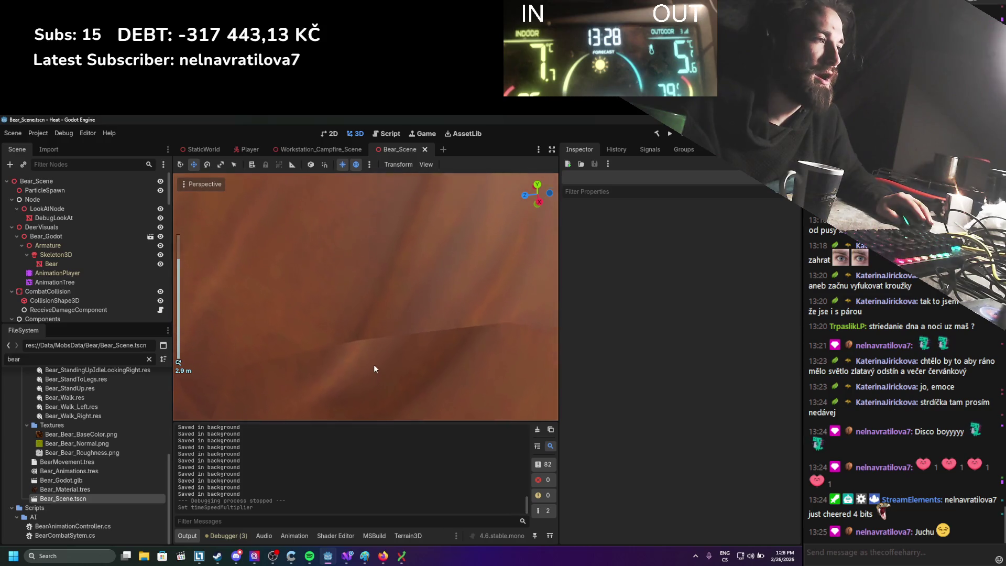
{"action": "scroll", "coordinate": [373, 364], "scroll_direction": "down", "scroll_amount": 8}
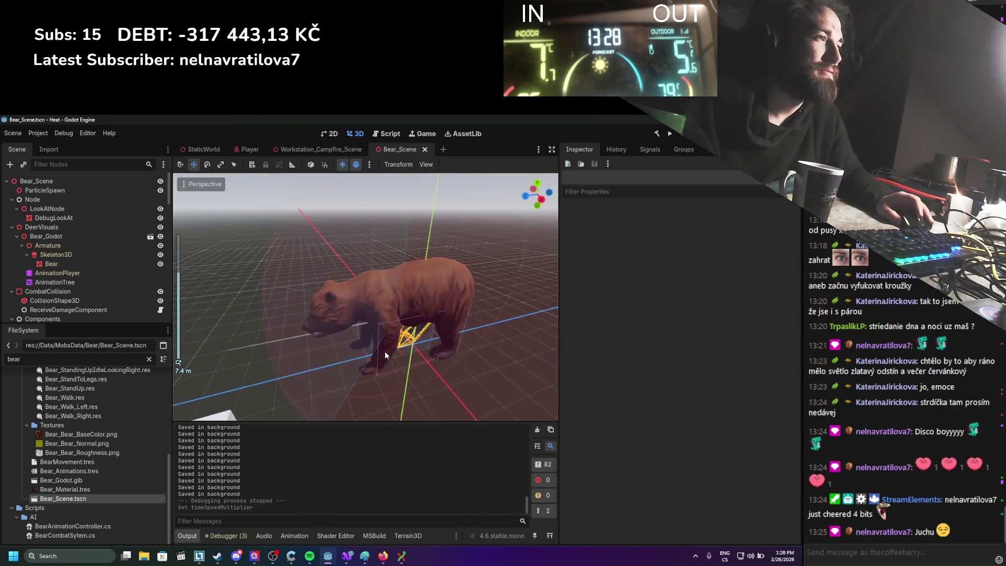
{"action": "scroll", "coordinate": [385, 351], "scroll_direction": "up", "scroll_amount": 2}
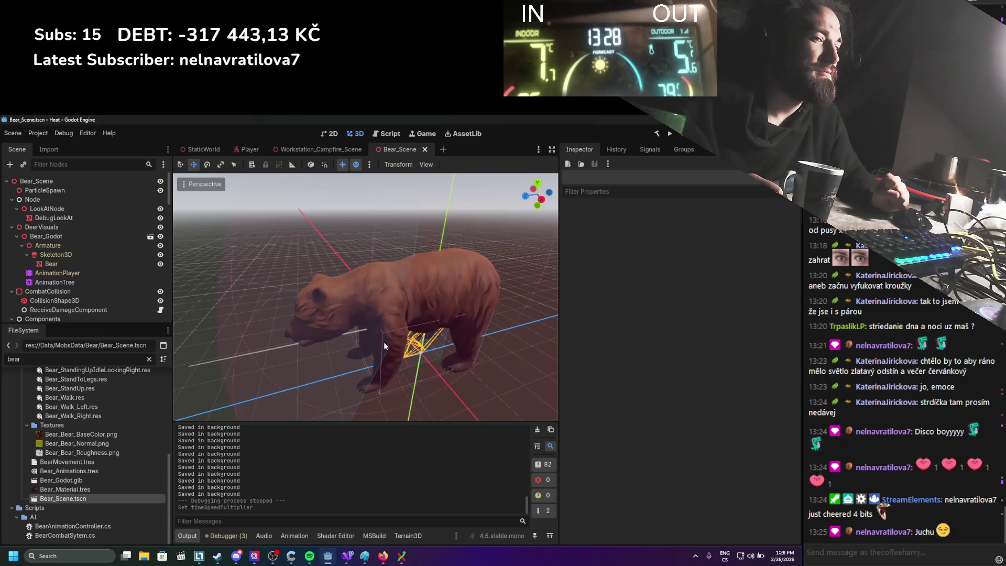
{"action": "scroll", "coordinate": [384, 342], "scroll_direction": "down", "scroll_amount": 5}
{"action": "scroll", "coordinate": [367, 335], "scroll_direction": "up", "scroll_amount": 4}
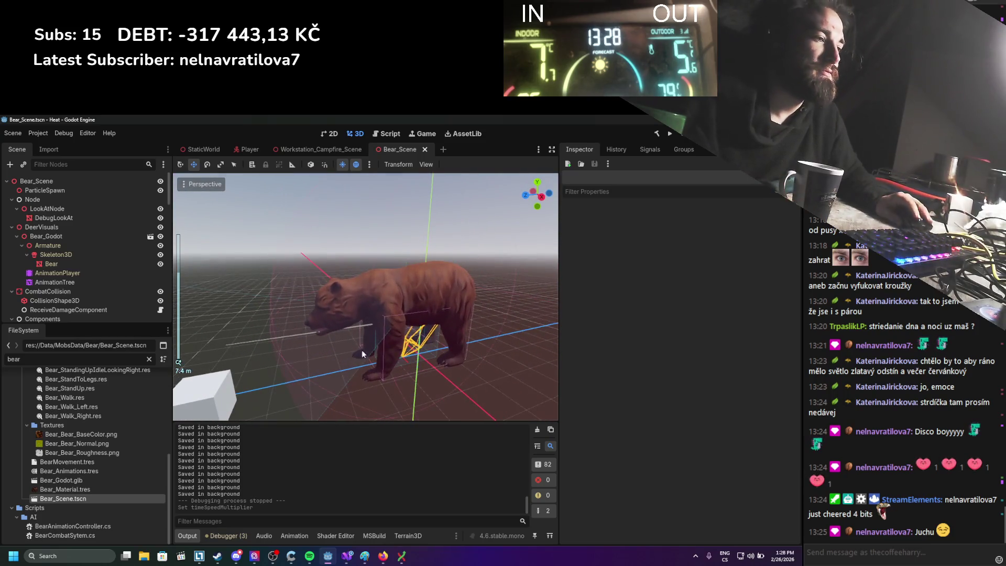
{"action": "scroll", "coordinate": [136, 480], "scroll_direction": "up", "scroll_amount": 5}
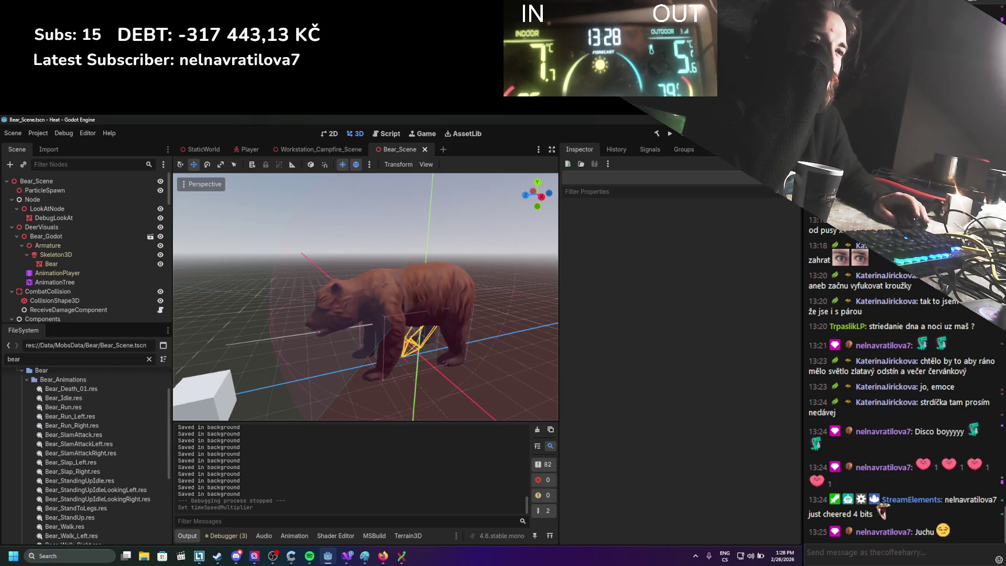
{"action": "scroll", "coordinate": [98, 460], "scroll_direction": "up", "scroll_amount": 3}
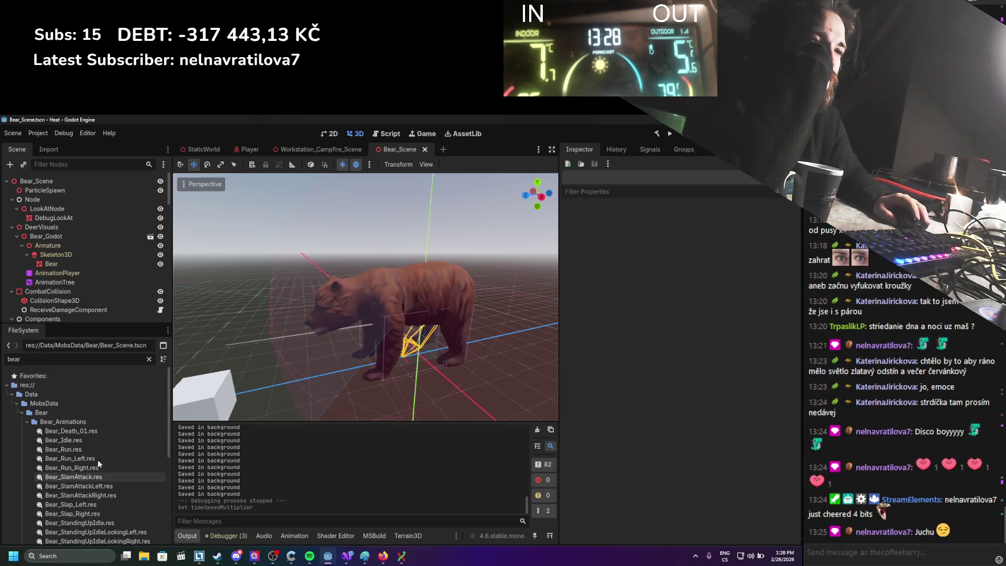
Step: Duplicate Bear_Scene.tscn from the Bear folder with Ctrl+D
{"action": "left_click", "coordinate": [27, 422]}
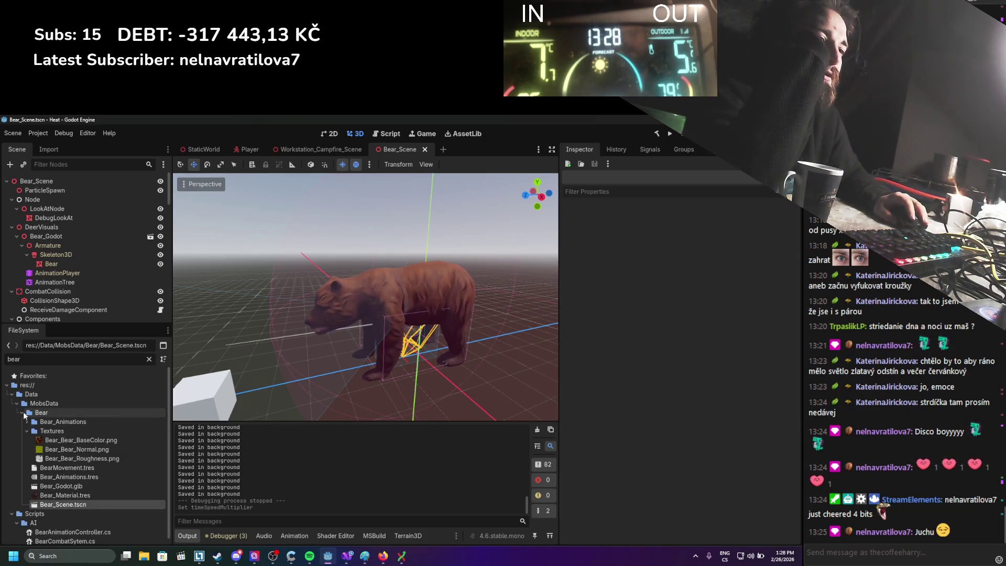
{"action": "left_click", "coordinate": [23, 413]}
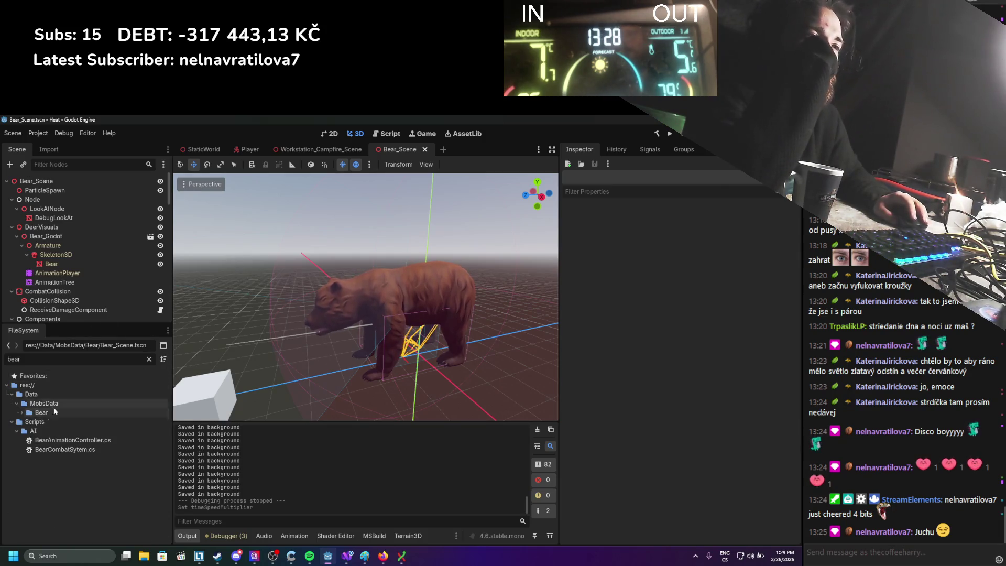
{"action": "left_click", "coordinate": [23, 413]}
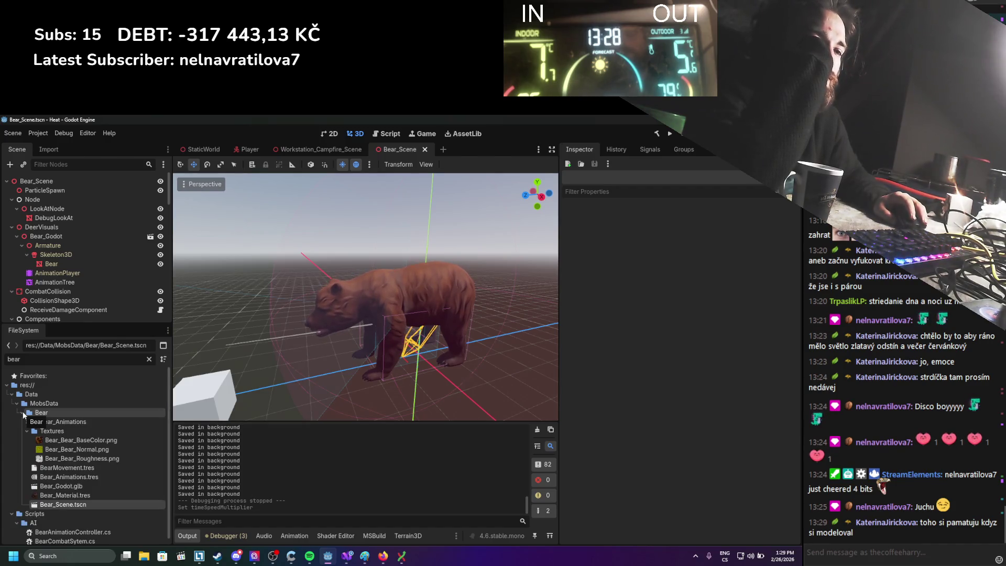
{"action": "left_click", "coordinate": [63, 504]}
{"action": "key", "text": "ctrl+d"}
{"action": "left_click", "coordinate": [342, 338]}
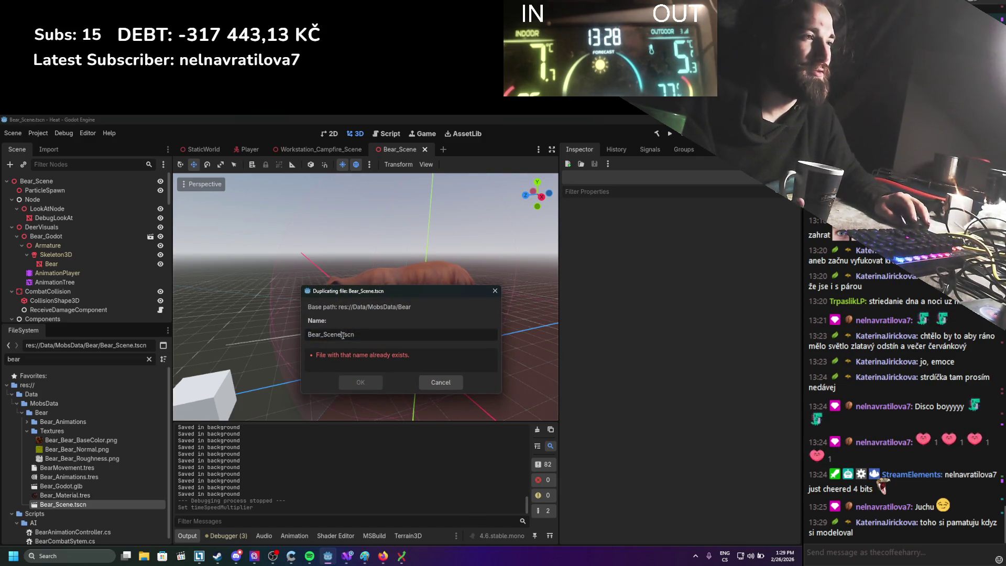
Step: Name the duplicate Bear_RaycastAvoidance.tscn and open it in its own tab
{"action": "key", "text": "BackSpace"}
{"action": "key", "text": "BackSpace"}
{"action": "key", "text": "BackSpace"}
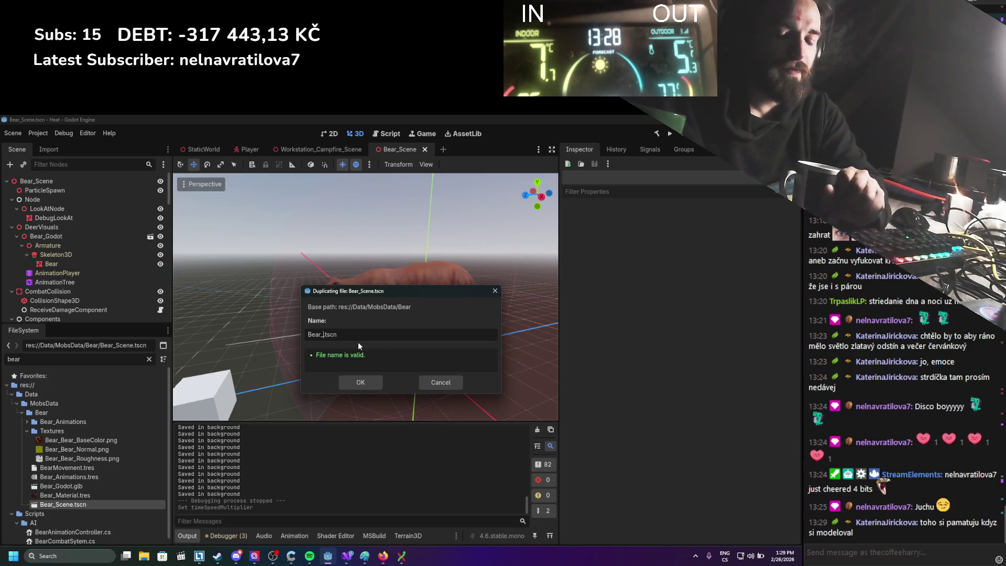
{"action": "type", "text": "RaycastAvoid"}
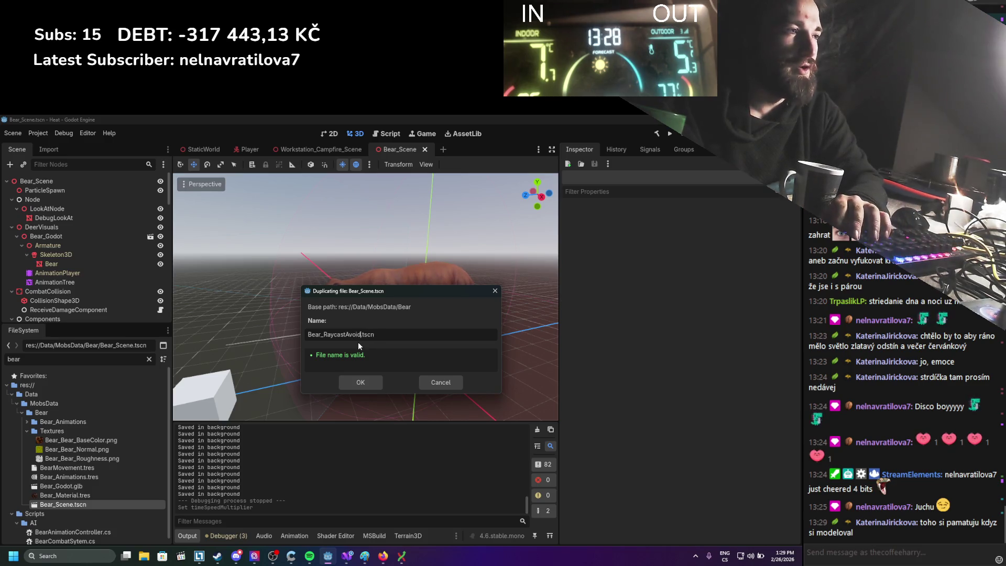
{"action": "key", "text": "Return"}
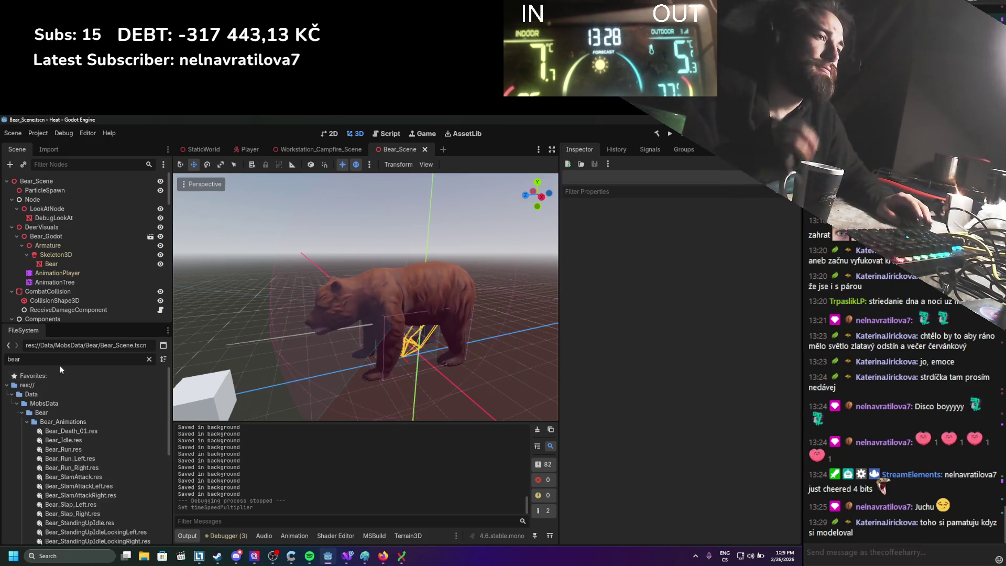
{"action": "scroll", "coordinate": [111, 391], "scroll_direction": "down", "scroll_amount": 5}
{"action": "scroll", "coordinate": [111, 391], "scroll_direction": "down", "scroll_amount": 4}
{"action": "double_click", "coordinate": [79, 489]}
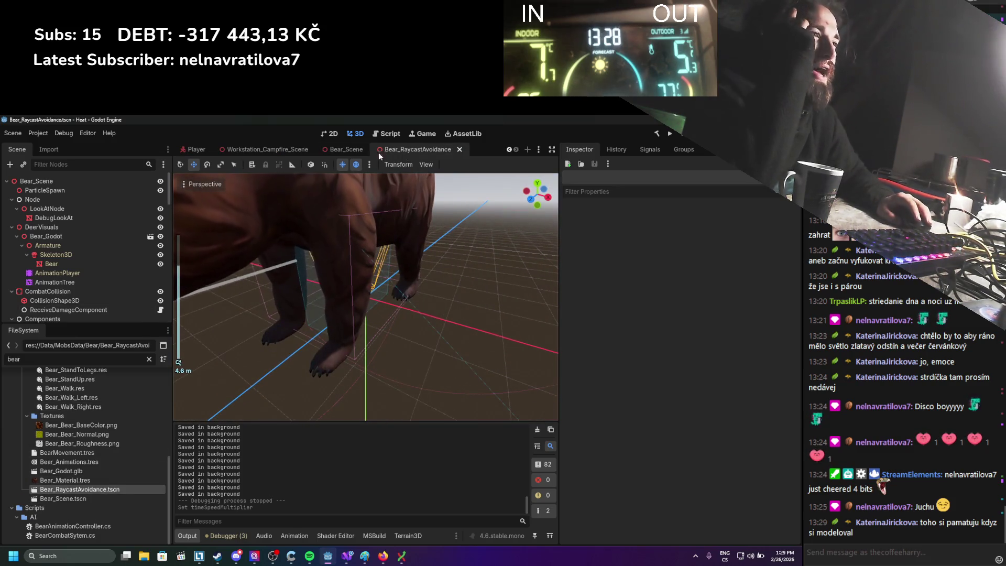
Step: Close Bear_Scene, then inspect AnimalLocomotion in Bear_RaycastAvoidance from a top view
{"action": "left_click", "coordinate": [360, 150]}
{"action": "left_click", "coordinate": [403, 150]}
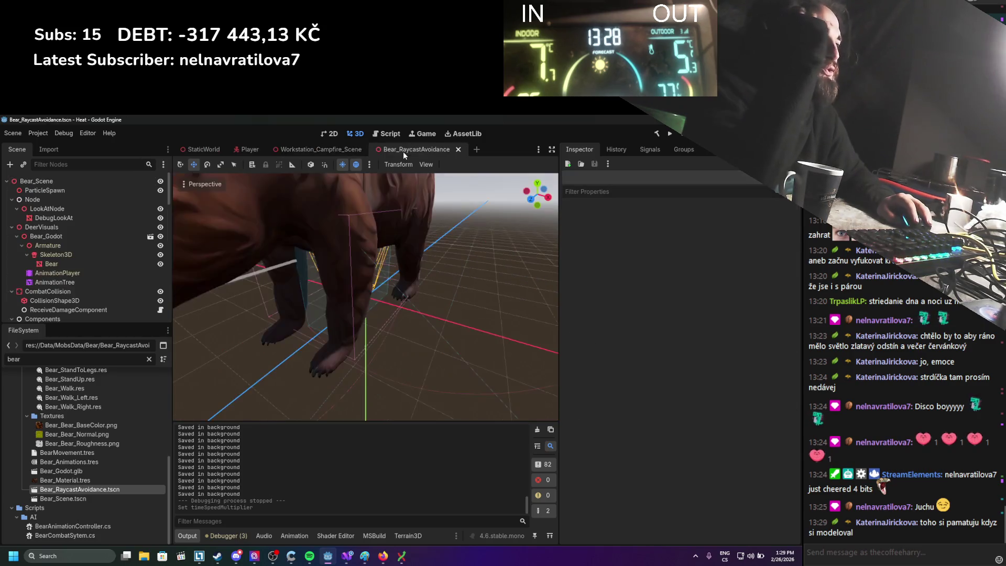
{"action": "scroll", "coordinate": [386, 187], "scroll_direction": "up", "scroll_amount": 3}
{"action": "scroll", "coordinate": [107, 282], "scroll_direction": "down", "scroll_amount": 5}
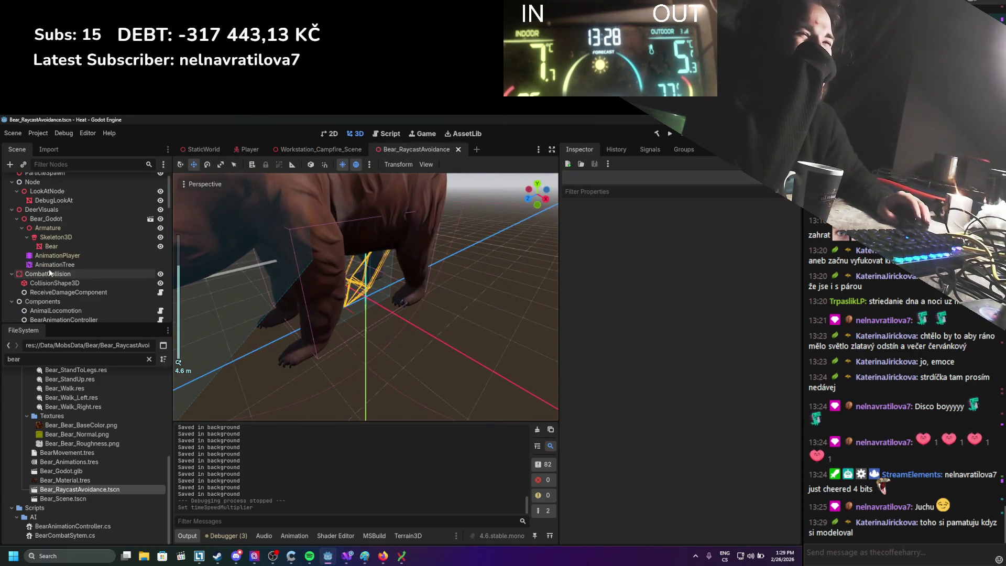
{"action": "left_click", "coordinate": [47, 241]}
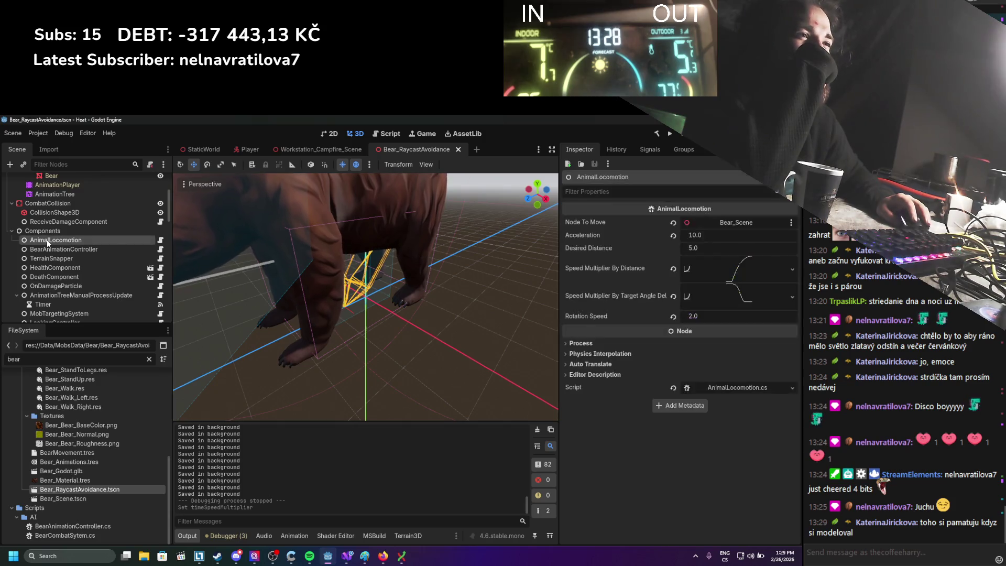
{"action": "scroll", "coordinate": [302, 287], "scroll_direction": "down", "scroll_amount": 2}
{"action": "scroll", "coordinate": [283, 286], "scroll_direction": "down", "scroll_amount": 3}
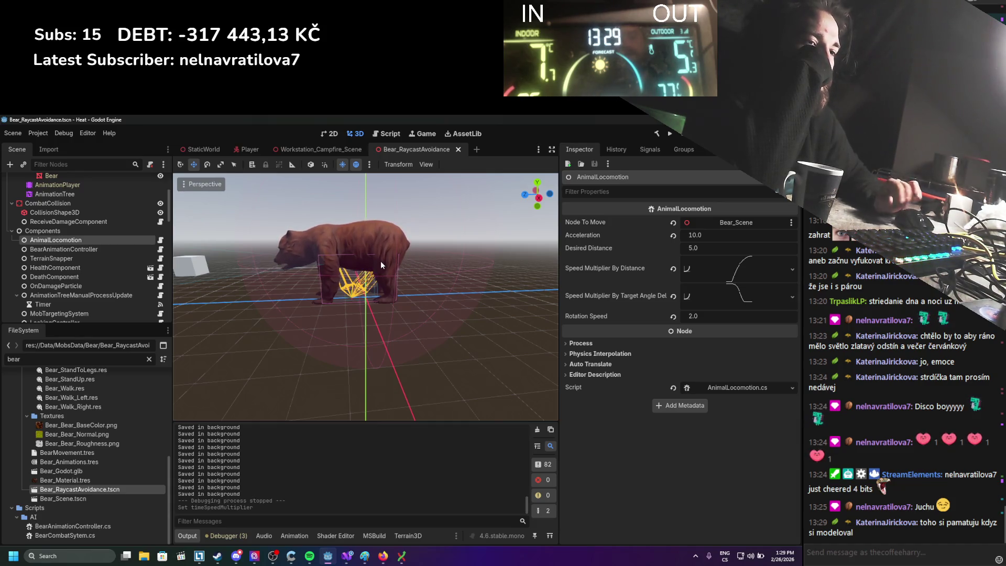
{"action": "mouse_move", "coordinate": [399, 260]}
{"action": "left_mouse_down"}
{"action": "mouse_move", "coordinate": [291, 397]}
{"action": "mouse_move", "coordinate": [344, 251]}
{"action": "left_mouse_up"}
{"action": "scroll", "coordinate": [328, 269], "scroll_direction": "down", "scroll_amount": 2}
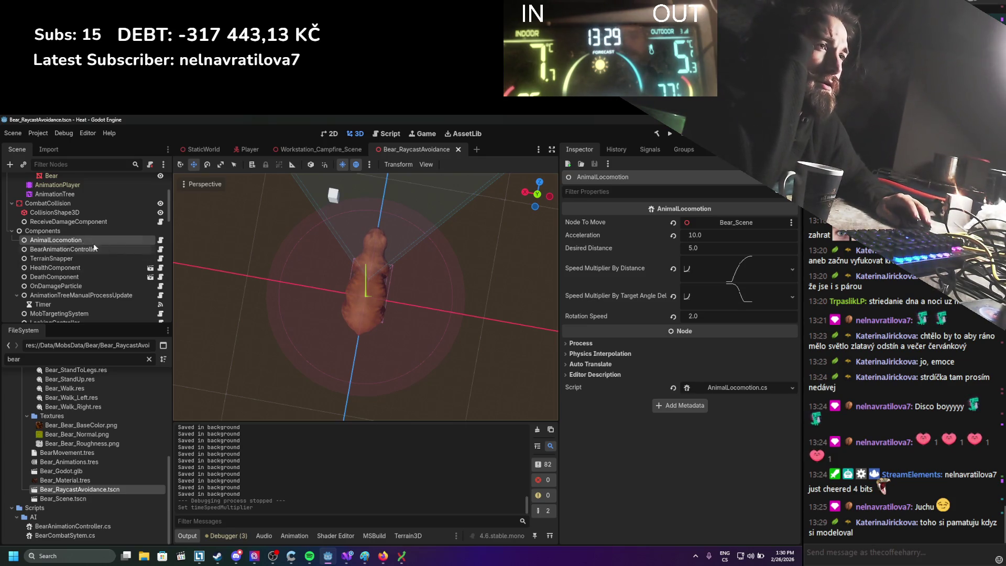
Step: Create a plain Node under AnimalLocomotion and name it RaycastObstacleDetection
{"action": "right_click", "coordinate": [47, 243]}
{"action": "left_click", "coordinate": [91, 262]}
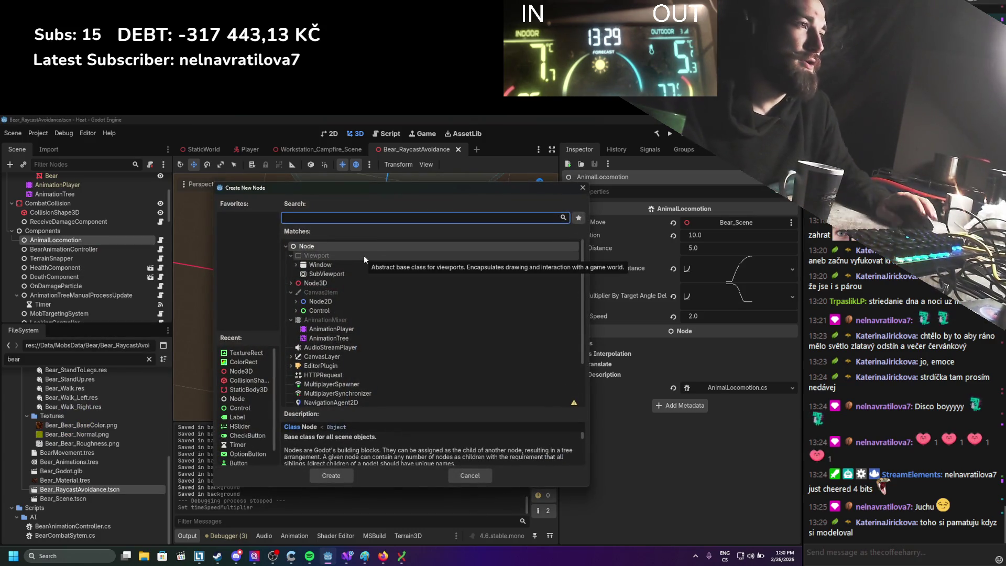
{"action": "left_click", "coordinate": [378, 247]}
{"action": "double_click", "coordinate": [378, 248]}
{"action": "type", "text": "Ra"}
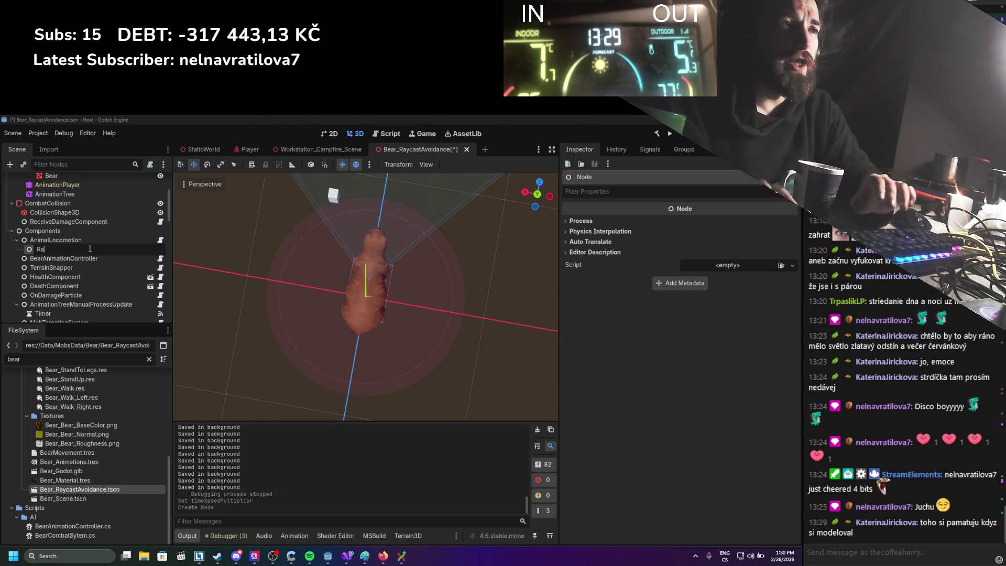
{"action": "type", "text": "ycast"}
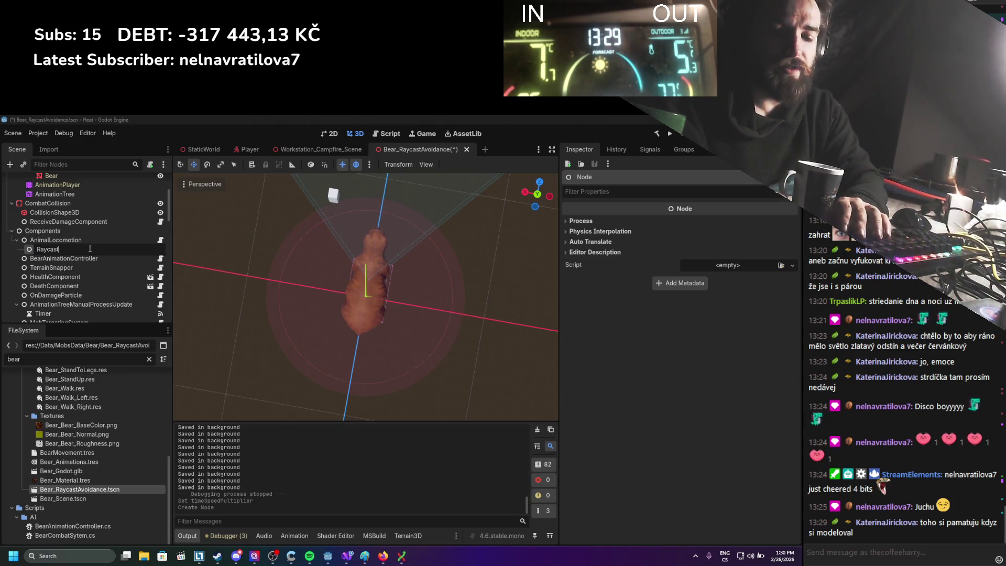
{"action": "type", "text": "Obstacle"}
{"action": "type", "text": "Detection"}
{"action": "key", "text": "Return"}
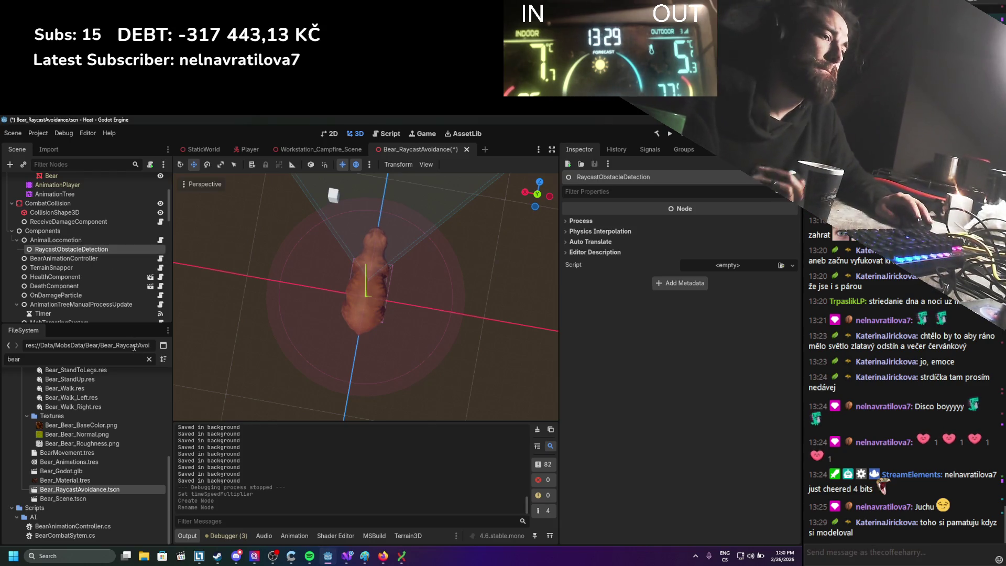
{"action": "scroll", "coordinate": [98, 452], "scroll_direction": "up", "scroll_amount": 10}
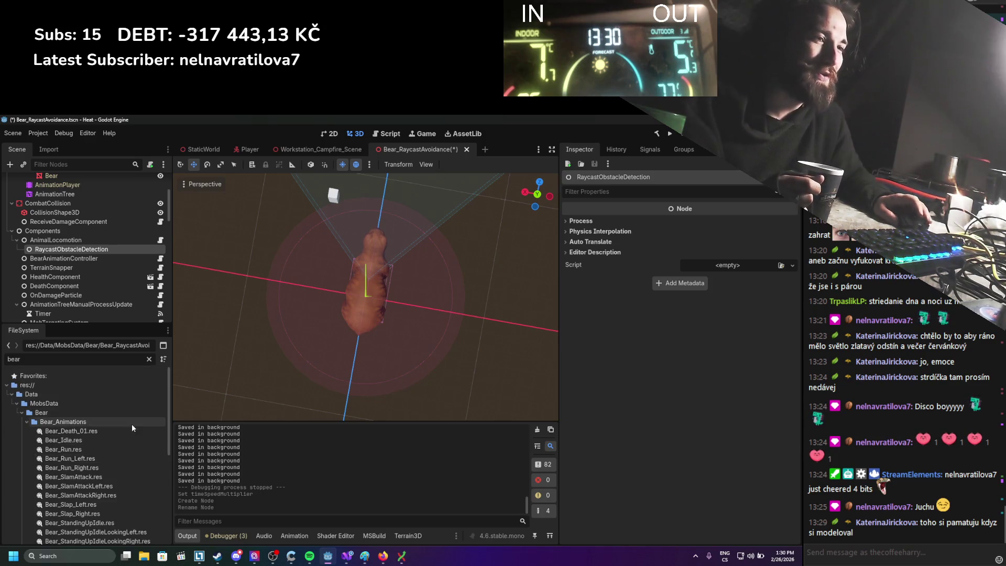
Step: Clear the bear filter, collapse Workstations, ItemsData, Bear, MobsData and Data, and expand Scripts/AI
{"action": "left_click", "coordinate": [28, 421]}
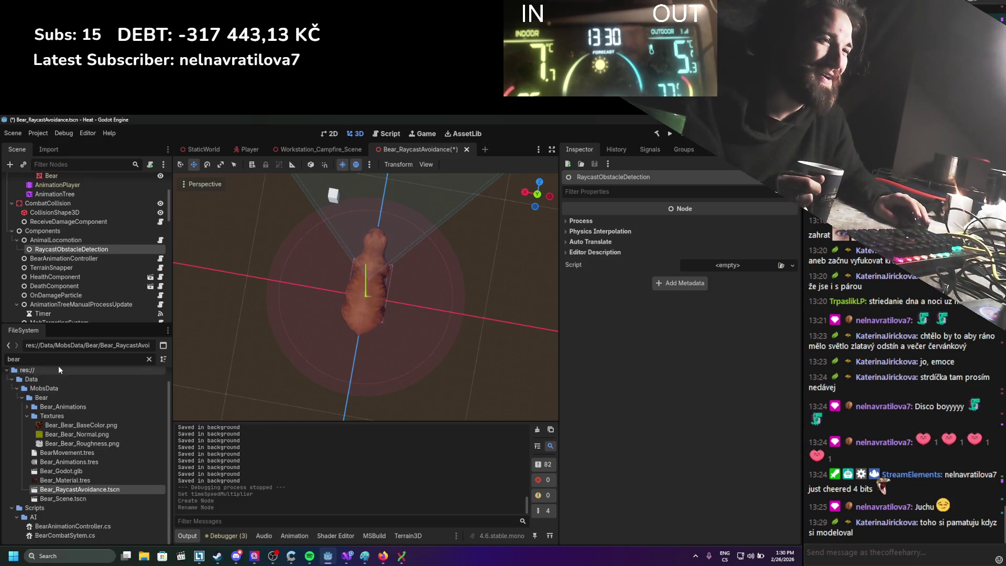
{"action": "left_click", "coordinate": [149, 359]}
{"action": "scroll", "coordinate": [67, 439], "scroll_direction": "up", "scroll_amount": 5}
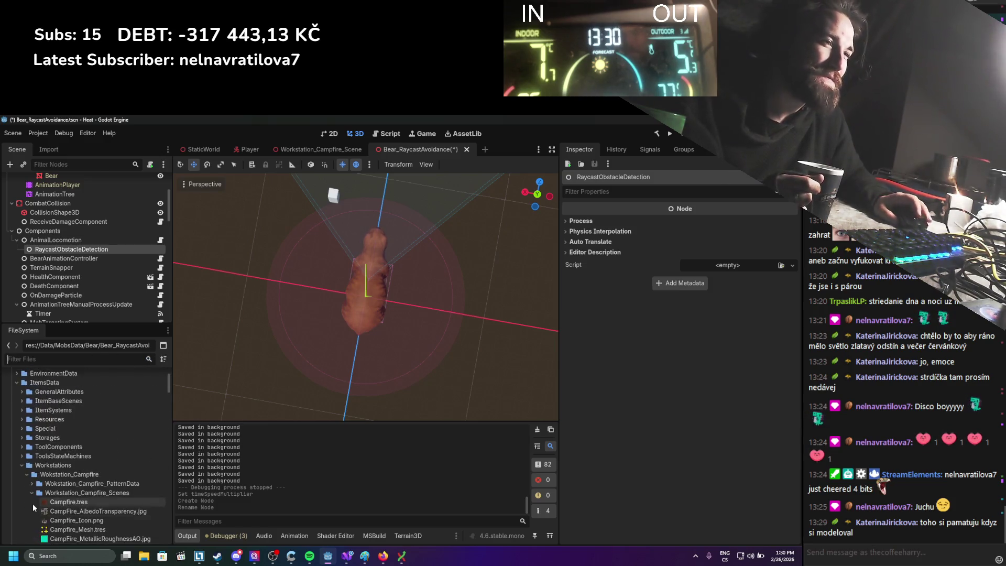
{"action": "left_click", "coordinate": [21, 507]}
{"action": "left_click", "coordinate": [16, 424]}
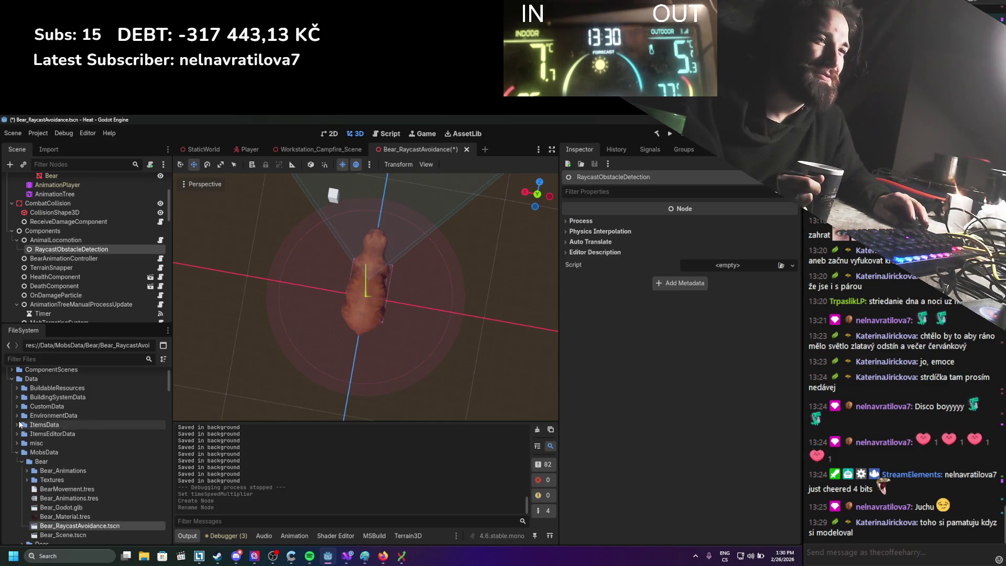
{"action": "left_click", "coordinate": [21, 461]}
{"action": "left_click", "coordinate": [17, 452]}
{"action": "scroll", "coordinate": [18, 435], "scroll_direction": "up", "scroll_amount": 2}
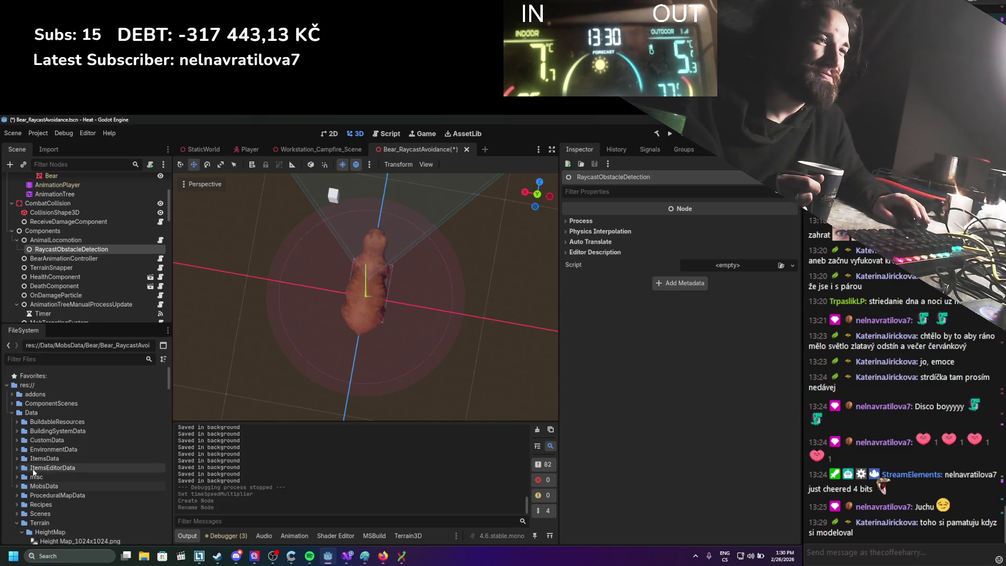
{"action": "left_click", "coordinate": [15, 414]}
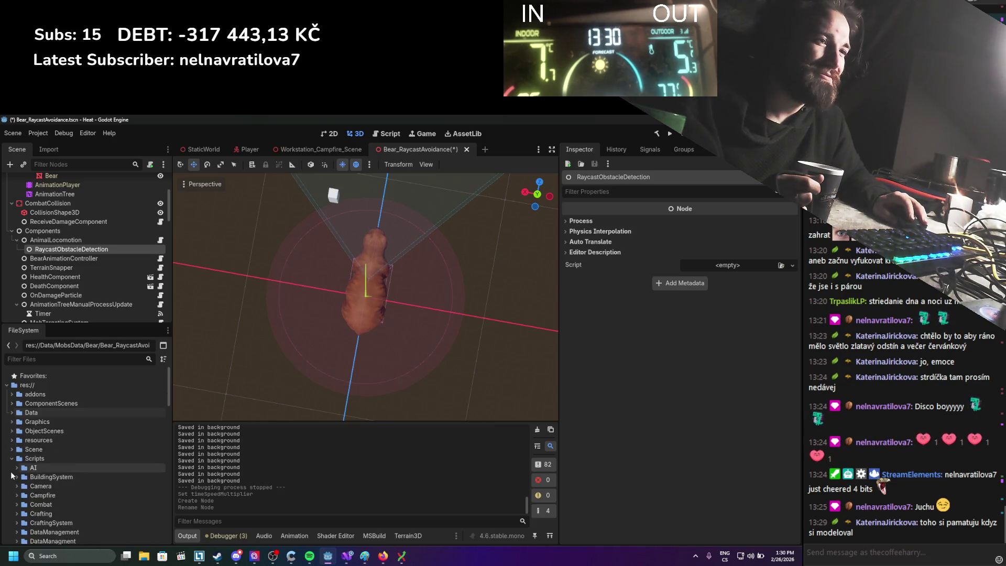
{"action": "scroll", "coordinate": [11, 482], "scroll_direction": "down", "scroll_amount": 3}
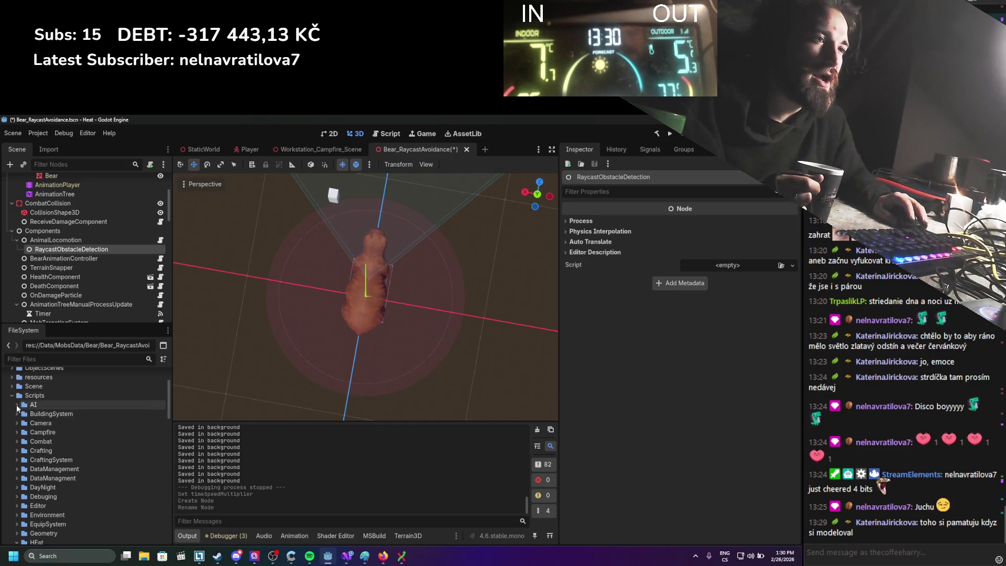
{"action": "left_click", "coordinate": [17, 406]}
{"action": "right_click", "coordinate": [32, 405]}
Step: Create a CollisionAvoidance folder inside Scripts/AI
{"action": "mouse_move", "coordinate": [90, 398]}
{"action": "left_click", "coordinate": [178, 392]}
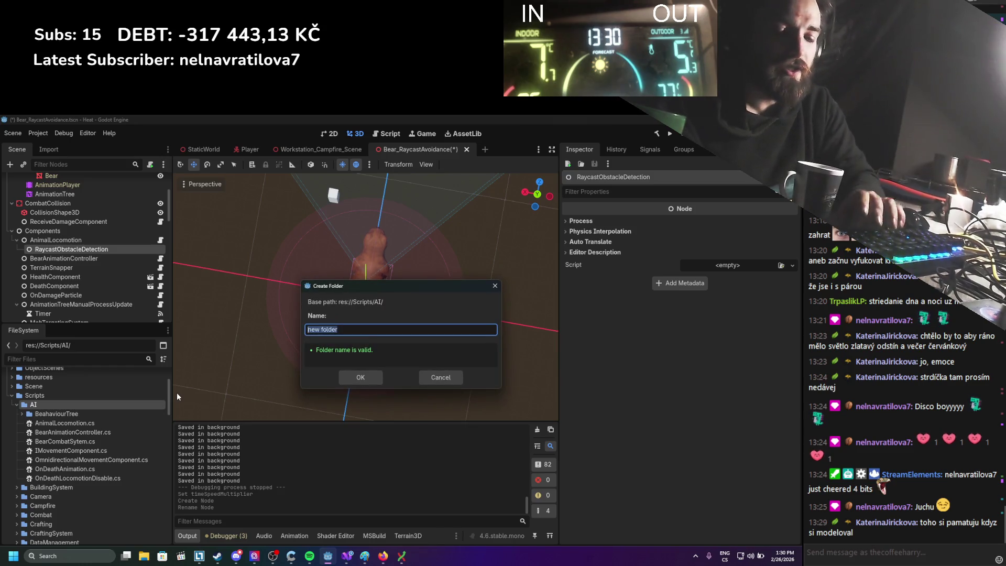
{"action": "type", "text": "Colli"}
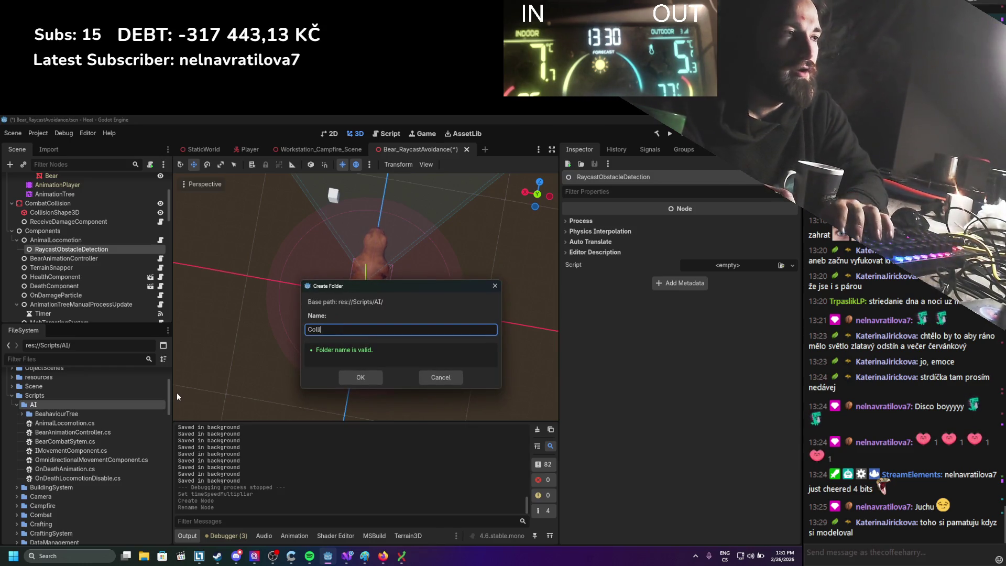
{"action": "type", "text": "sionAvoi"}
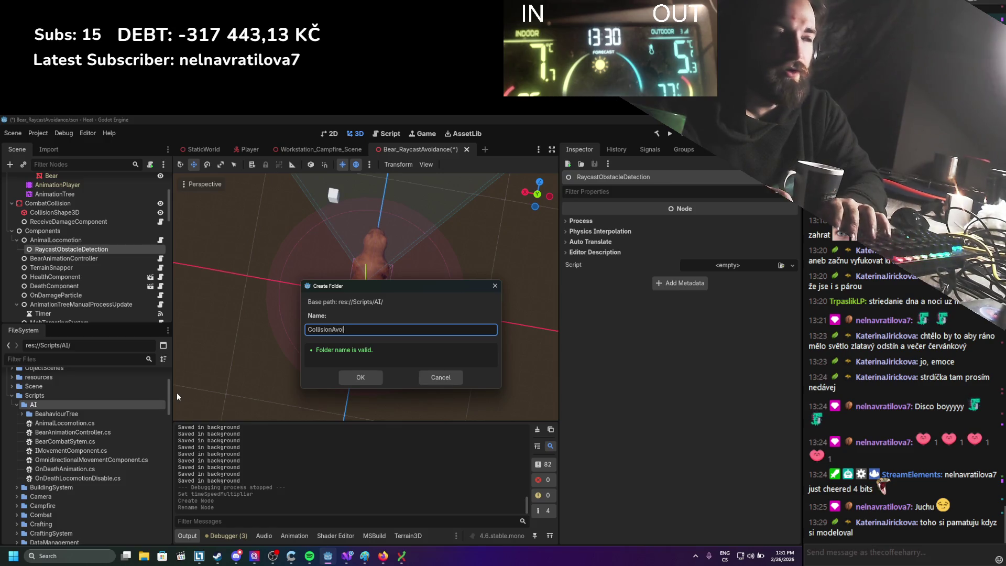
{"action": "key", "text": "Return"}
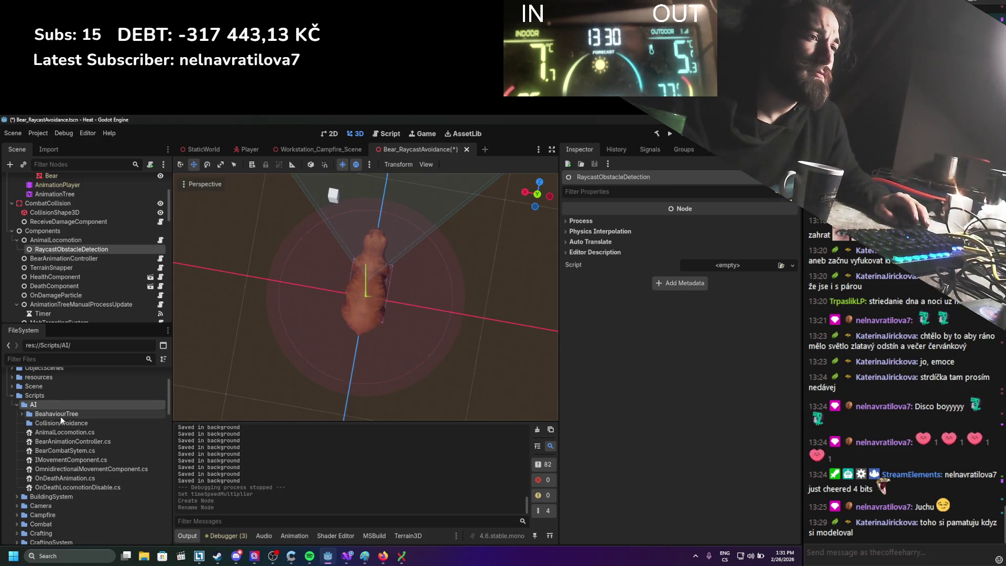
Step: Create the C# script RaycastObstacleDetection.cs in the CollisionAvoidance folder
{"action": "right_click", "coordinate": [62, 419]}
{"action": "mouse_move", "coordinate": [168, 398]}
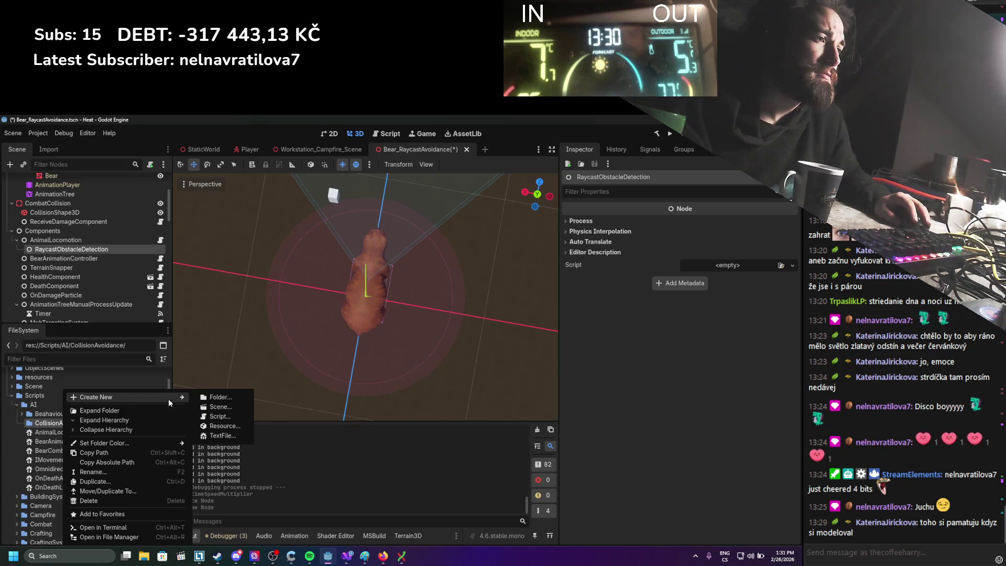
{"action": "left_click", "coordinate": [209, 414]}
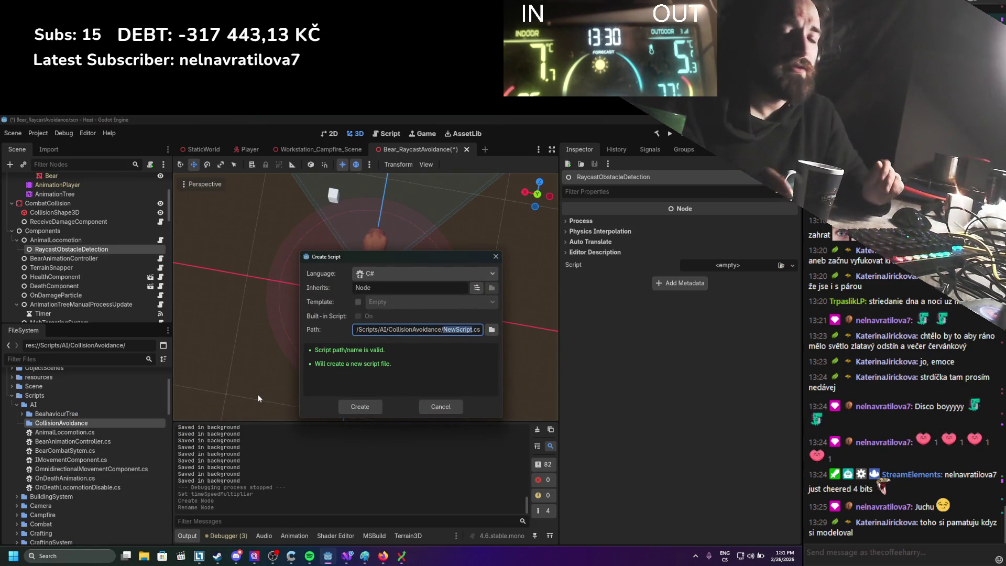
{"action": "type", "text": "Ray"}
{"action": "type", "text": "t"}
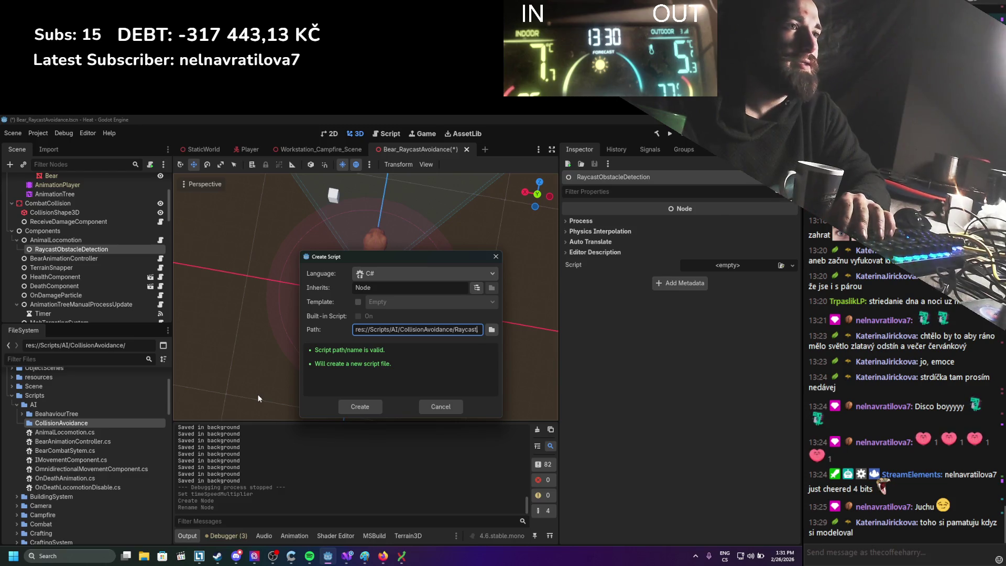
{"action": "type", "text": "bstacleT"}
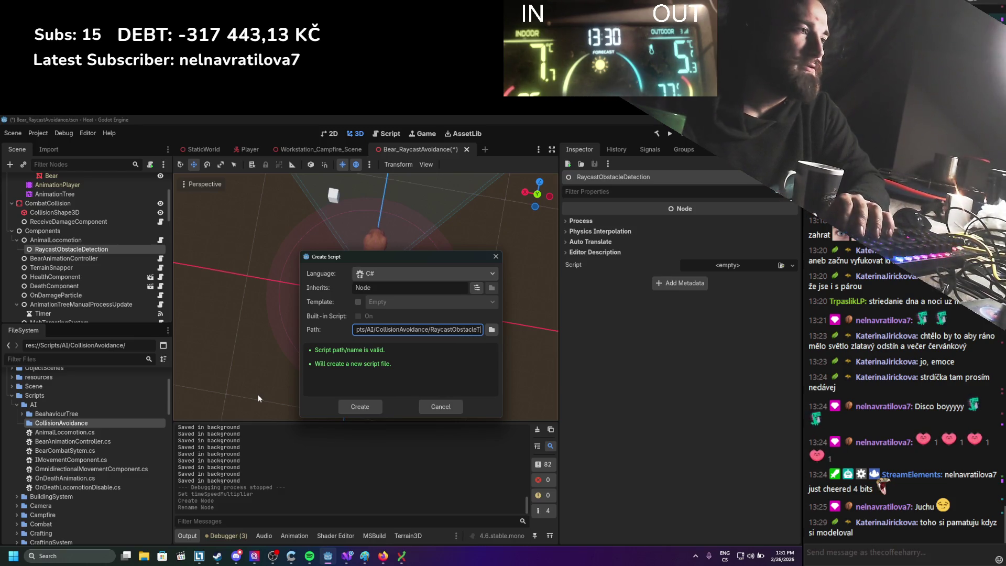
{"action": "type", "text": "Detection"}
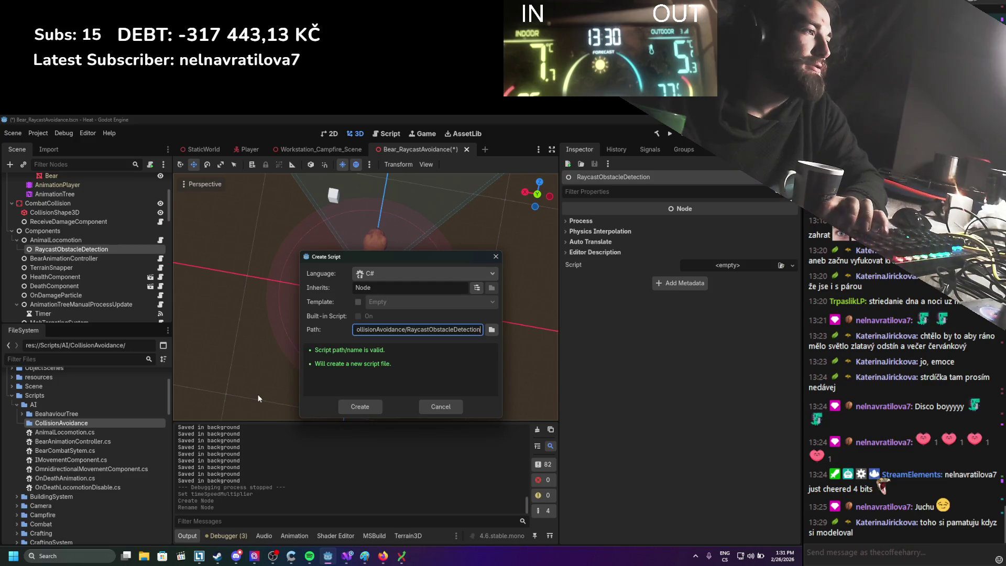
{"action": "key", "text": "Return"}
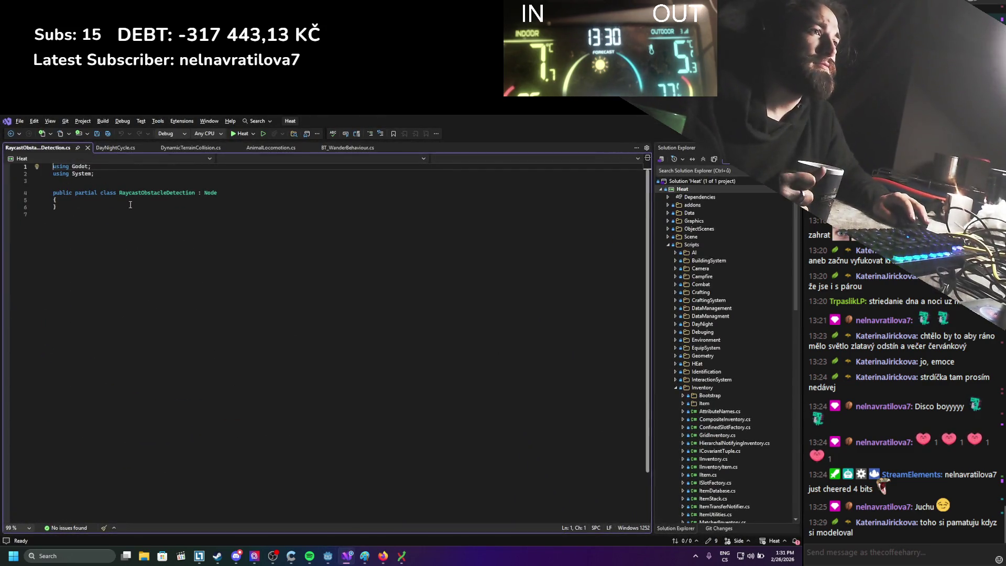
Step: Add an empty line in the RaycastObstacleDetection class body, save, and return to Godot
{"action": "left_click", "coordinate": [137, 201]}
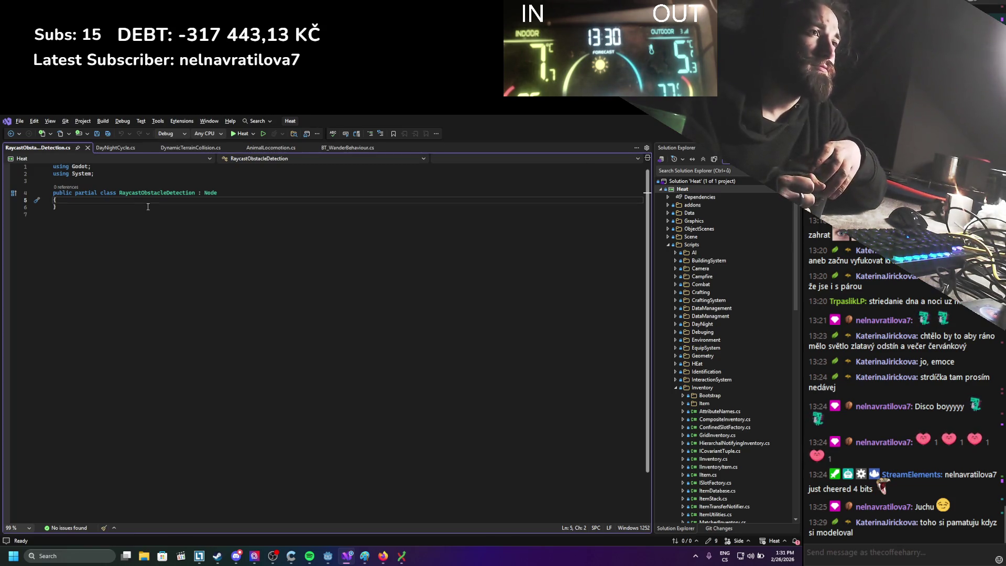
{"action": "key", "text": "Return"}
{"action": "key", "text": "Return"}
{"action": "key", "text": "ctrl+s"}
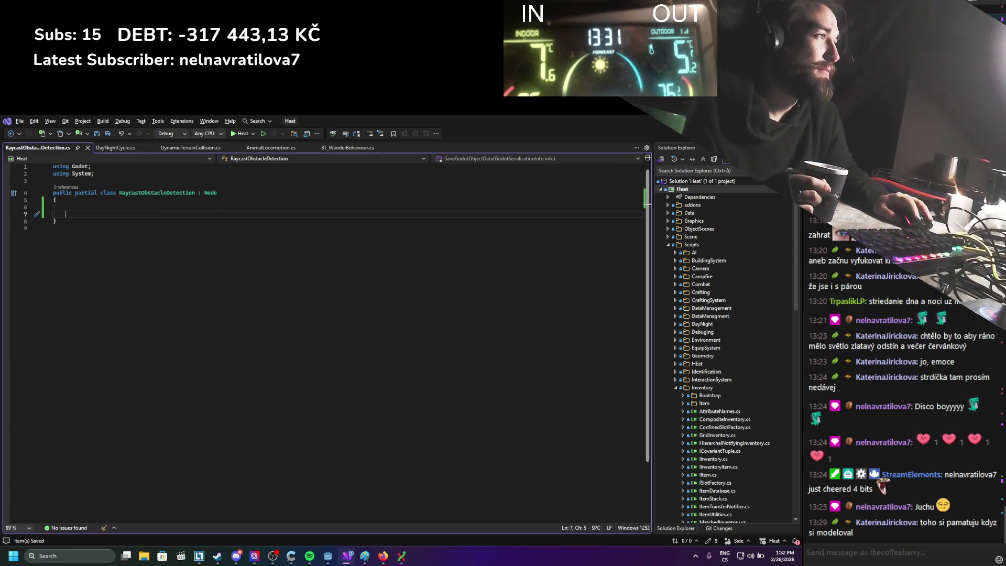
{"action": "key", "text": "alt+Tab"}
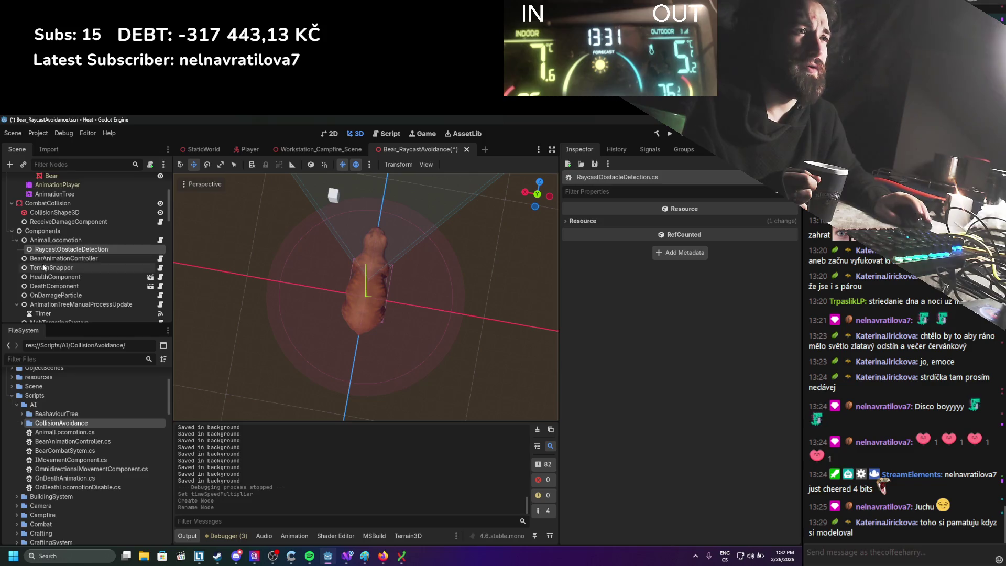
Step: Add a Node3D under Components and move it up to sit above Components
{"action": "scroll", "coordinate": [43, 275], "scroll_direction": "up", "scroll_amount": 5}
{"action": "scroll", "coordinate": [43, 274], "scroll_direction": "down", "scroll_amount": 4}
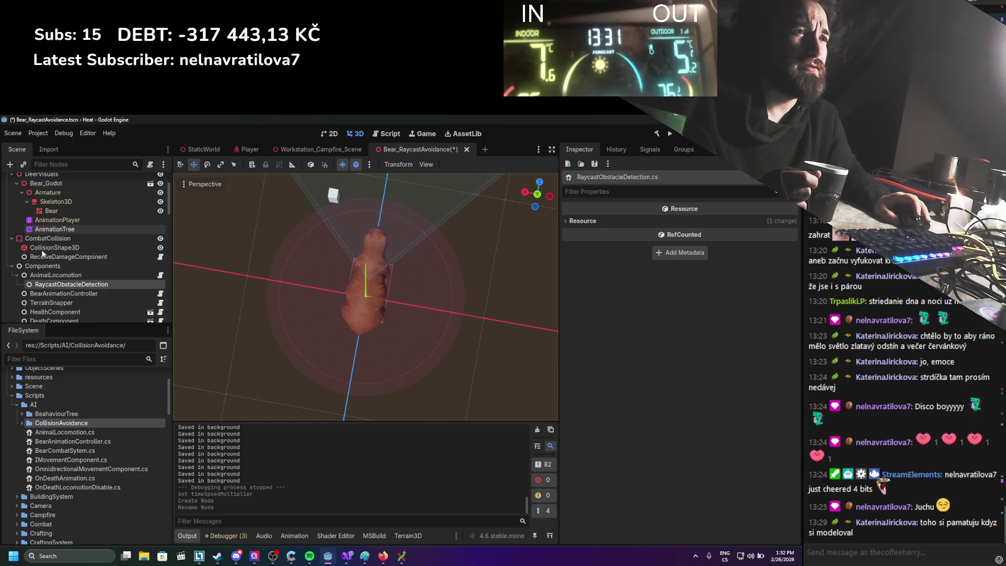
{"action": "scroll", "coordinate": [37, 240], "scroll_direction": "up", "scroll_amount": 2}
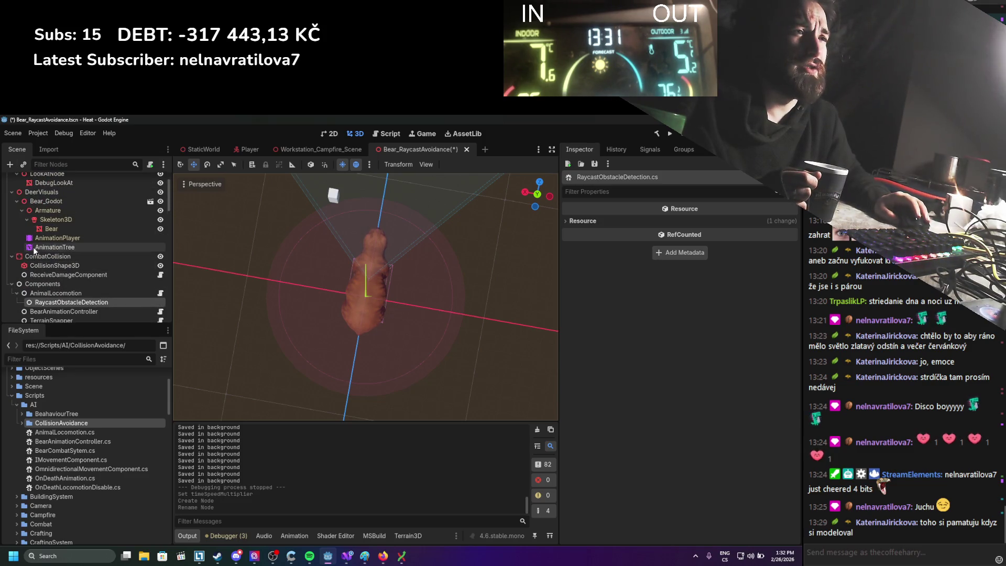
{"action": "right_click", "coordinate": [45, 287]}
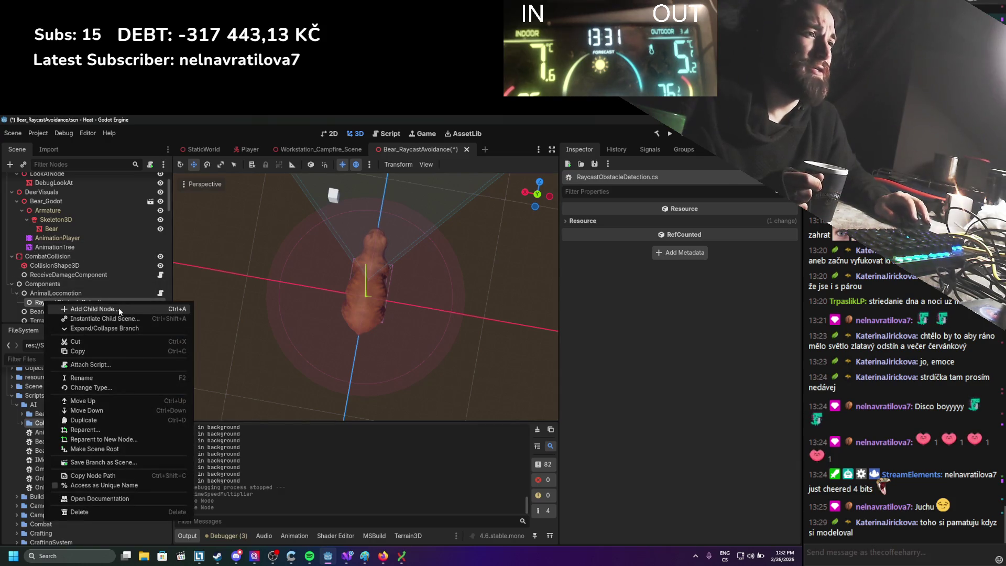
{"action": "left_click", "coordinate": [118, 307]}
{"action": "double_click", "coordinate": [329, 282]}
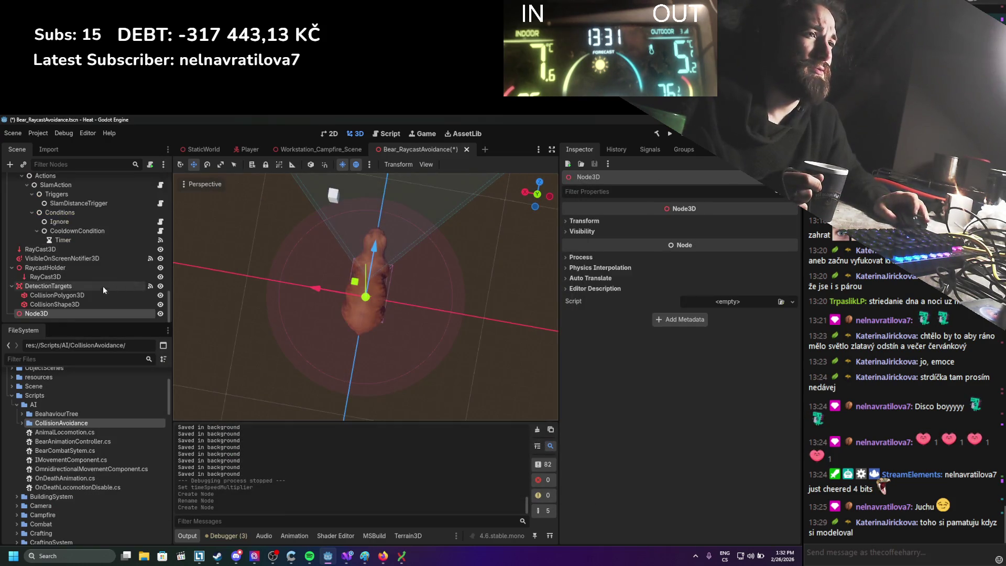
{"action": "mouse_move", "coordinate": [53, 312]}
{"action": "left_mouse_down"}
{"action": "mouse_move", "coordinate": [93, 172]}
{"action": "mouse_move", "coordinate": [74, 304]}
{"action": "mouse_move", "coordinate": [73, 295]}
{"action": "left_mouse_up"}
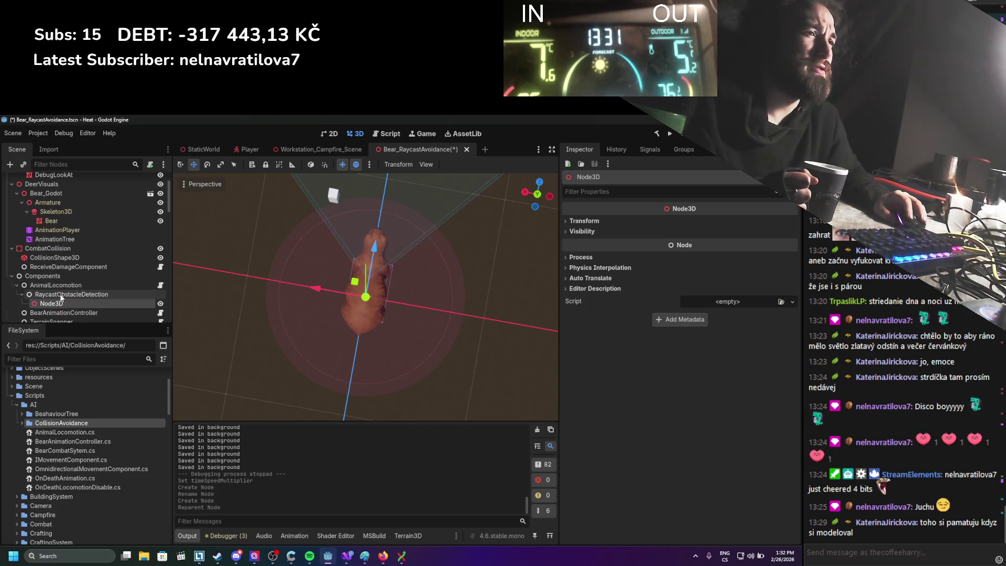
{"action": "left_click", "coordinate": [584, 220]}
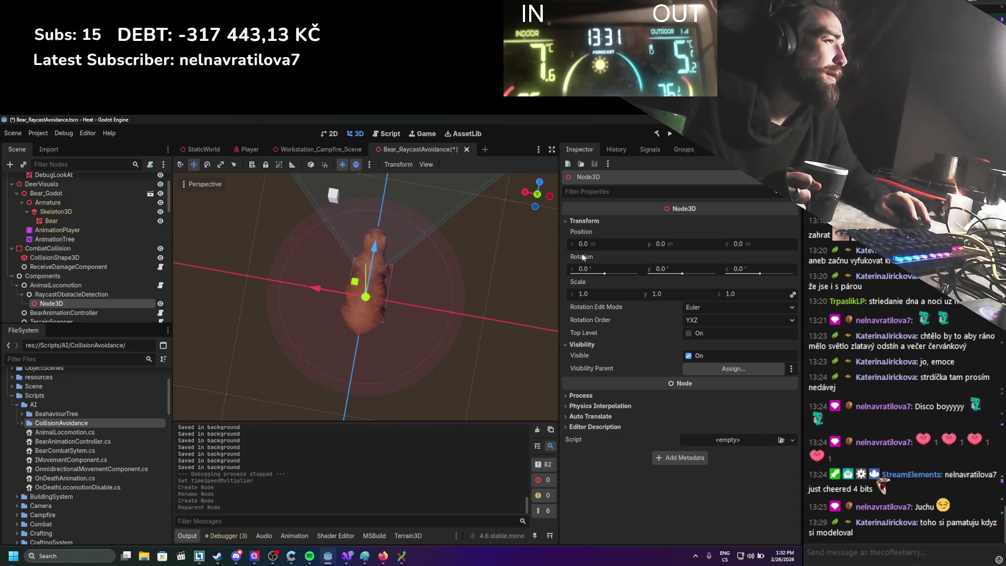
{"action": "left_click_drag", "start_coordinate": [68, 305], "coordinate": [50, 275]}
Step: Rename the new Node3D to RaycastPoints
{"action": "double_click", "coordinate": [50, 276]}
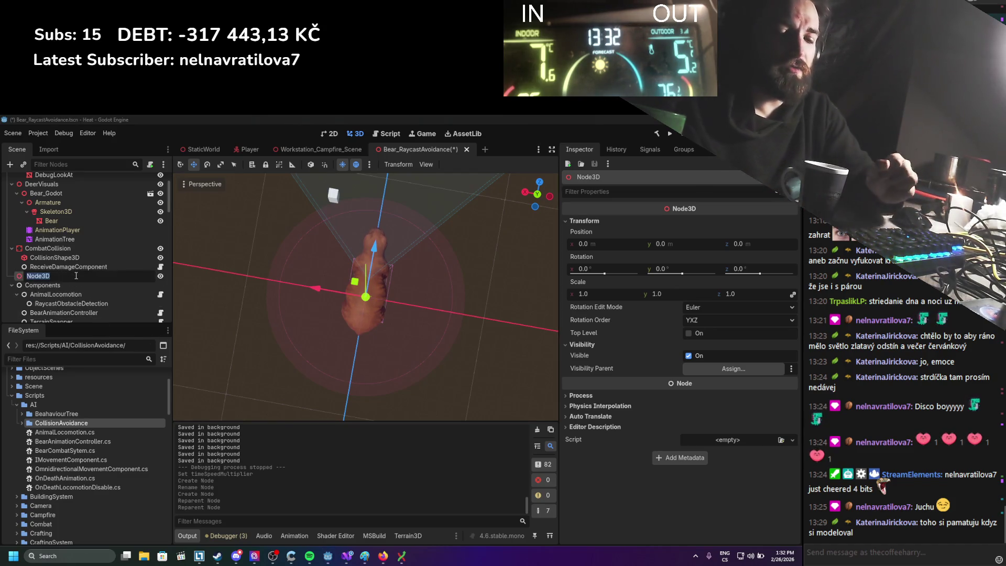
{"action": "key", "text": "BackSpace"}
{"action": "type", "text": "st"}
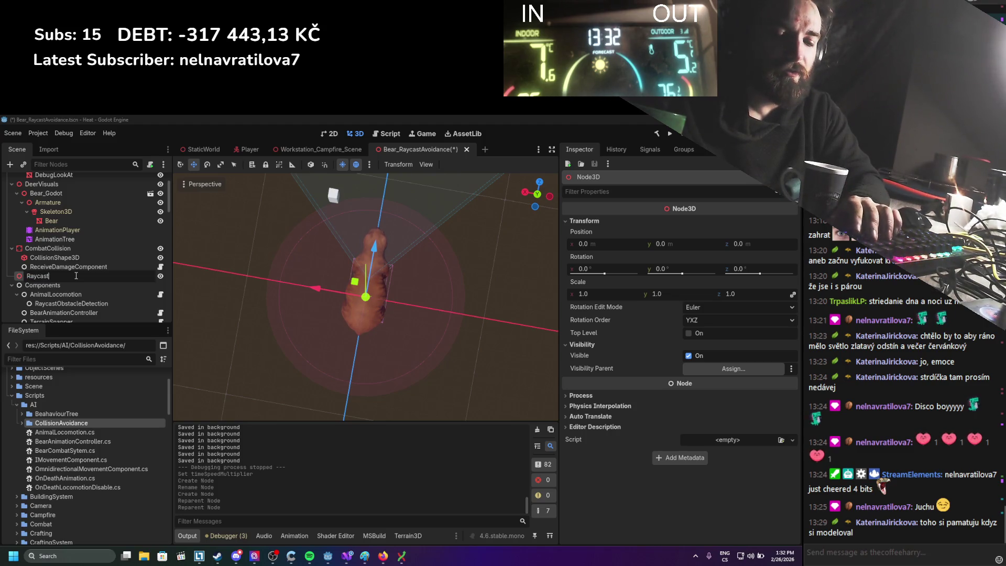
{"action": "type", "text": "nts"}
{"action": "key", "text": "Return"}
{"action": "right_click", "coordinate": [75, 275]}
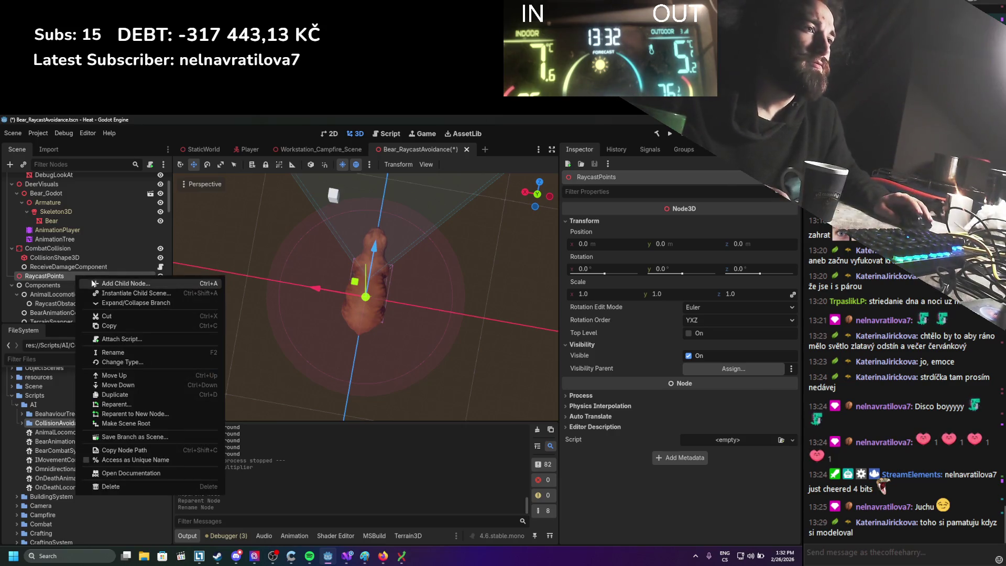
Step: Add a Node3D child under RaycastPoints and name it CollisionDetector
{"action": "left_click", "coordinate": [168, 286]}
{"action": "double_click", "coordinate": [330, 284]}
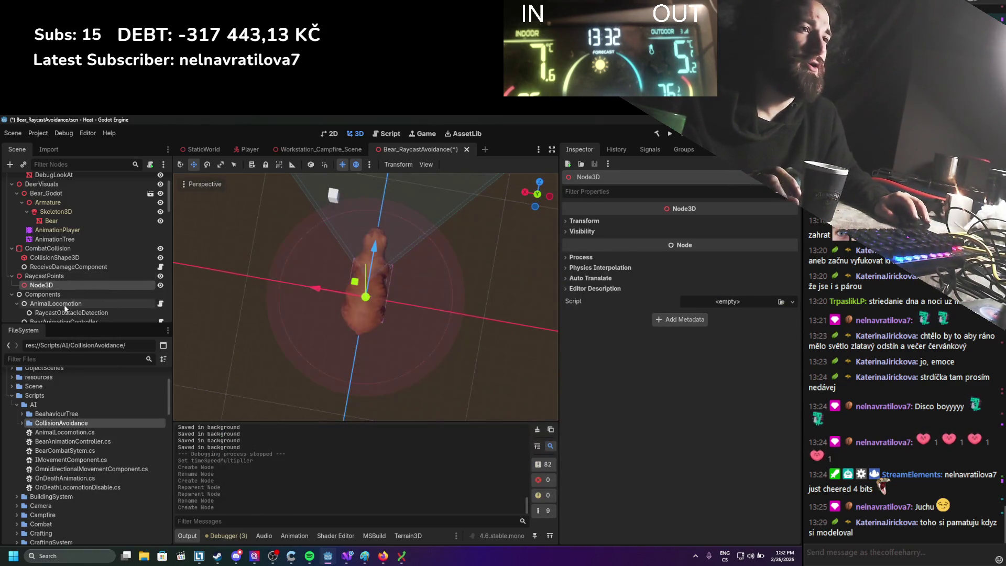
{"action": "type", "text": "CollisionDete"}
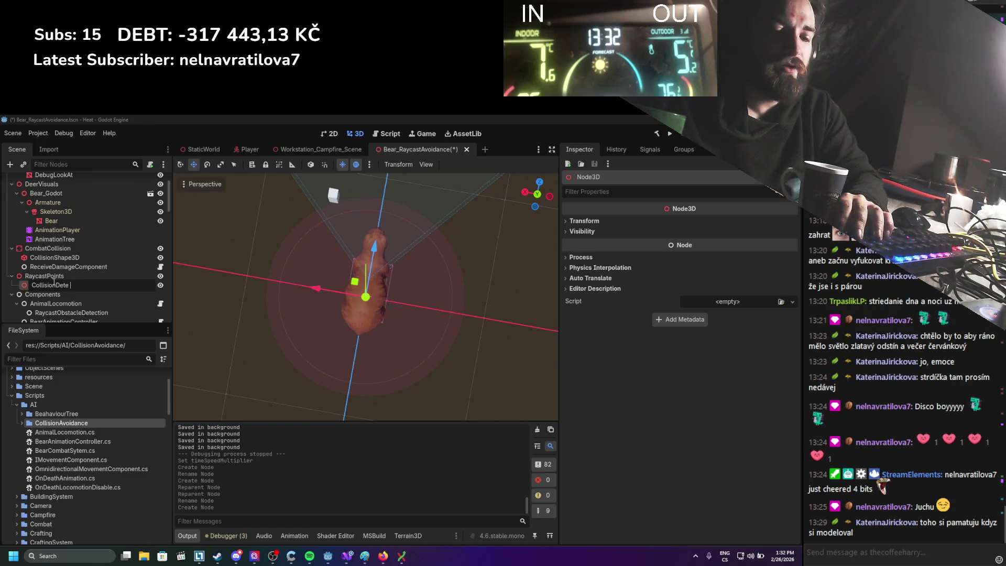
{"action": "key", "text": "BackSpace"}
{"action": "type", "text": "ctor"}
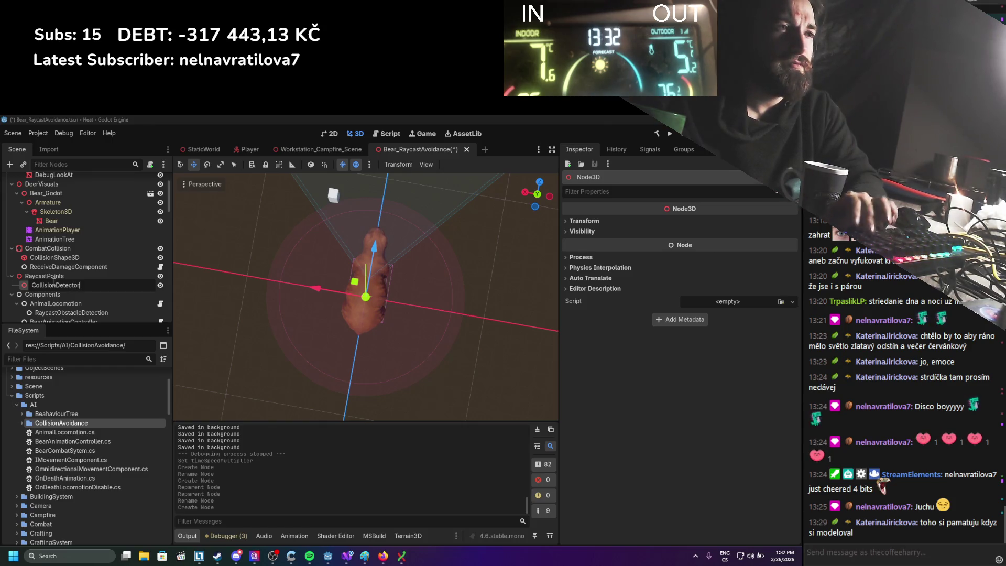
{"action": "key", "text": "Return"}
Step: Shift CollisionDetector along X, tilt it in local axes, and raise it along Y
{"action": "mouse_move", "coordinate": [382, 315]}
{"action": "left_mouse_down"}
{"action": "mouse_move", "coordinate": [366, 251]}
{"action": "mouse_move", "coordinate": [366, 236]}
{"action": "mouse_move", "coordinate": [386, 284]}
{"action": "mouse_move", "coordinate": [378, 202]}
{"action": "left_mouse_up"}
{"action": "mouse_move", "coordinate": [332, 259]}
{"action": "left_mouse_down"}
{"action": "mouse_move", "coordinate": [278, 266]}
{"action": "mouse_move", "coordinate": [307, 263]}
{"action": "left_mouse_up"}
{"action": "key", "text": "e"}
{"action": "key", "text": "w"}
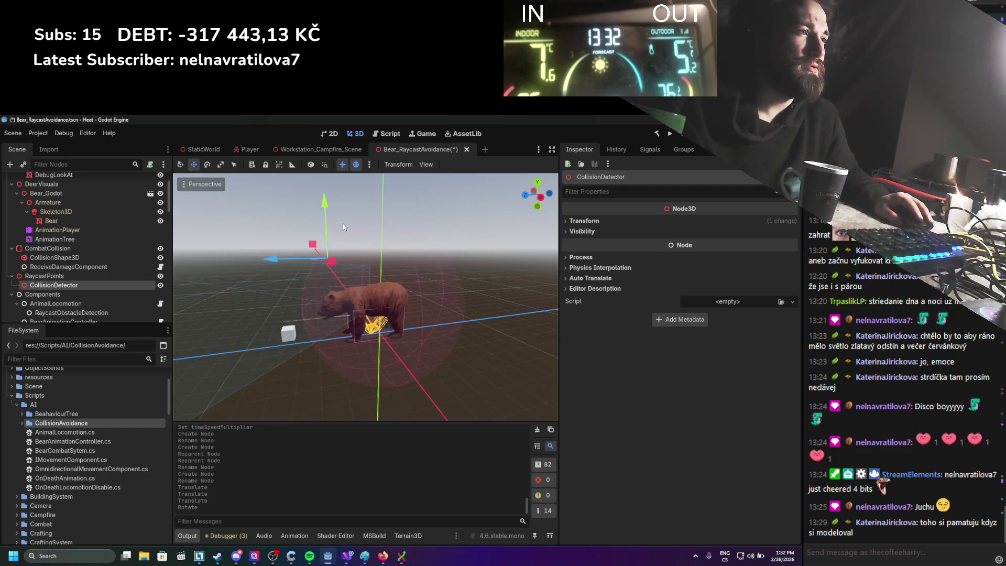
{"action": "left_click", "coordinate": [311, 164]}
{"action": "key", "text": "e"}
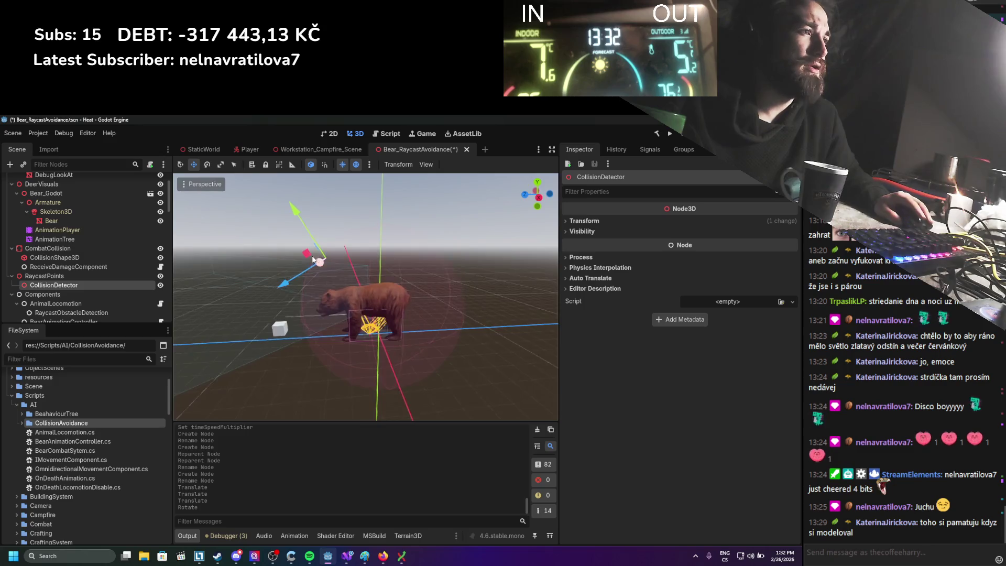
{"action": "left_click_drag", "start_coordinate": [332, 268], "coordinate": [353, 275]}
{"action": "key", "text": "w"}
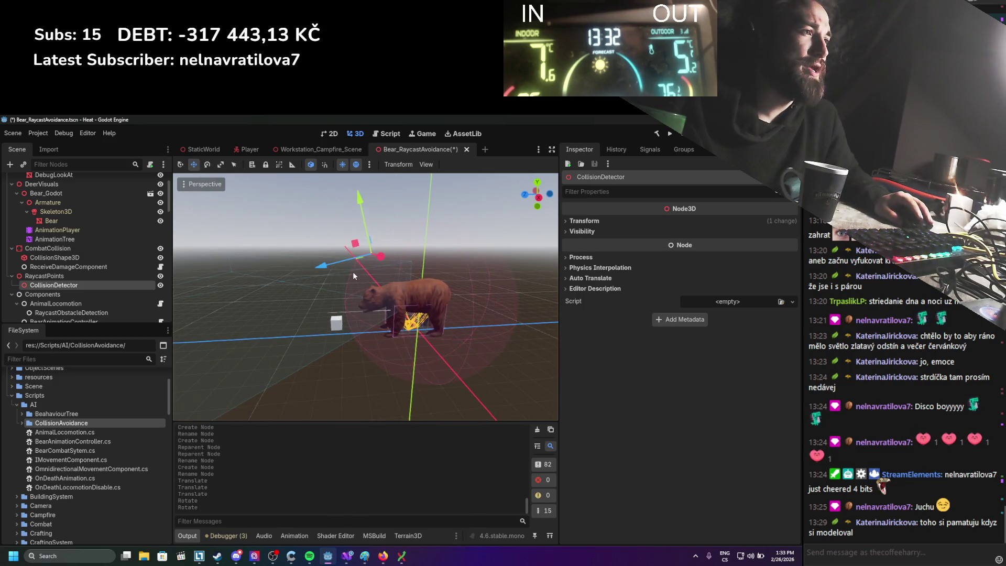
{"action": "mouse_move", "coordinate": [362, 200]}
{"action": "left_mouse_down"}
{"action": "mouse_move", "coordinate": [346, 255]}
{"action": "mouse_move", "coordinate": [360, 246]}
{"action": "mouse_move", "coordinate": [363, 266]}
{"action": "left_mouse_up"}
{"action": "key", "text": "e"}
{"action": "key", "text": "w"}
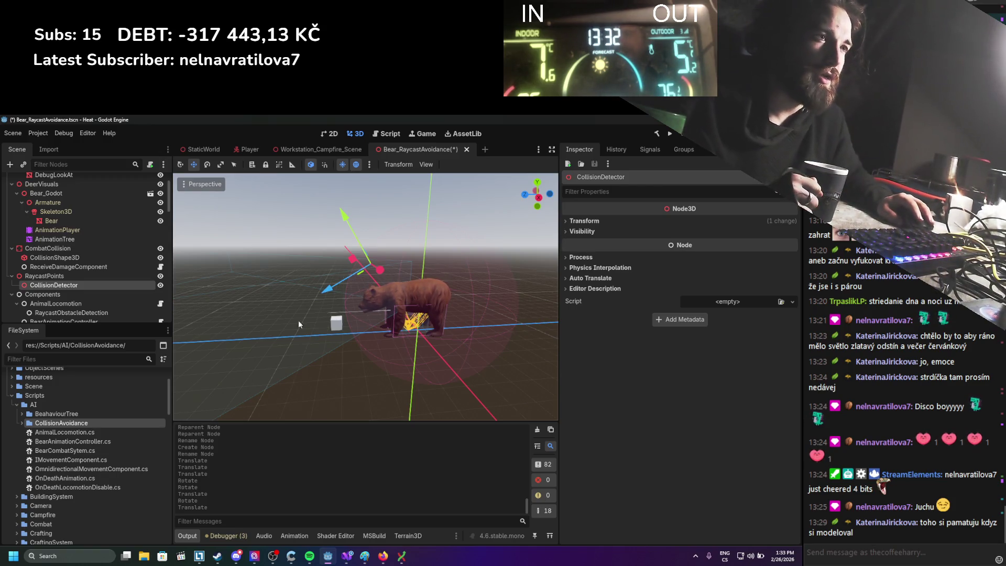
{"action": "left_click", "coordinate": [44, 277]}
Step: Add a RayCast3D under RaycastPoints and drag it up and forward in front of the bear
{"action": "right_click", "coordinate": [57, 277]}
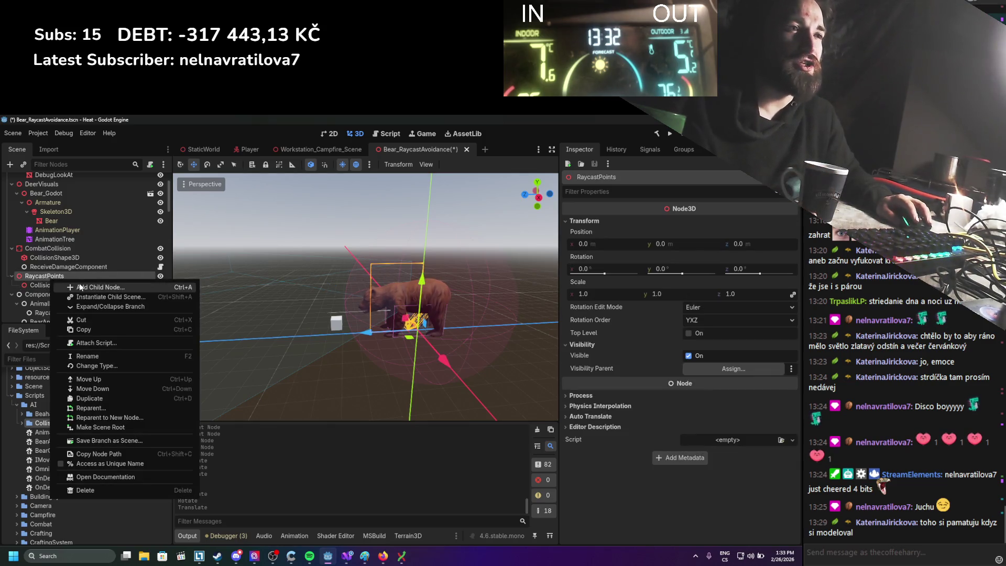
{"action": "left_click", "coordinate": [79, 284]}
{"action": "type", "text": "raycast"}
{"action": "key", "text": "Return"}
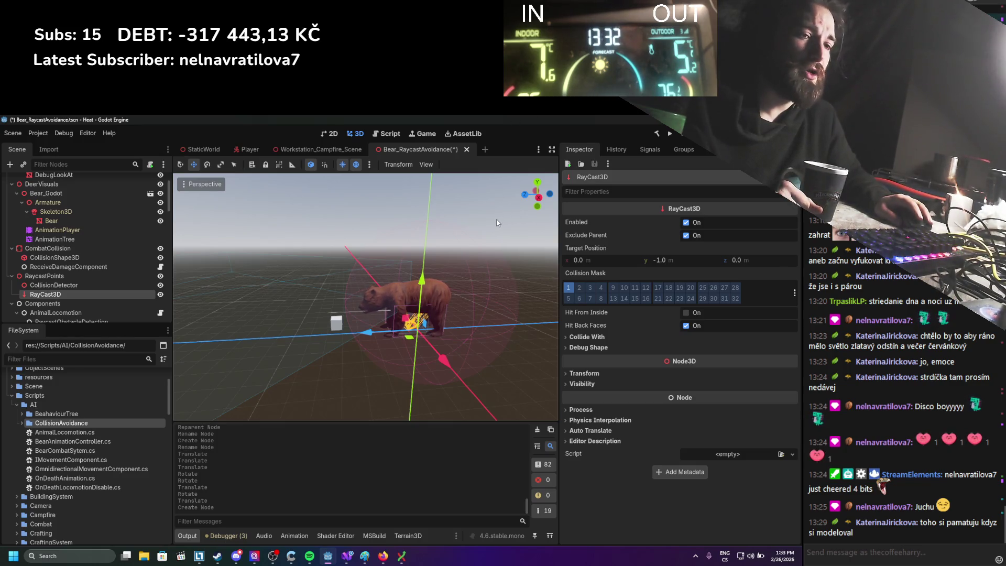
{"action": "left_click_drag", "start_coordinate": [425, 286], "coordinate": [423, 224]}
{"action": "left_click_drag", "start_coordinate": [367, 260], "coordinate": [316, 267]}
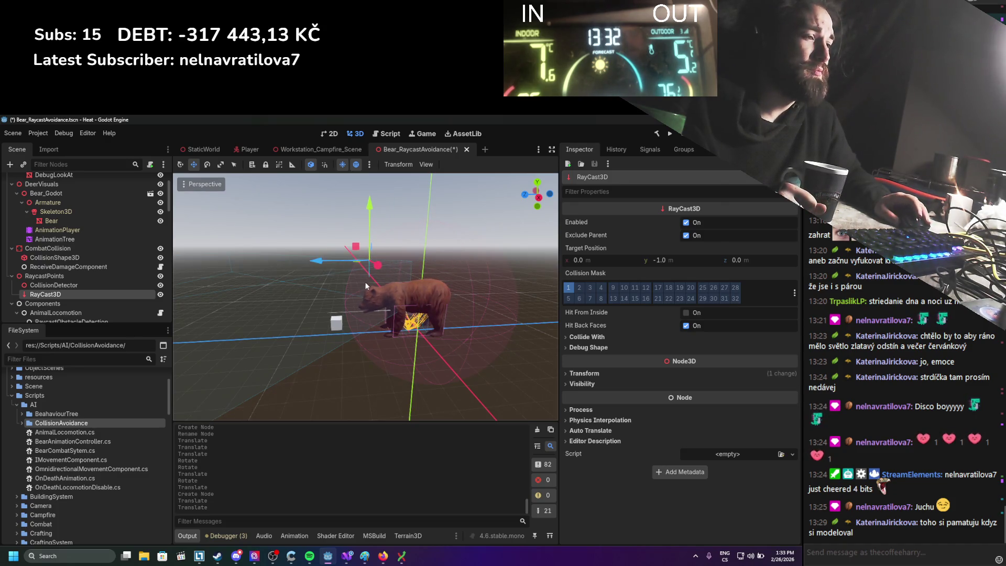
{"action": "scroll", "coordinate": [363, 279], "scroll_direction": "up", "scroll_amount": 2}
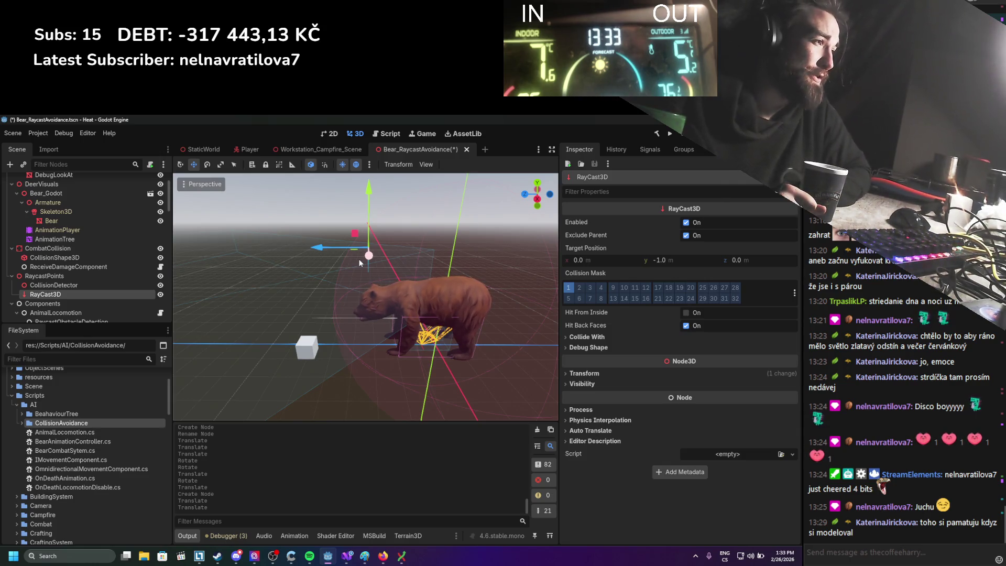
Step: Inspect the raycast's Collide With and Debug Shape settings, then start deleting CollisionDetector
{"action": "left_click", "coordinate": [614, 339]}
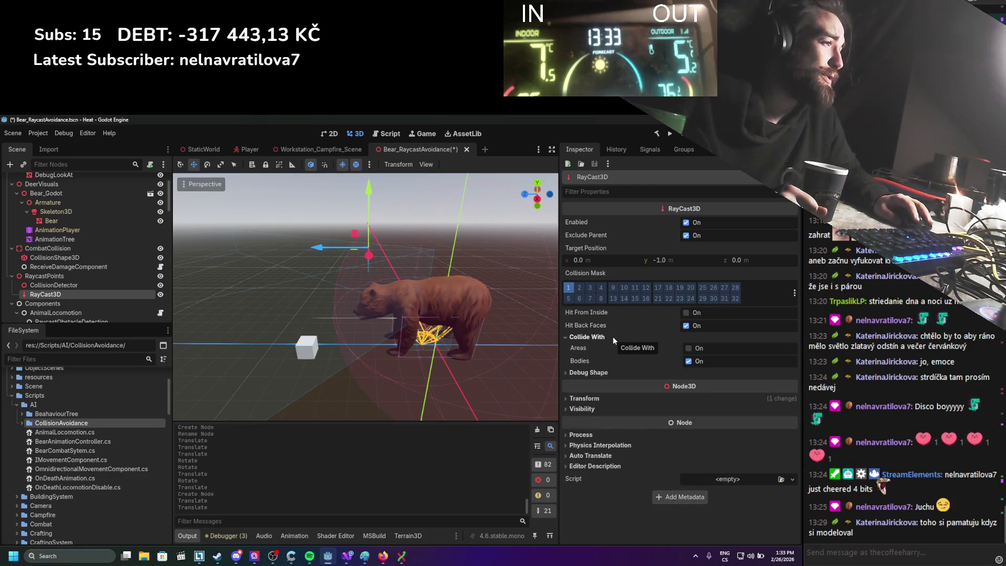
{"action": "left_click", "coordinate": [593, 373]}
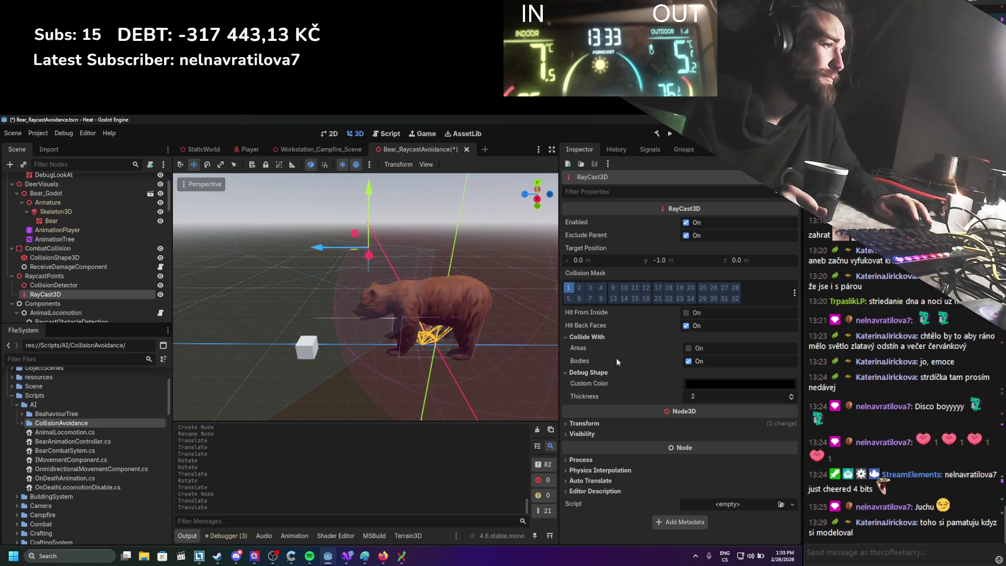
{"action": "left_click", "coordinate": [603, 371]}
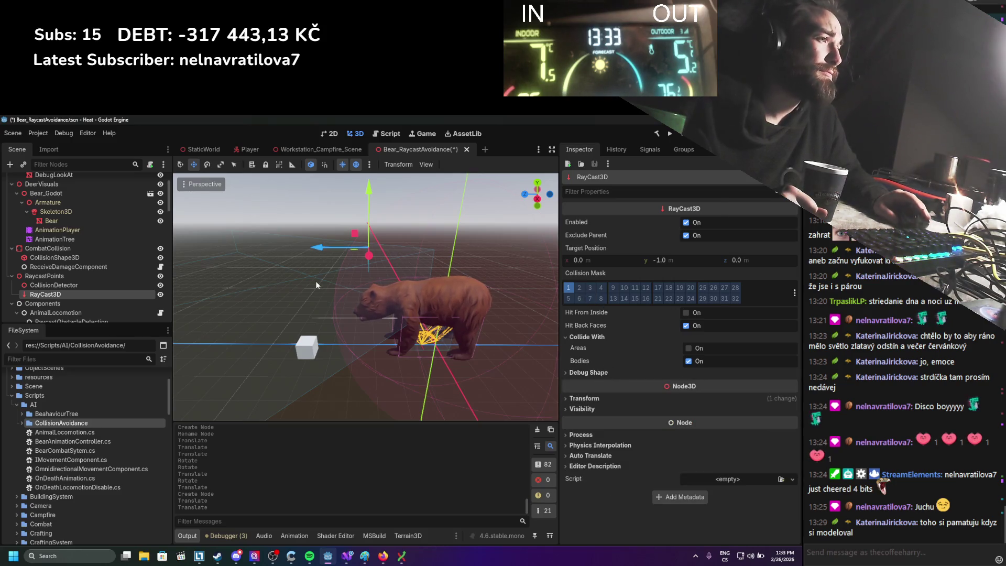
{"action": "left_click", "coordinate": [95, 285]}
{"action": "key", "text": "Delete"}
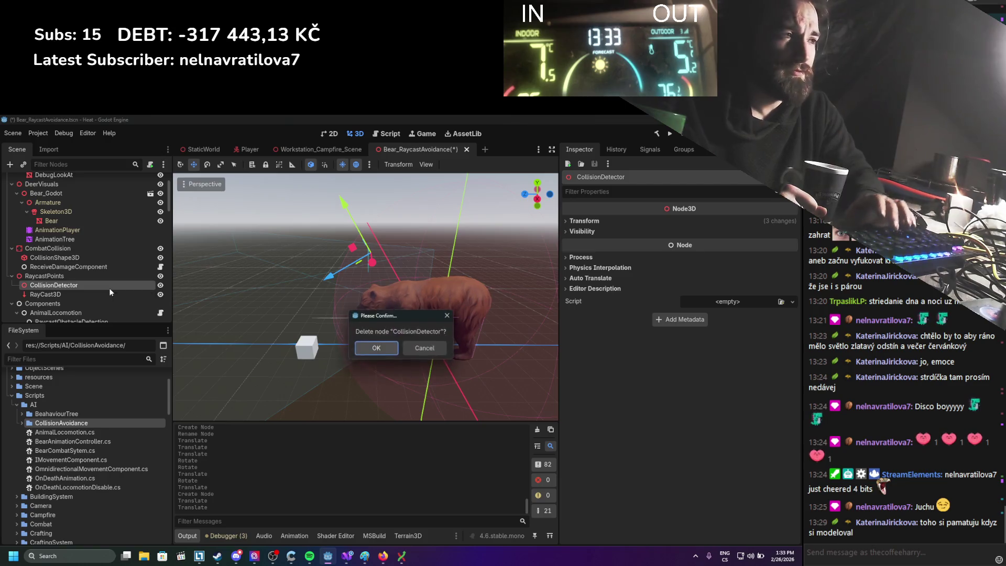
Step: Confirm deletion of CollisionDetector and focus the view on the RayCast3D
{"action": "key", "text": "Return"}
{"action": "left_click", "coordinate": [109, 288]}
{"action": "key", "text": "f"}
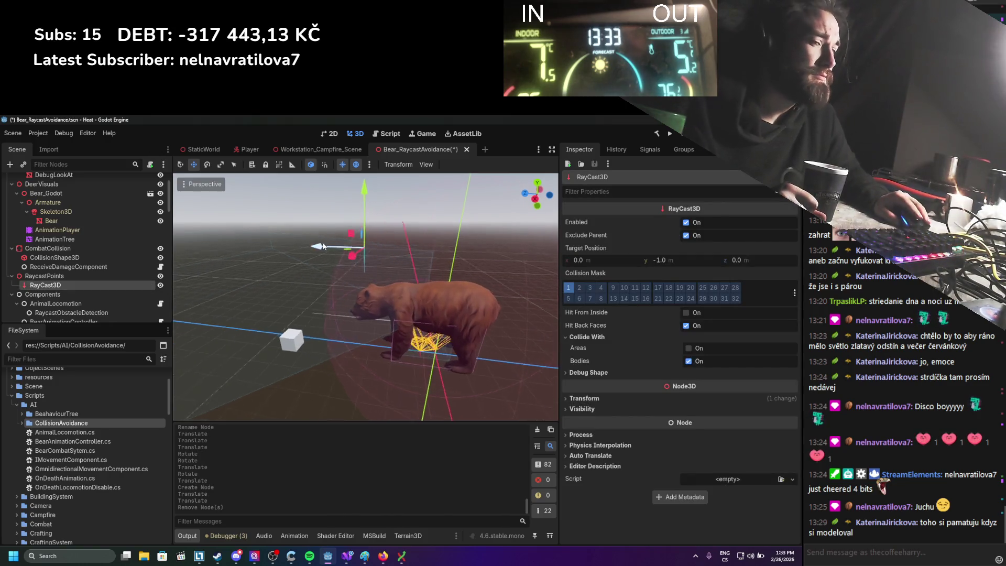
Step: Move the RayCast3D down and forward, then show the named layers for its Collision Mask
{"action": "key", "text": "e"}
{"action": "key", "text": "w"}
{"action": "mouse_move", "coordinate": [367, 210]}
{"action": "left_mouse_down"}
{"action": "mouse_move", "coordinate": [362, 230]}
{"action": "mouse_move", "coordinate": [355, 221]}
{"action": "mouse_move", "coordinate": [360, 240]}
{"action": "left_mouse_up"}
{"action": "mouse_move", "coordinate": [329, 288]}
{"action": "left_mouse_down"}
{"action": "mouse_move", "coordinate": [318, 315]}
{"action": "mouse_move", "coordinate": [288, 329]}
{"action": "mouse_move", "coordinate": [436, 291]}
{"action": "left_mouse_up"}
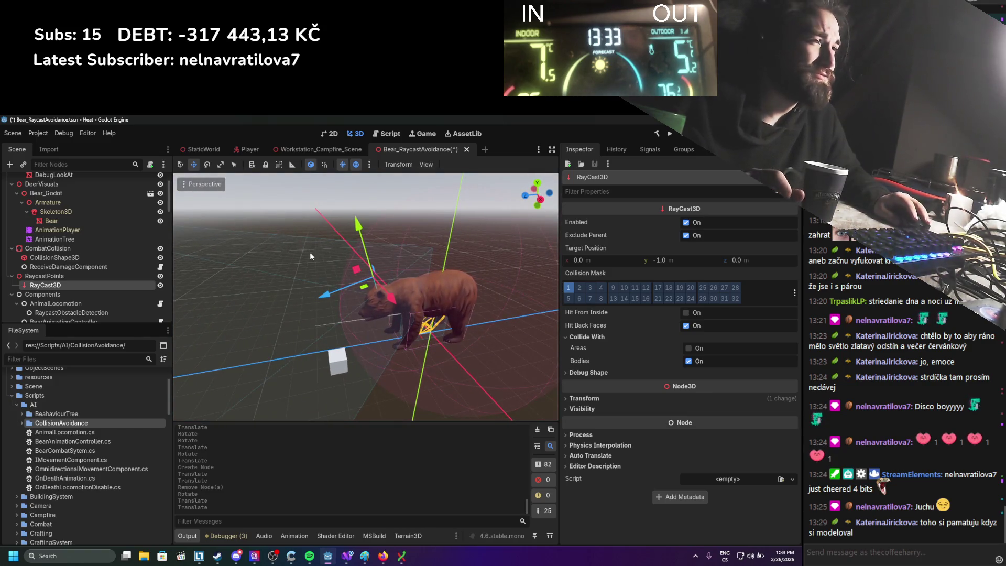
{"action": "left_click", "coordinate": [794, 293]}
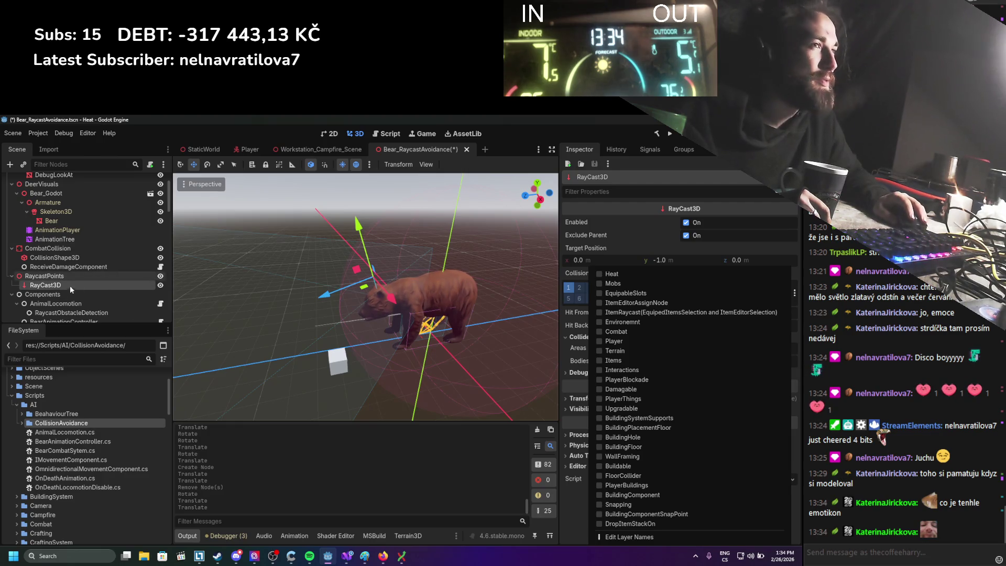
Step: Open Project Settings and browse the Navigation settings groups
{"action": "left_click", "coordinate": [38, 133]}
{"action": "left_click", "coordinate": [53, 149]}
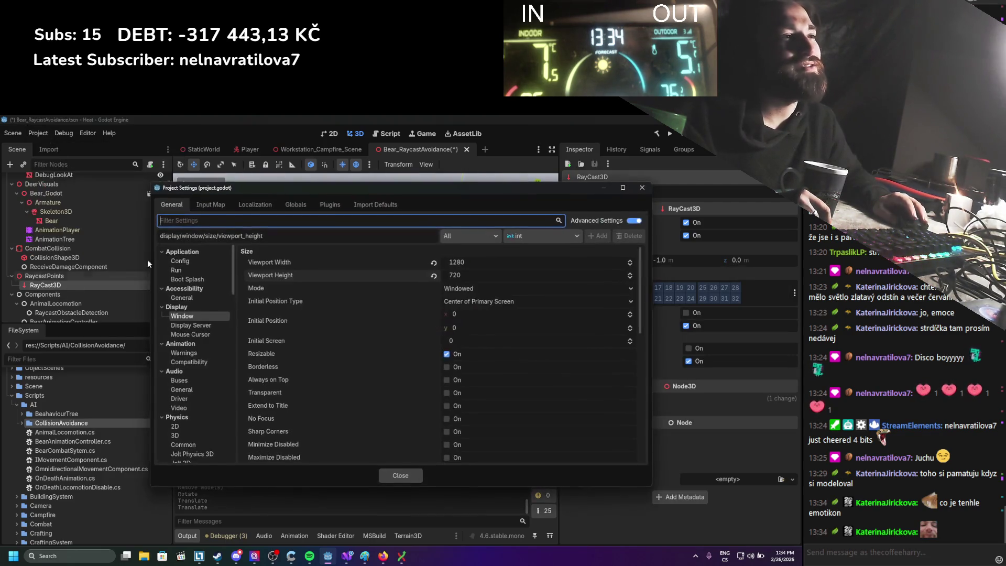
{"action": "scroll", "coordinate": [178, 340], "scroll_direction": "down", "scroll_amount": 6}
{"action": "scroll", "coordinate": [180, 340], "scroll_direction": "down", "scroll_amount": 3}
{"action": "scroll", "coordinate": [192, 333], "scroll_direction": "down", "scroll_amount": 8}
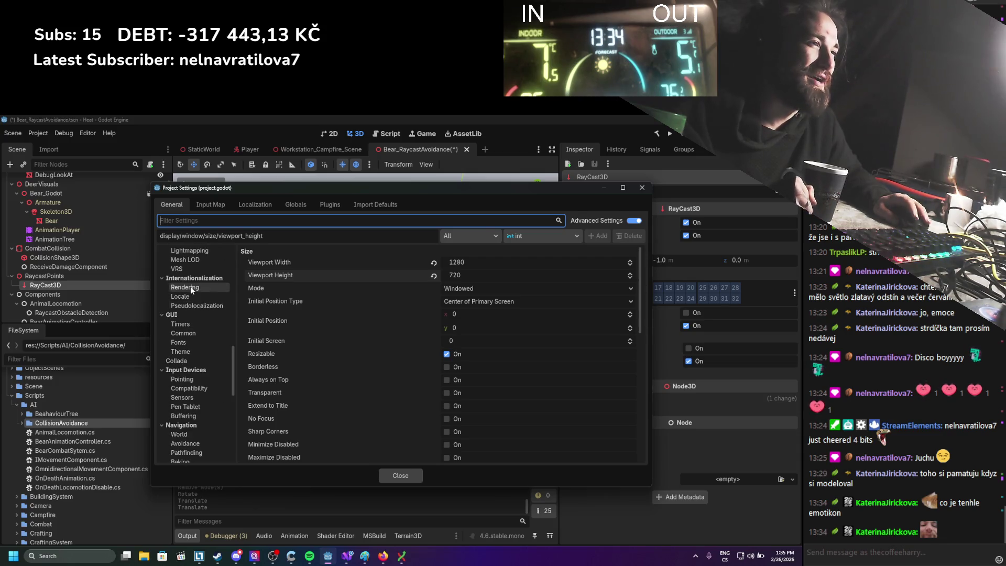
{"action": "scroll", "coordinate": [195, 309], "scroll_direction": "down", "scroll_amount": 6}
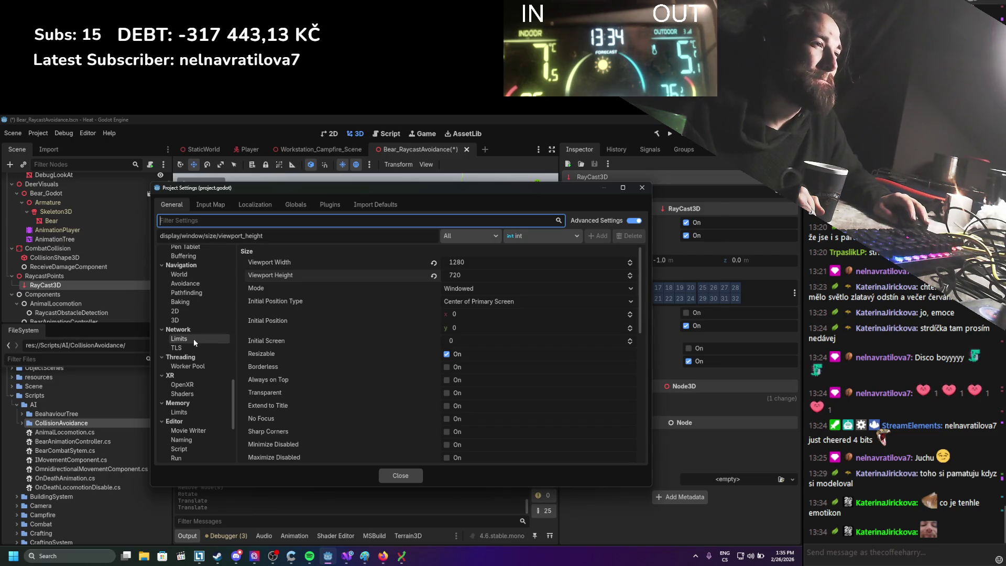
{"action": "scroll", "coordinate": [185, 338], "scroll_direction": "down", "scroll_amount": 5}
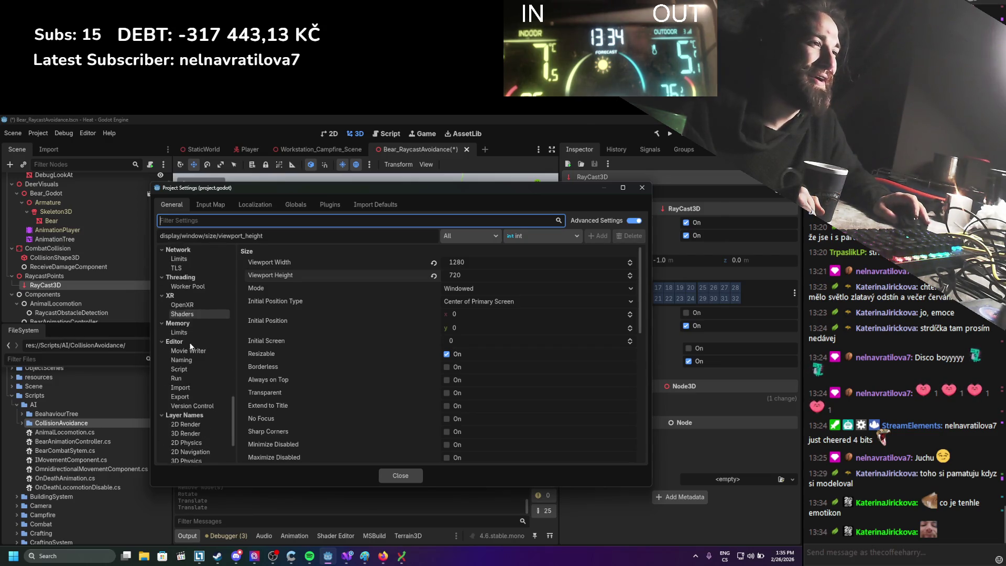
{"action": "scroll", "coordinate": [186, 304], "scroll_direction": "up", "scroll_amount": 5}
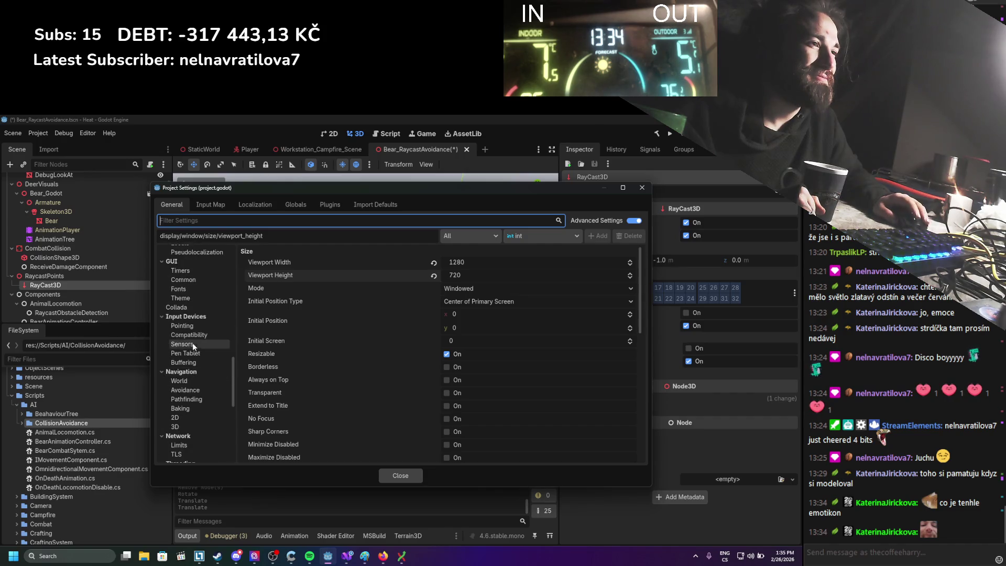
{"action": "left_click", "coordinate": [190, 367]}
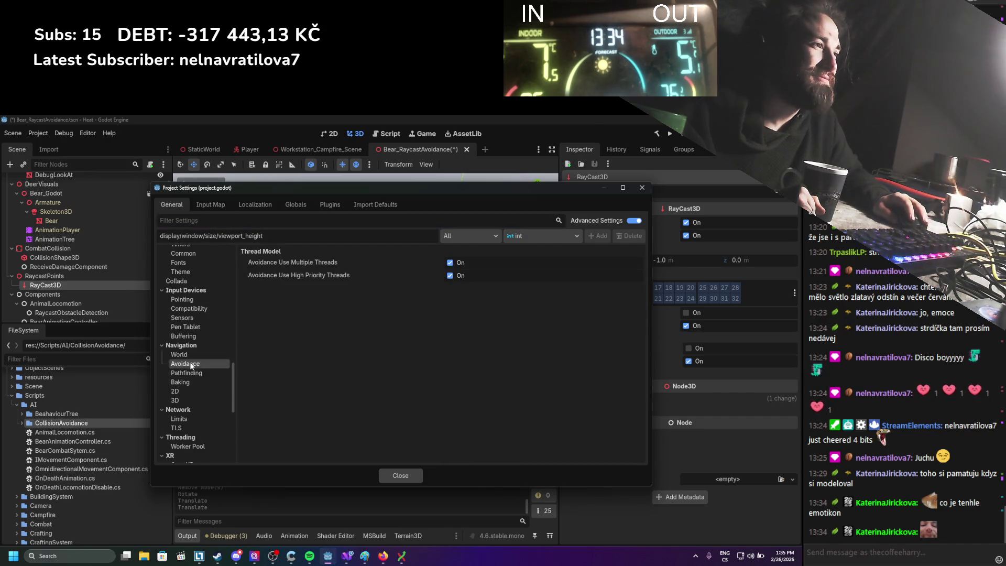
{"action": "left_click", "coordinate": [191, 354]}
{"action": "left_click", "coordinate": [191, 346]}
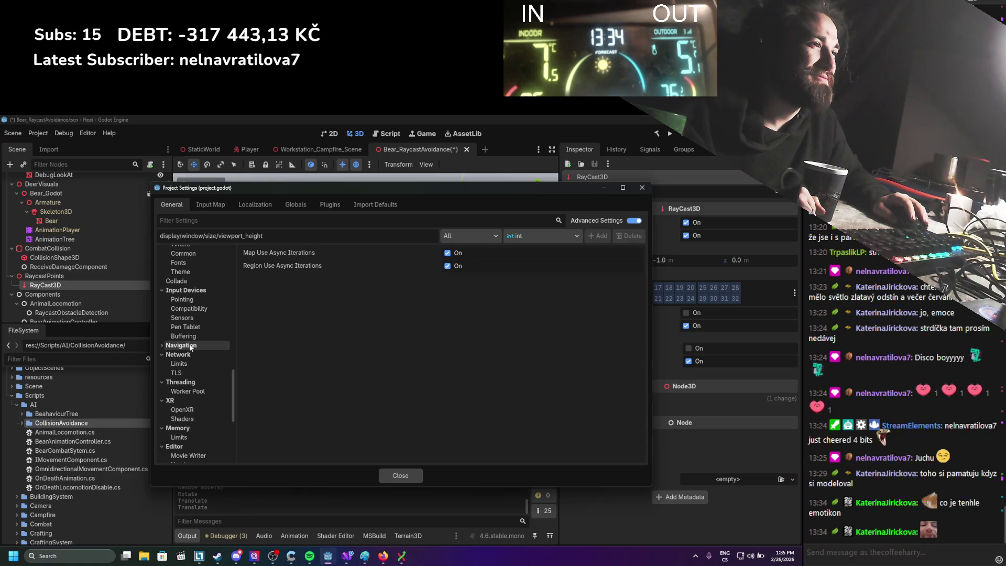
{"action": "left_click", "coordinate": [191, 346]}
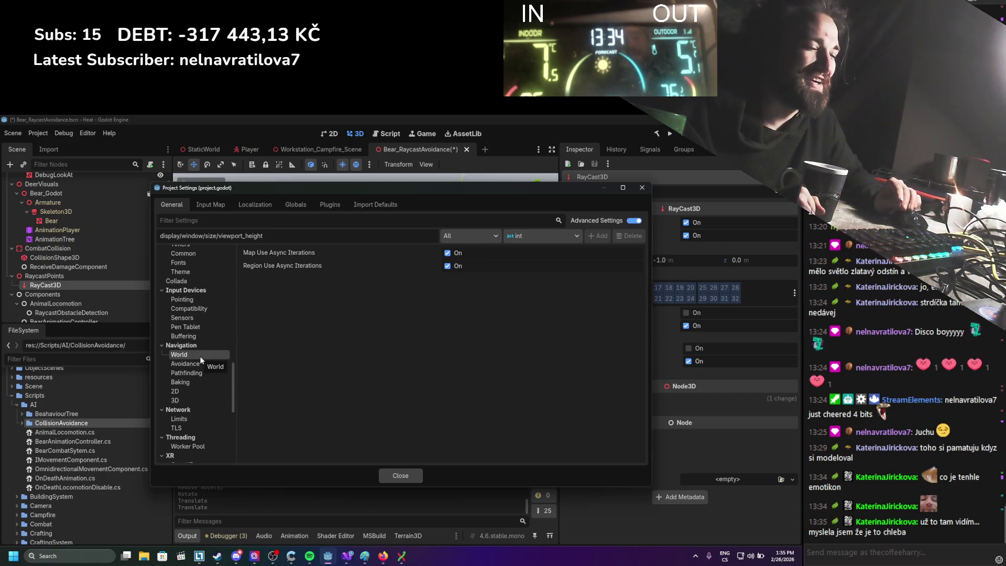
Step: Show the Layer Names for 3D Physics and scroll through Layers 1–32
{"action": "scroll", "coordinate": [200, 357], "scroll_direction": "down", "scroll_amount": 8}
{"action": "scroll", "coordinate": [194, 391], "scroll_direction": "down", "scroll_amount": 1}
{"action": "left_click", "coordinate": [197, 391]}
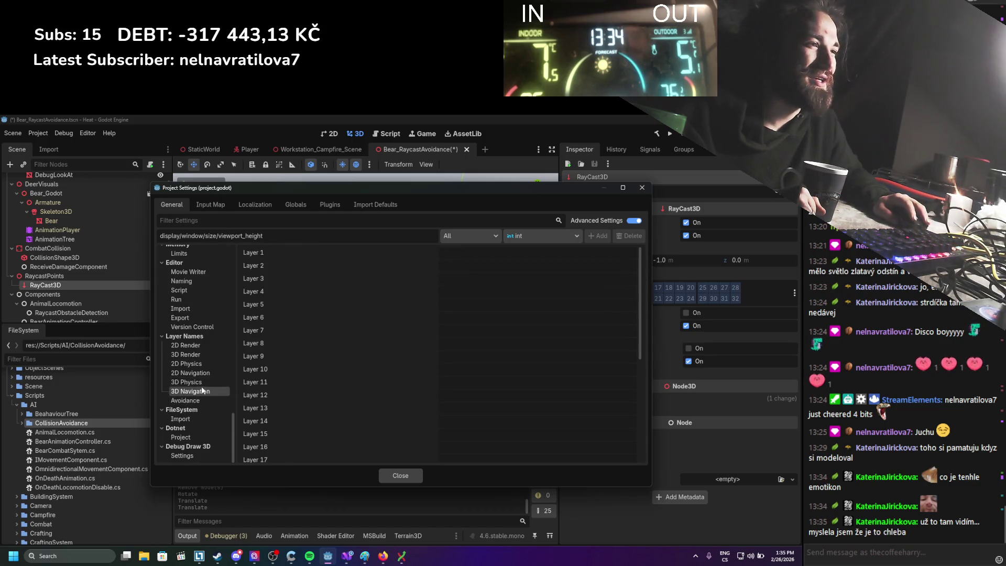
{"action": "scroll", "coordinate": [294, 364], "scroll_direction": "down", "scroll_amount": 3}
{"action": "scroll", "coordinate": [241, 372], "scroll_direction": "up", "scroll_amount": 3}
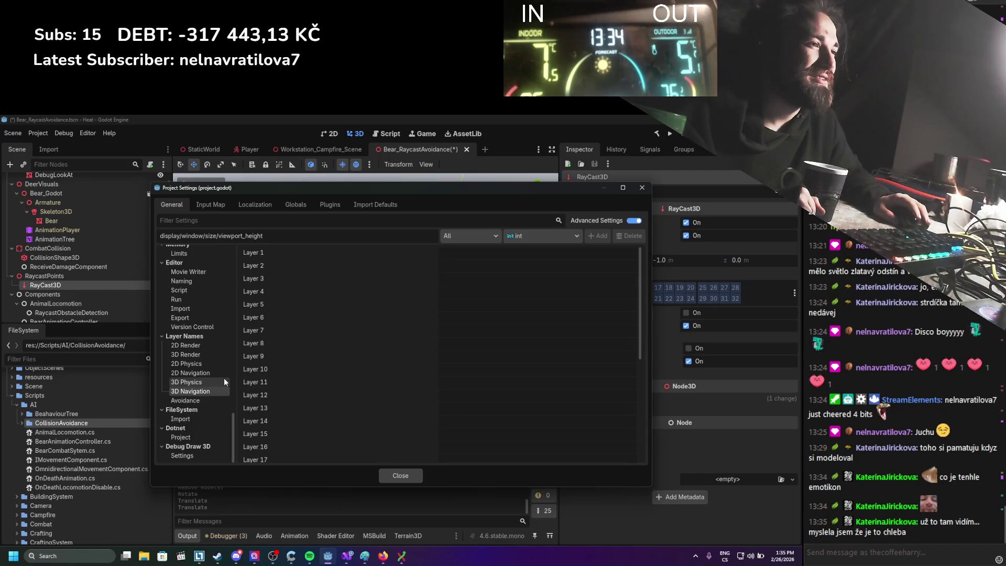
{"action": "scroll", "coordinate": [225, 378], "scroll_direction": "up", "scroll_amount": 1}
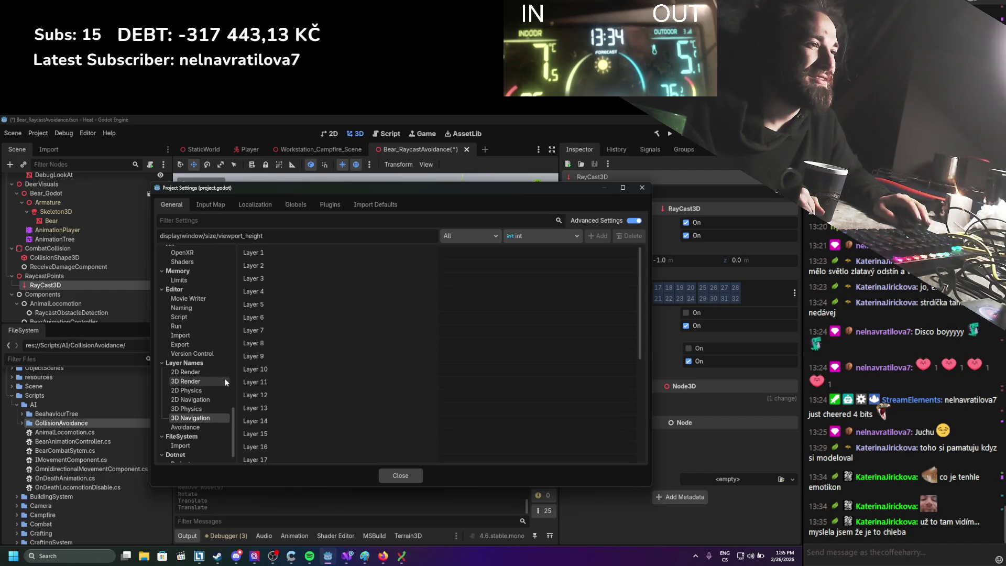
{"action": "left_click", "coordinate": [199, 411]}
{"action": "scroll", "coordinate": [373, 376], "scroll_direction": "down", "scroll_amount": 5}
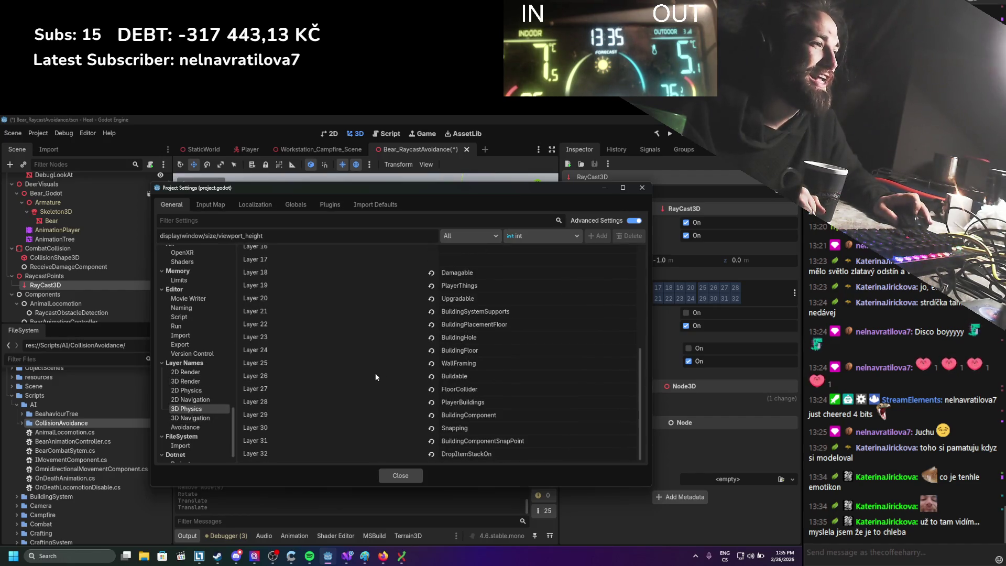
{"action": "scroll", "coordinate": [375, 372], "scroll_direction": "up", "scroll_amount": 5}
{"action": "scroll", "coordinate": [391, 437], "scroll_direction": "down", "scroll_amount": 1}
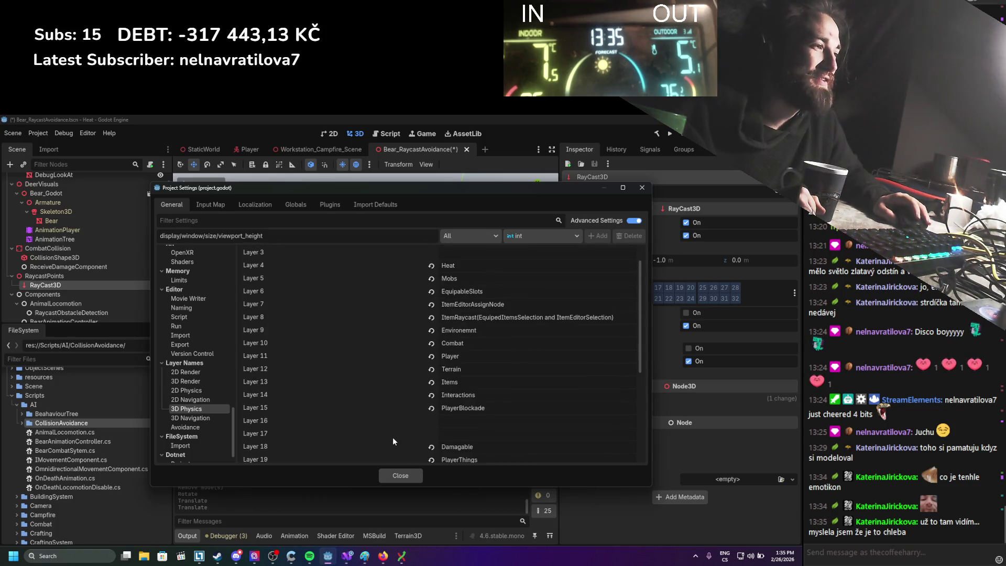
{"action": "scroll", "coordinate": [414, 424], "scroll_direction": "up", "scroll_amount": 1}
{"action": "scroll", "coordinate": [360, 360], "scroll_direction": "down", "scroll_amount": 5}
{"action": "scroll", "coordinate": [344, 376], "scroll_direction": "up", "scroll_amount": 1}
{"action": "scroll", "coordinate": [344, 377], "scroll_direction": "down", "scroll_amount": 3}
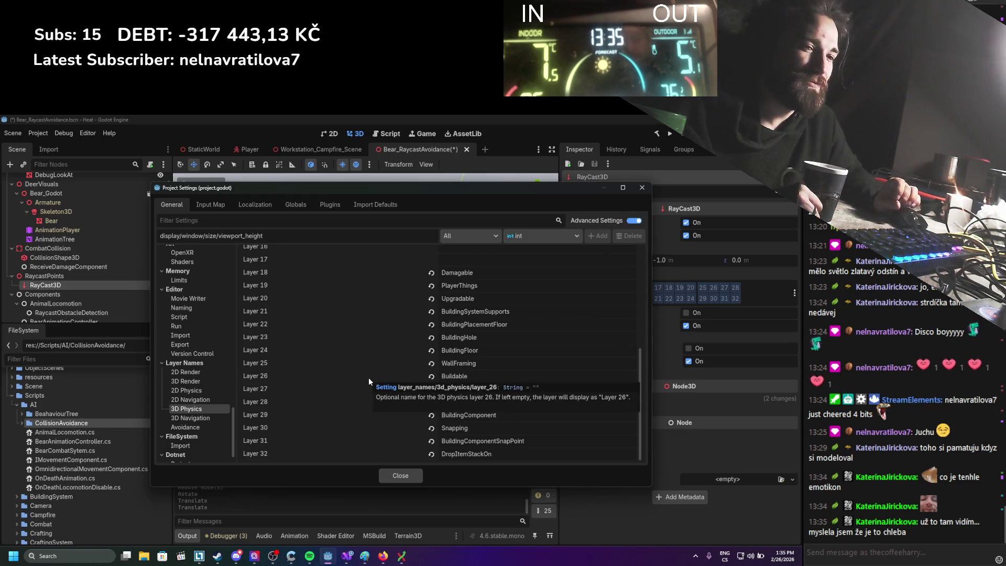
{"action": "left_click", "coordinate": [379, 558]}
Step: Search Google in a new tab for 'raycast avoidance vs pathfinding' and scroll the results
{"action": "key", "text": "ctrl+t"}
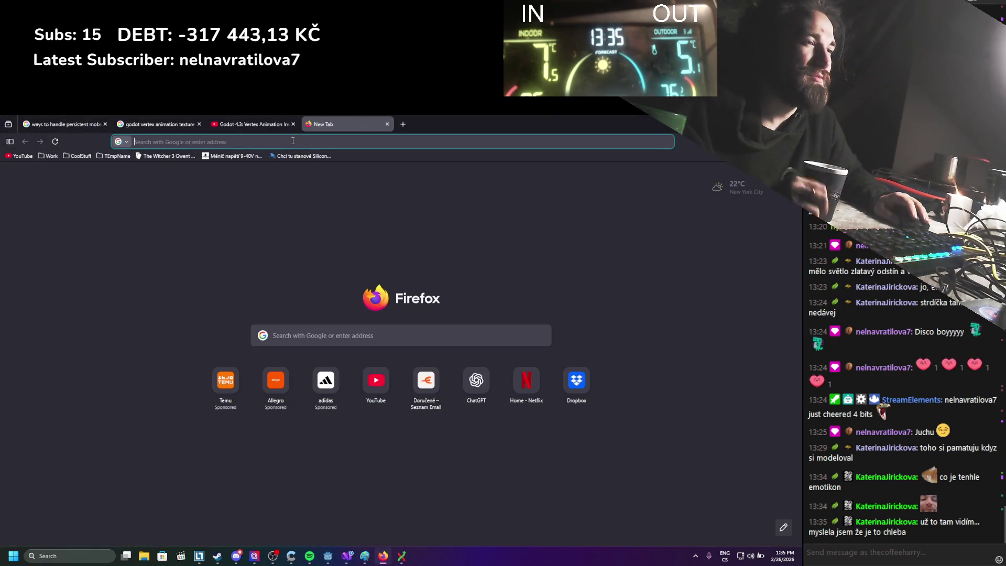
{"action": "type", "text": "raycats"}
{"action": "key", "text": "BackSpace"}
{"action": "type", "text": "av"}
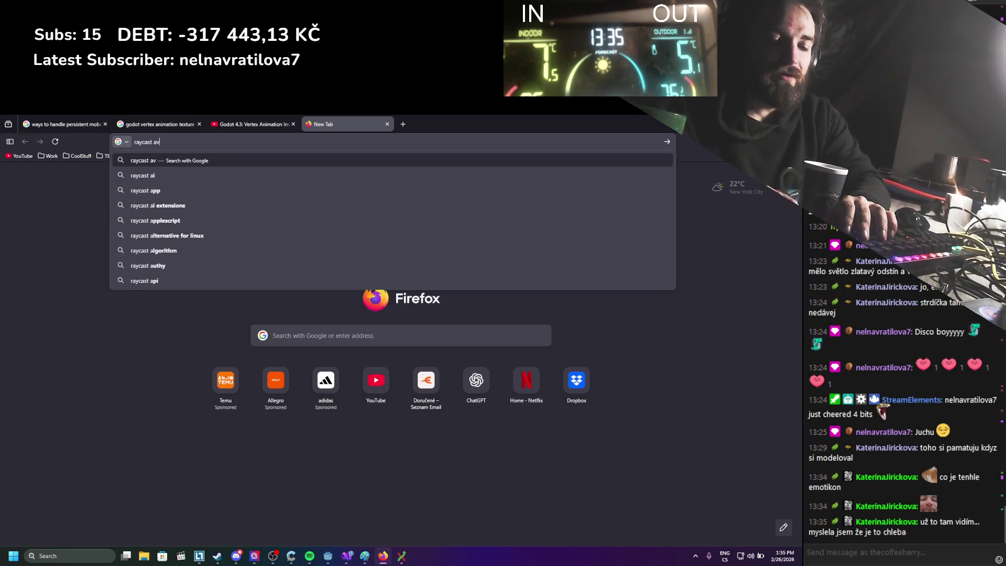
{"action": "type", "text": "oidance vs pathfinding"}
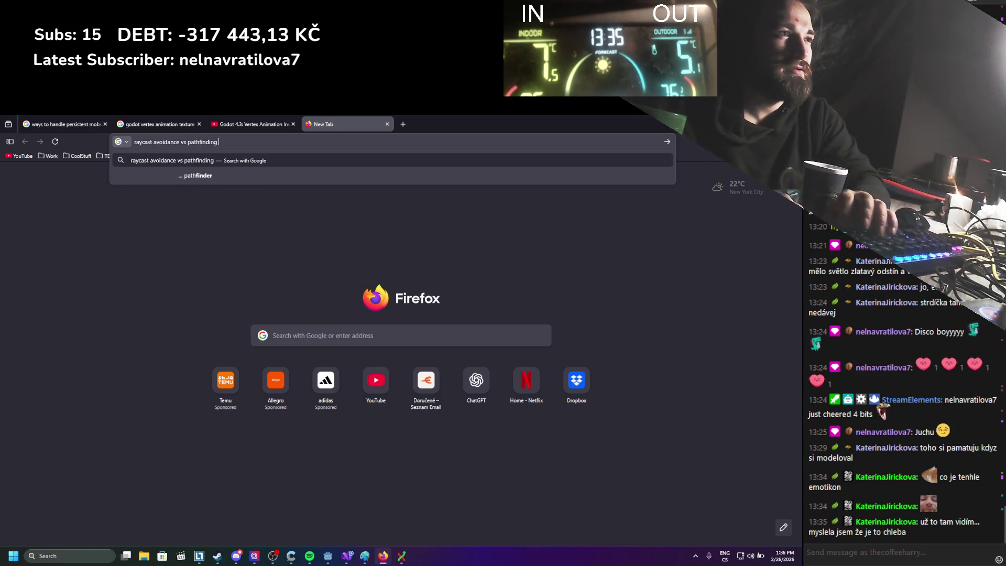
{"action": "key", "text": "Return"}
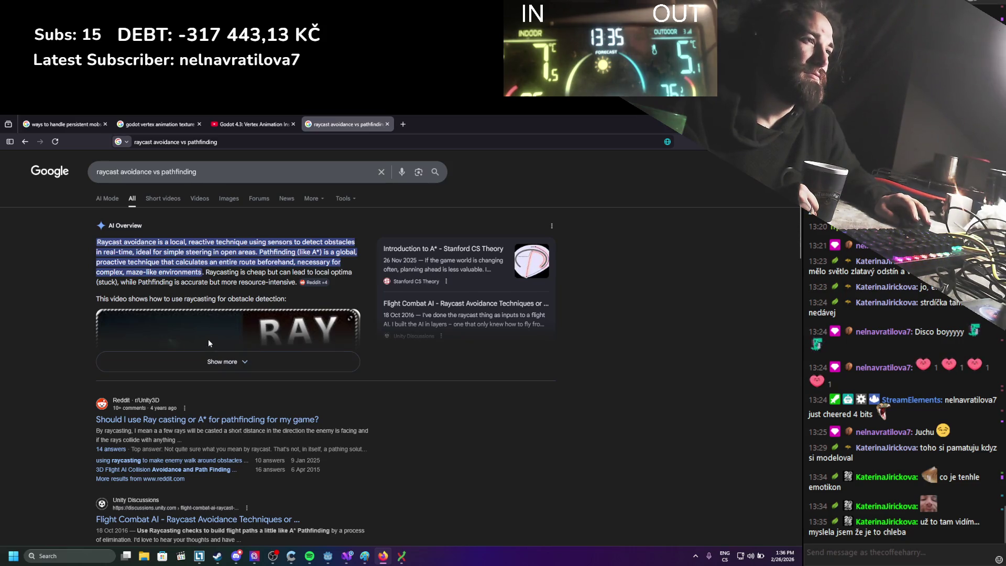
{"action": "scroll", "coordinate": [184, 322], "scroll_direction": "down", "scroll_amount": 4}
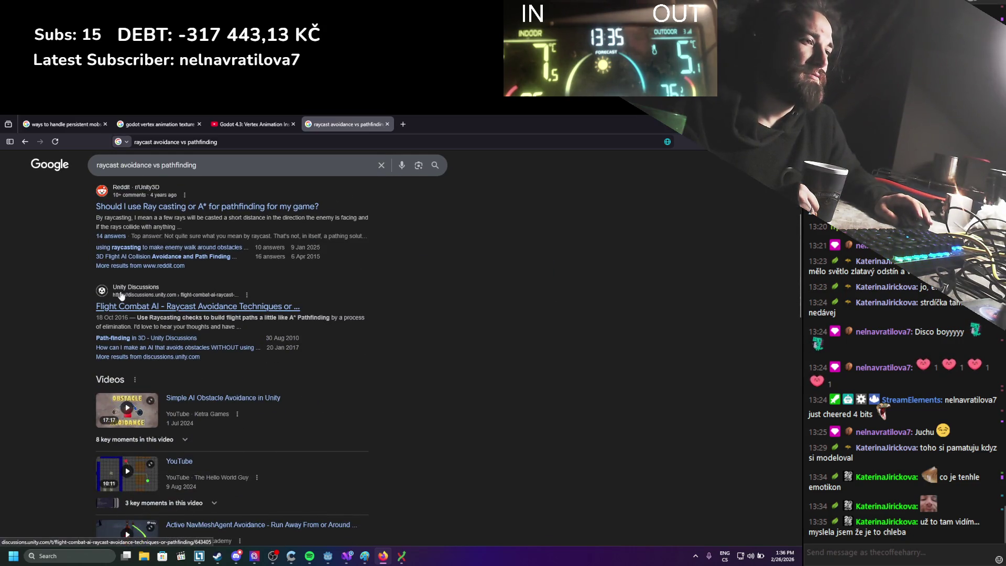
{"action": "scroll", "coordinate": [121, 296], "scroll_direction": "down", "scroll_amount": 2}
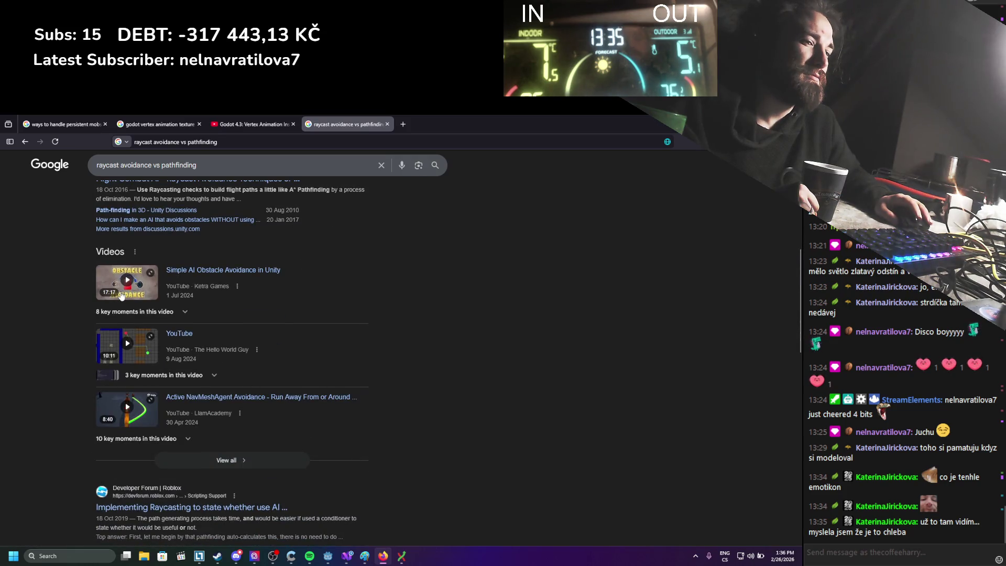
Step: Back in Godot, delete the 'Environemnt' name from 3D Physics Layer 9
{"action": "key", "text": "alt+Tab"}
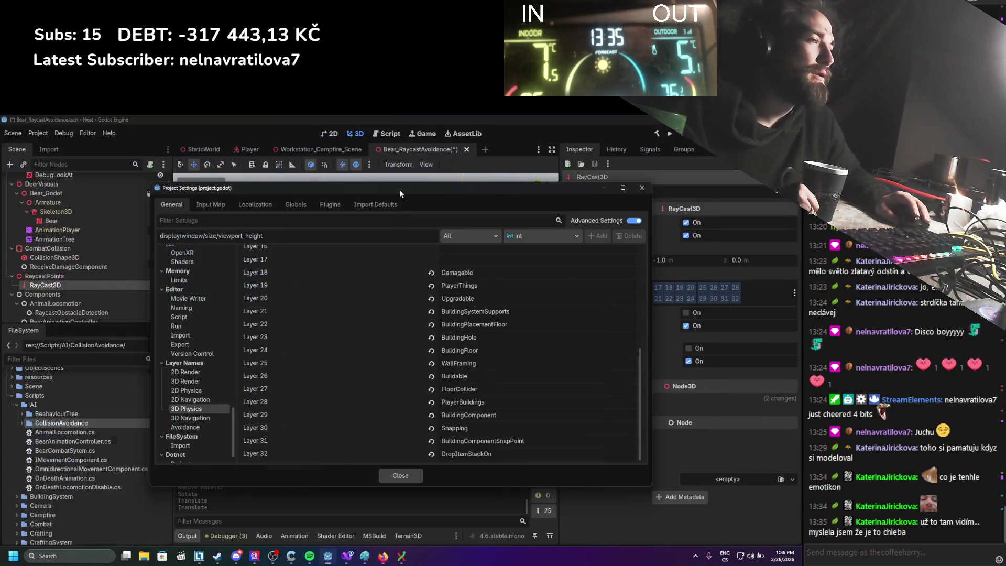
{"action": "scroll", "coordinate": [444, 309], "scroll_direction": "up", "scroll_amount": 5}
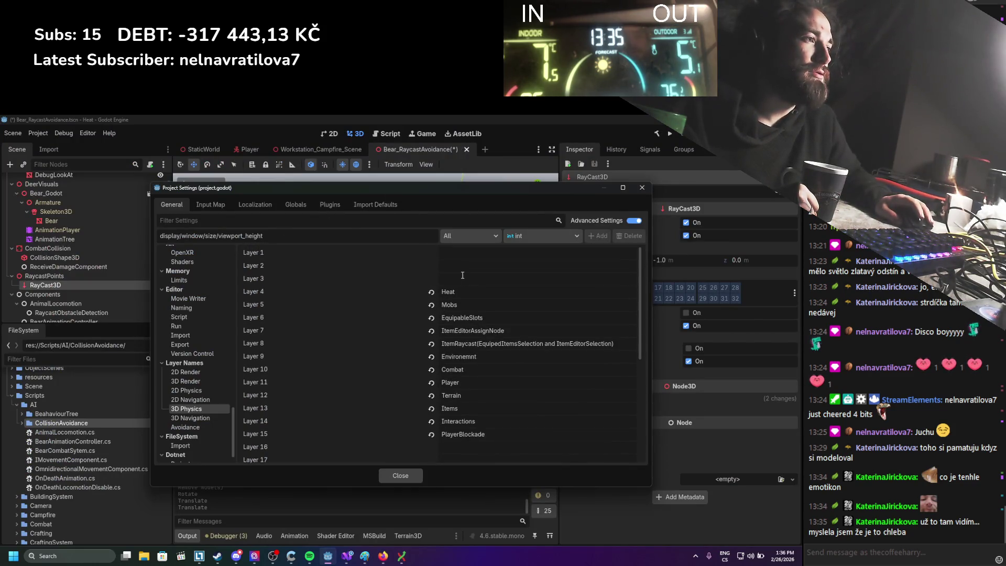
{"action": "left_click", "coordinate": [465, 358]}
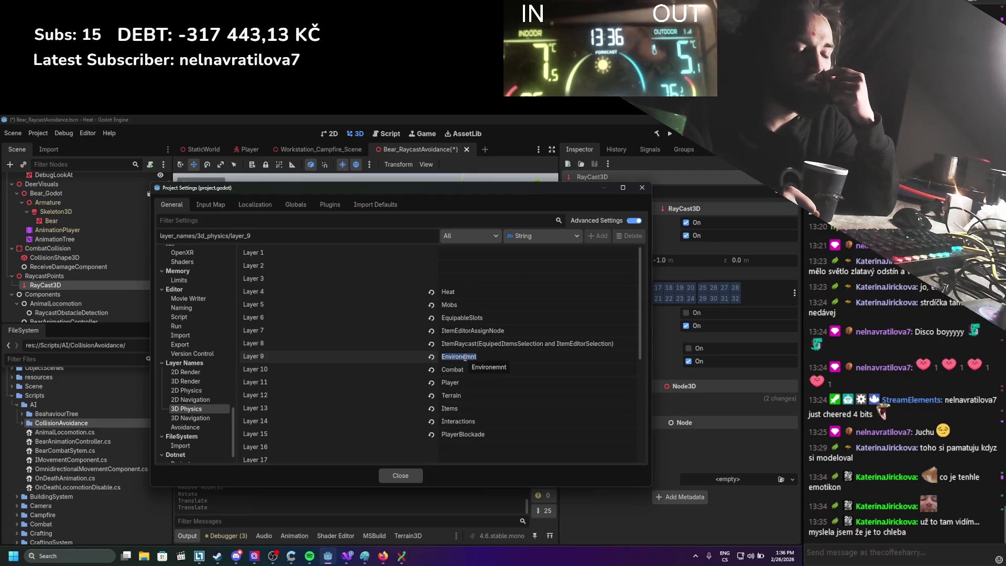
{"action": "key", "text": "BackSpace"}
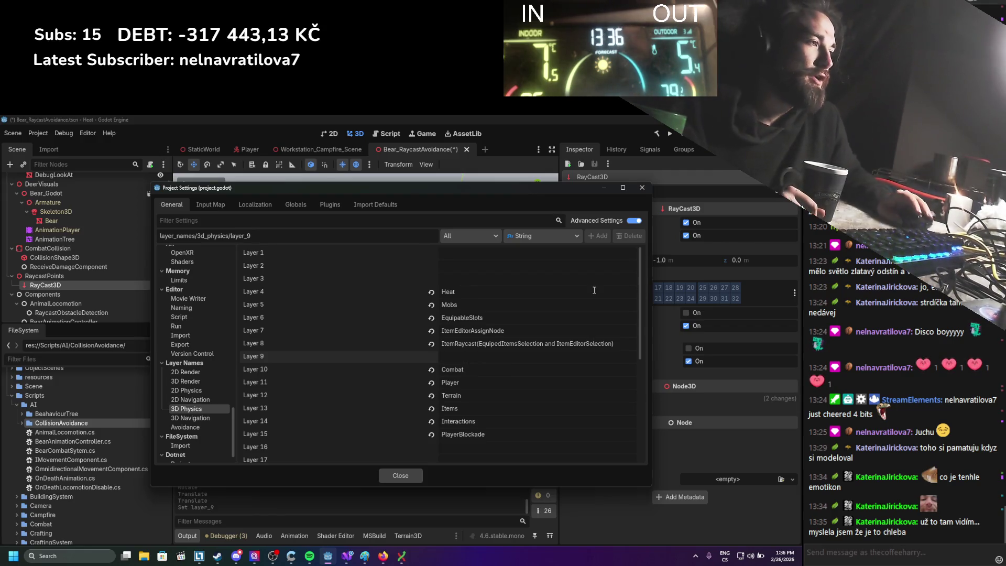
{"action": "scroll", "coordinate": [523, 289], "scroll_direction": "down", "scroll_amount": 3}
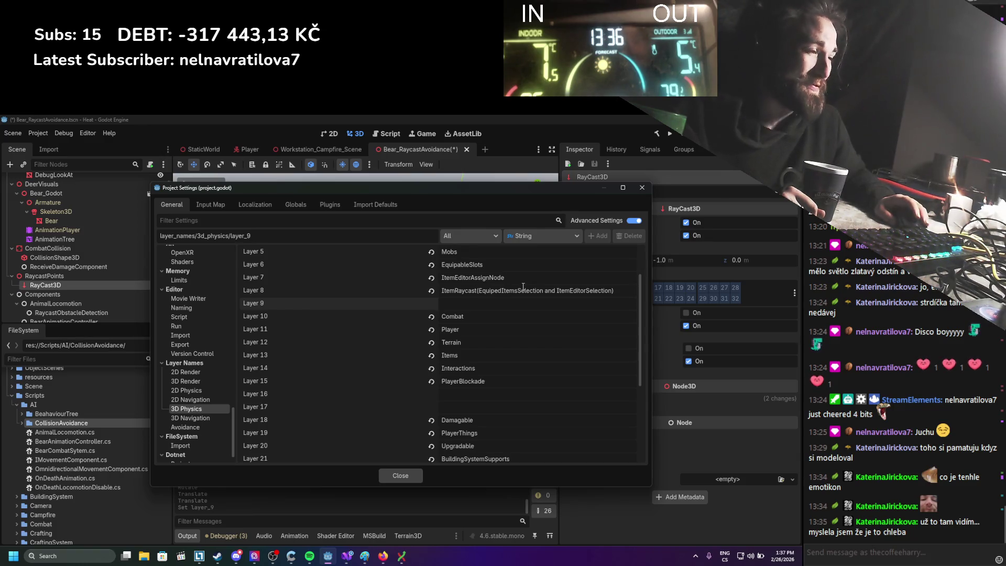
{"action": "scroll", "coordinate": [495, 327], "scroll_direction": "up", "scroll_amount": 1}
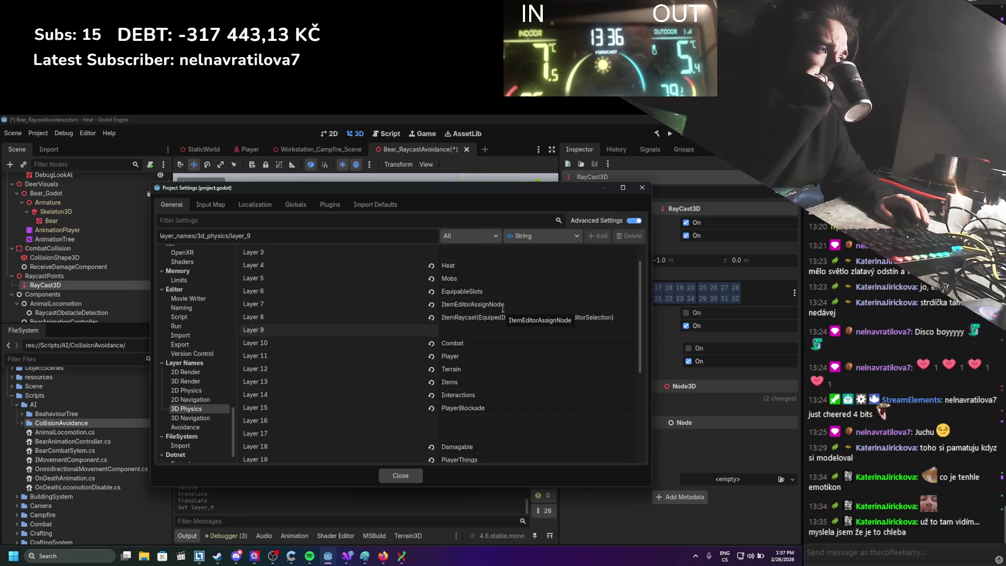
{"action": "scroll", "coordinate": [506, 335], "scroll_direction": "down", "scroll_amount": 1}
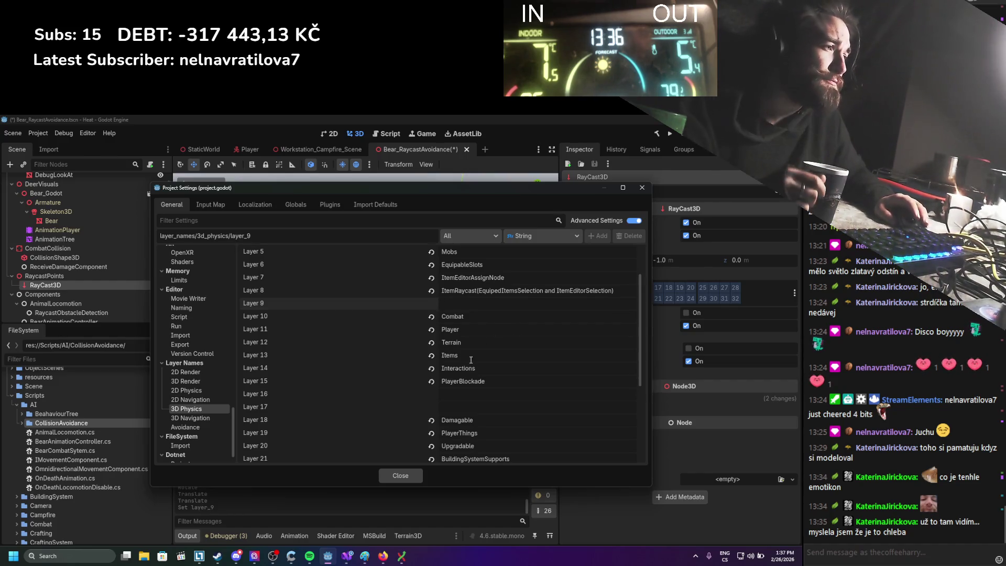
{"action": "left_click", "coordinate": [500, 386]}
Step: Name 3D Physics Layer 16 'Avoidance' and close Project Settings
{"action": "left_click", "coordinate": [493, 400]}
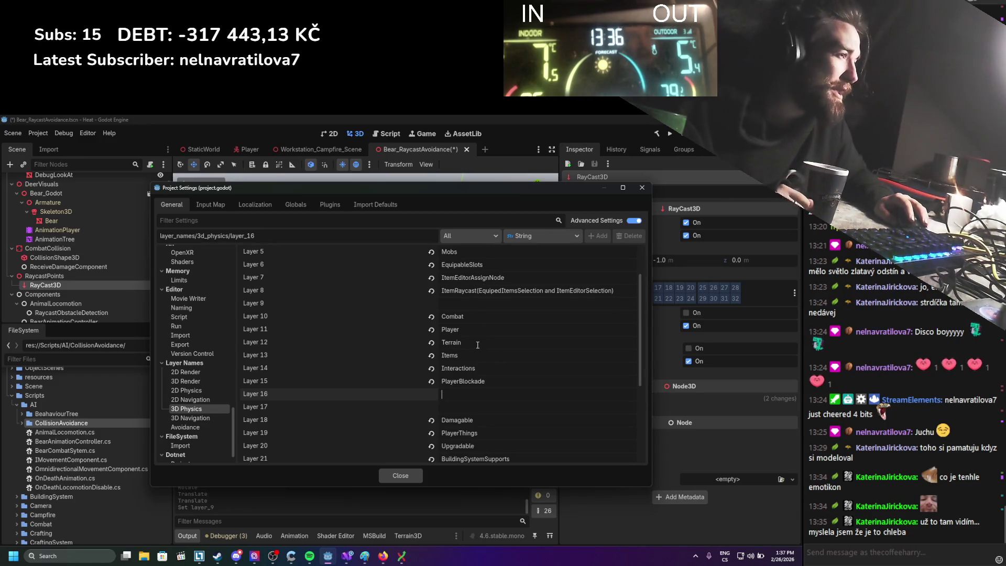
{"action": "left_click", "coordinate": [451, 343]}
{"action": "left_click", "coordinate": [474, 399]}
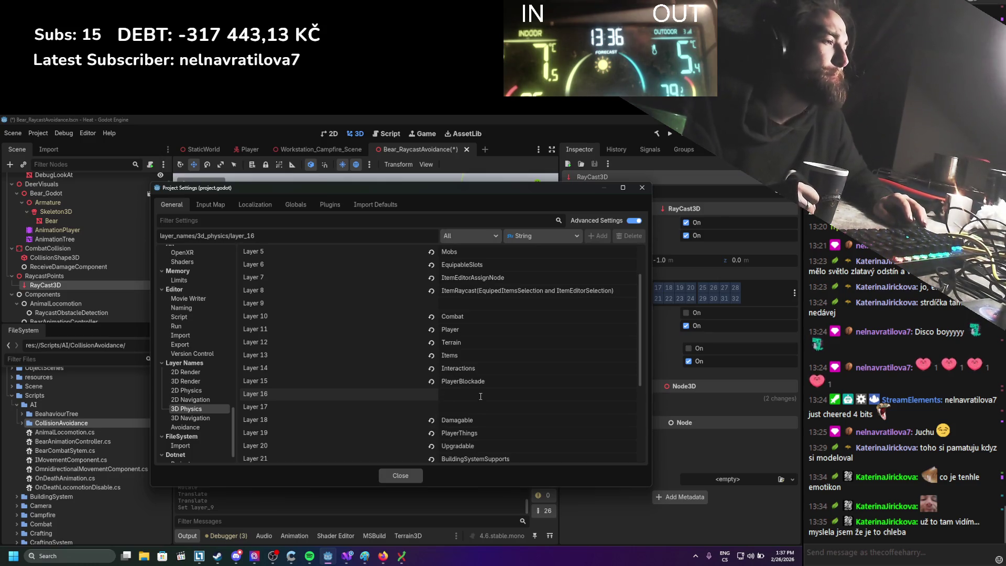
{"action": "type", "text": "Avoidance"}
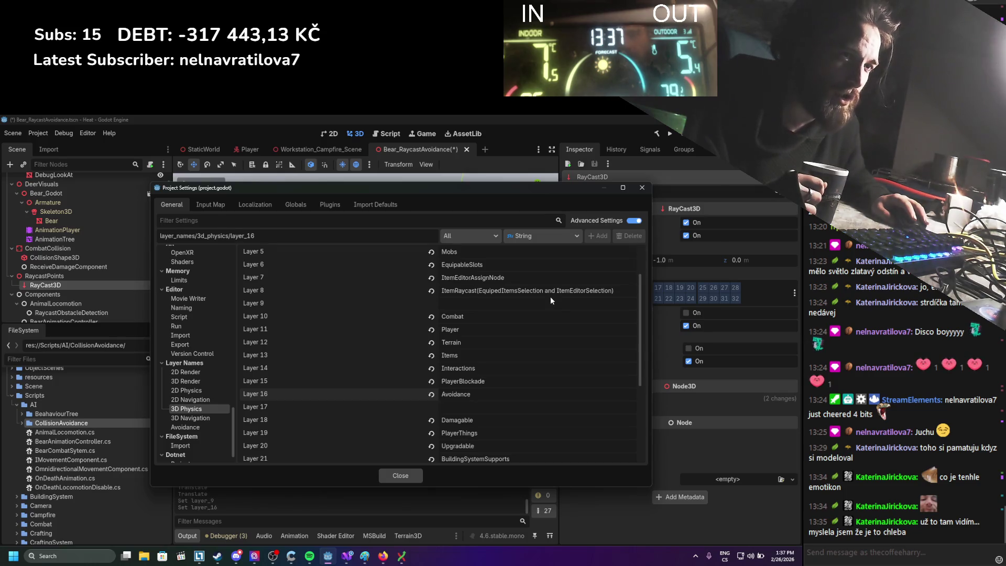
{"action": "key", "text": "Escape"}
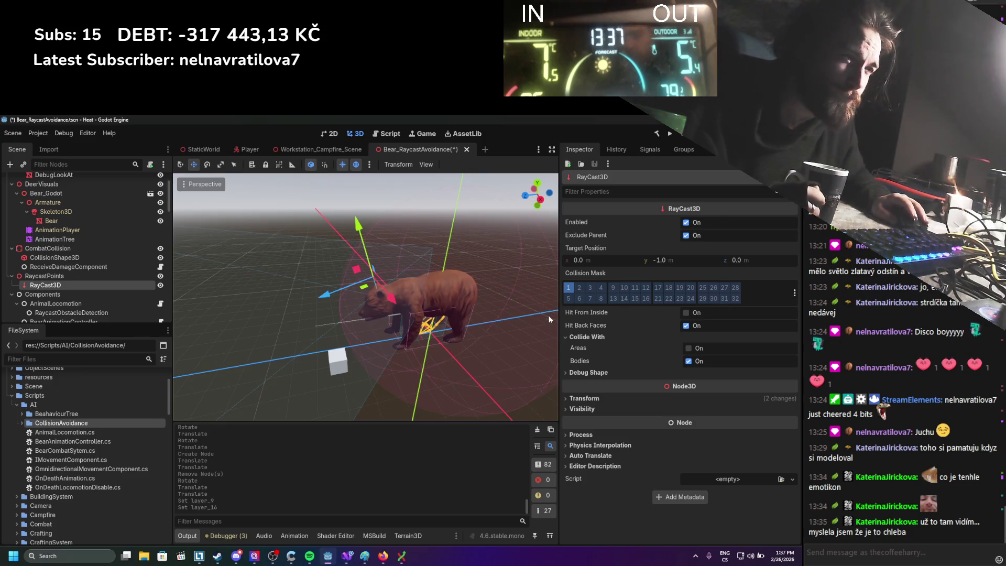
Step: Switch the RayCast3D's collision mask from layer 1 to Avoidance (layer 16) and save the scene
{"action": "left_click", "coordinate": [568, 287]}
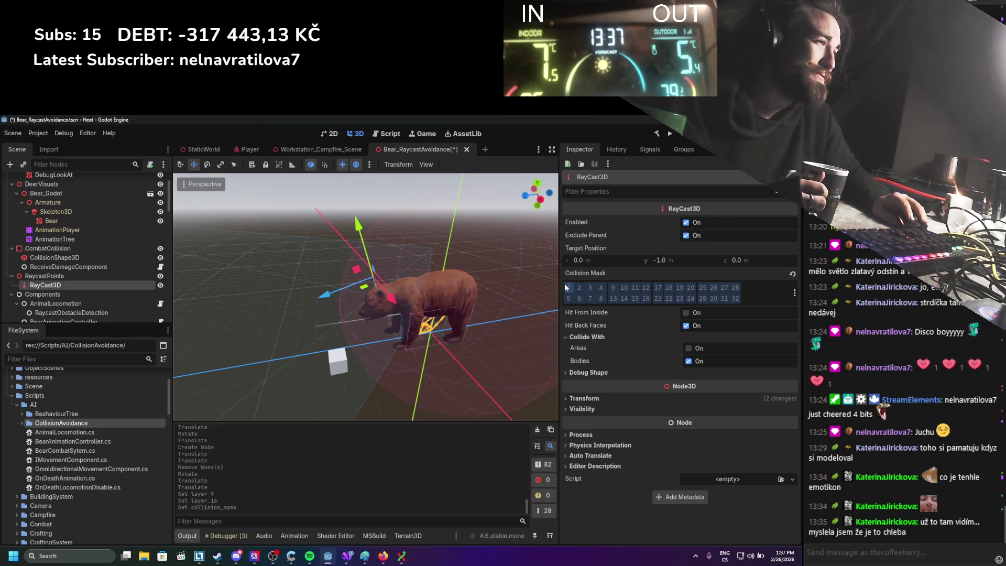
{"action": "left_click", "coordinate": [795, 293]}
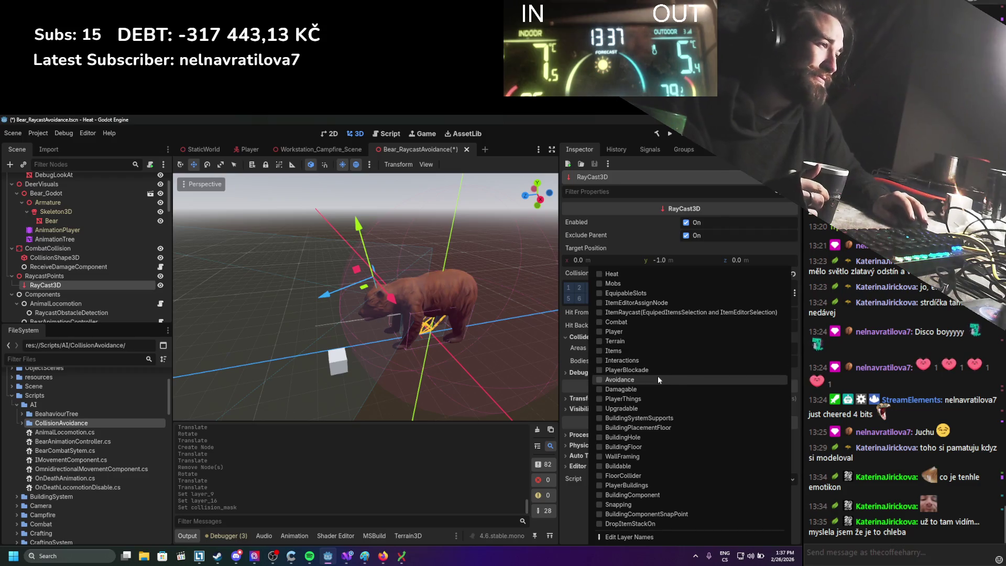
{"action": "left_click", "coordinate": [567, 505]}
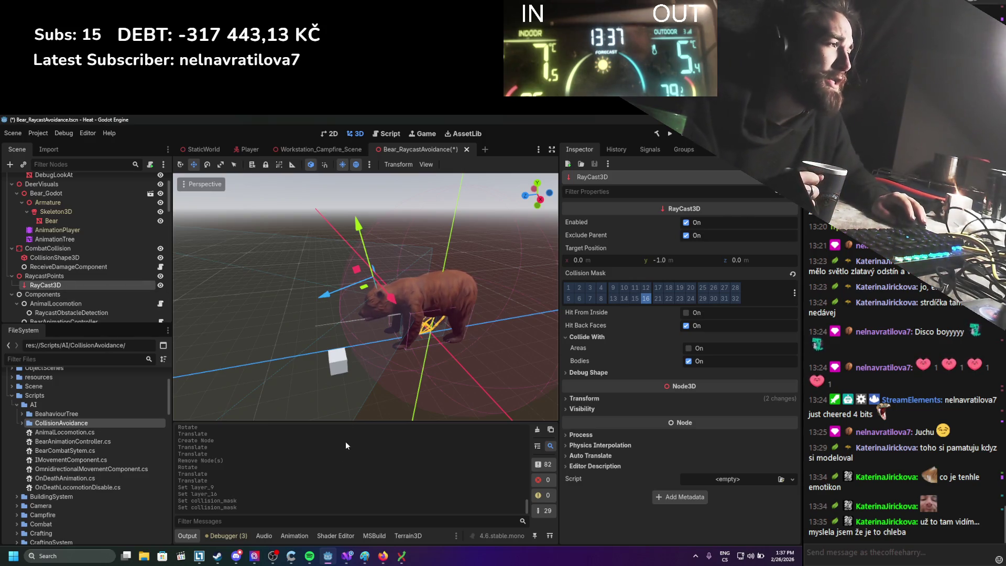
{"action": "key", "text": "ctrl+s"}
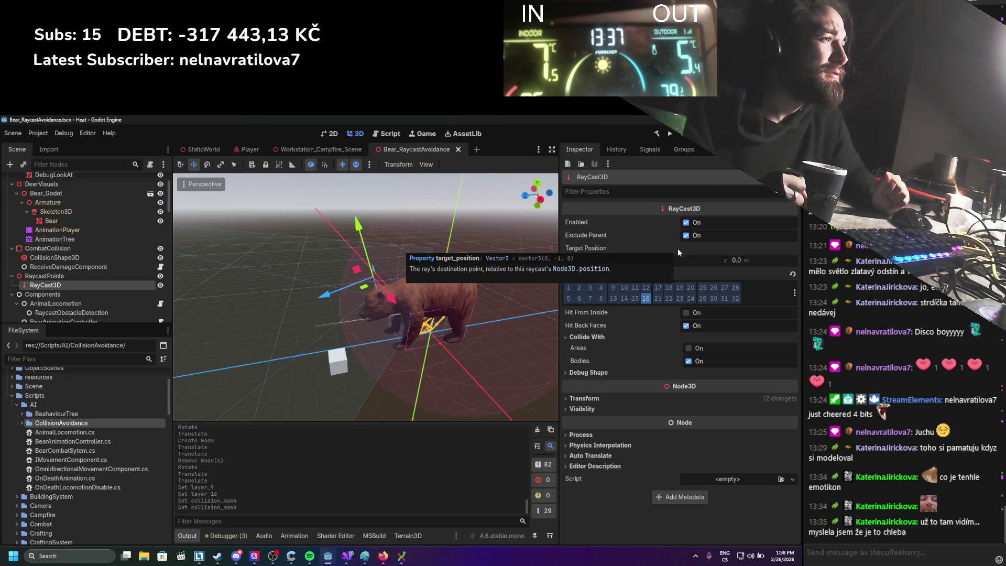
Step: Set the raycast's Target Position y to 0 and push z forward to 5 and beyond, saving
{"action": "left_click", "coordinate": [685, 260]}
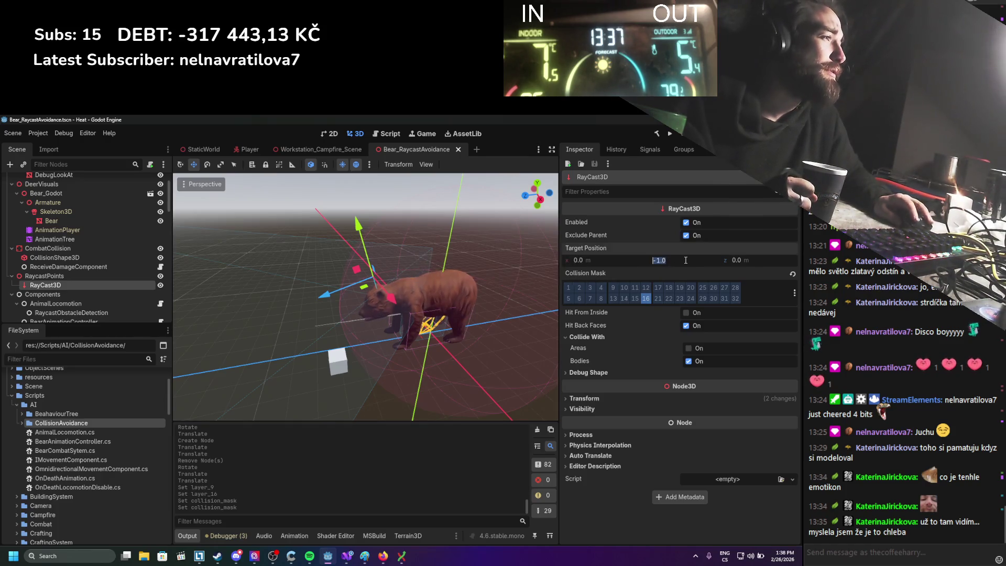
{"action": "type", "text": "0"}
{"action": "key", "text": "Return"}
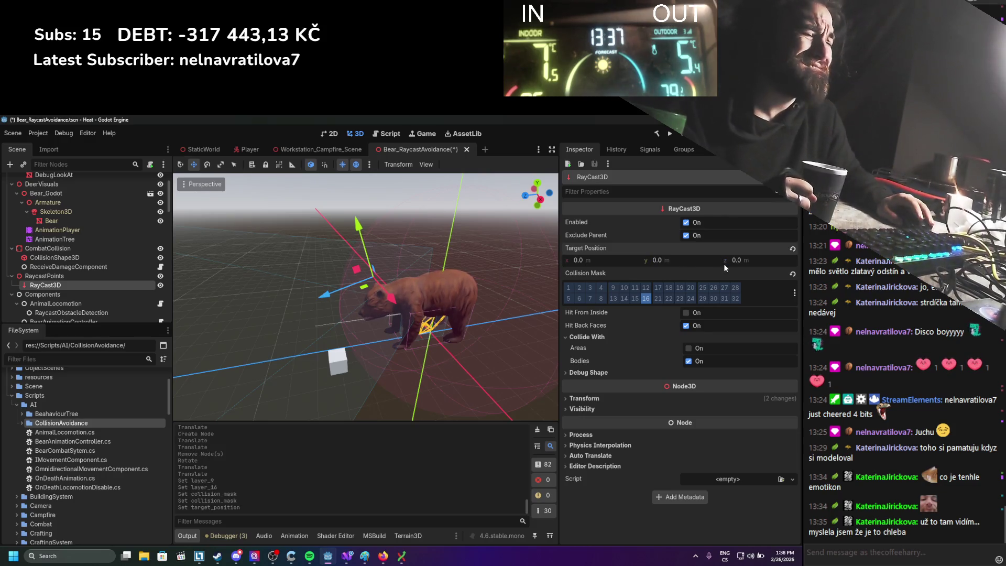
{"action": "left_click_drag", "start_coordinate": [725, 263], "coordinate": [729, 263]}
{"action": "left_click", "coordinate": [740, 262]}
{"action": "type", "text": "5"}
{"action": "key", "text": "Return"}
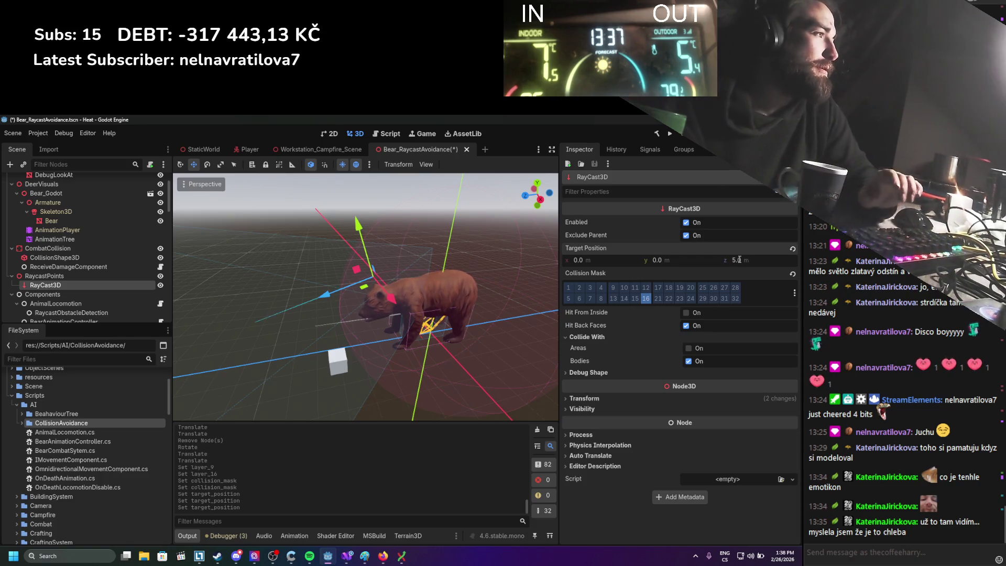
{"action": "key", "text": "ctrl+s"}
{"action": "scroll", "coordinate": [388, 308], "scroll_direction": "down", "scroll_amount": 2}
{"action": "left_click_drag", "start_coordinate": [745, 260], "coordinate": [749, 260]}
Step: Rotate the raycast about 14 degrees, pull target z back to 7.455, and save
{"action": "key", "text": "e"}
{"action": "mouse_move", "coordinate": [367, 241]}
{"action": "left_mouse_down"}
{"action": "mouse_move", "coordinate": [301, 273]}
{"action": "mouse_move", "coordinate": [343, 265]}
{"action": "mouse_move", "coordinate": [318, 268]}
{"action": "left_mouse_up"}
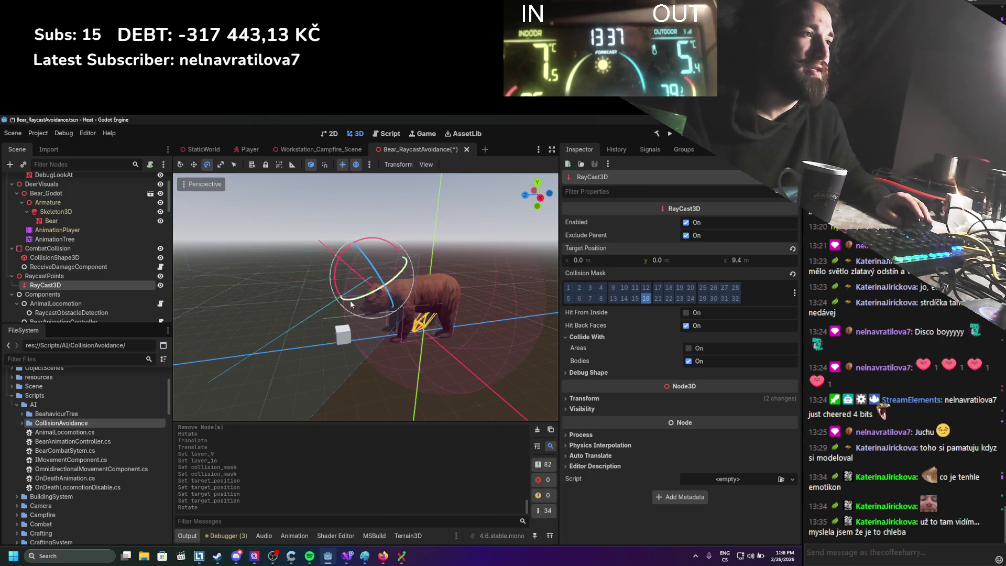
{"action": "key", "text": "ctrl+s"}
{"action": "left_click_drag", "start_coordinate": [756, 265], "coordinate": [733, 265]}
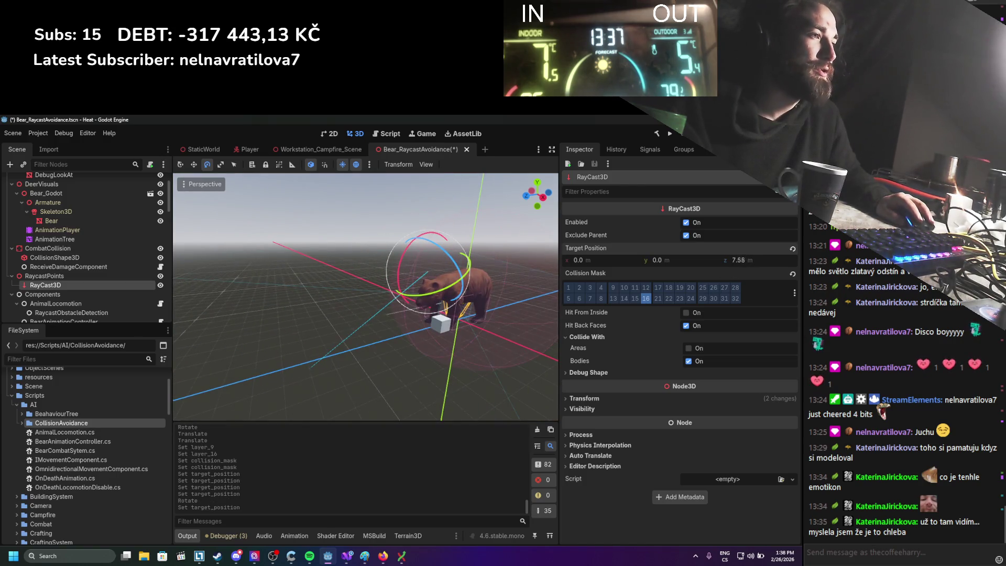
{"action": "key", "text": "ctrl+s"}
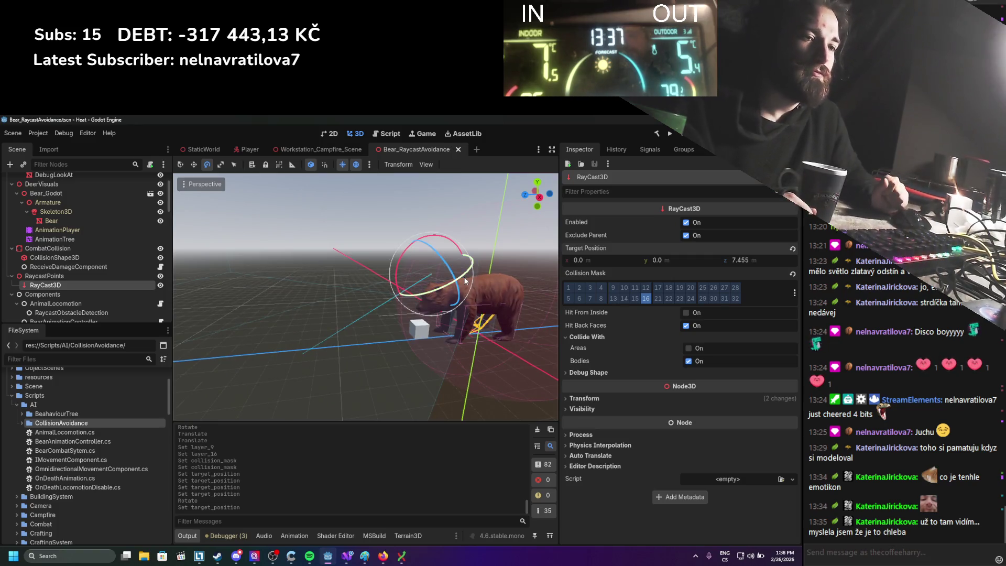
Step: Check the raycast's signals list, then return to its properties before going to Firefox
{"action": "left_click_drag", "start_coordinate": [422, 300], "coordinate": [387, 346]}
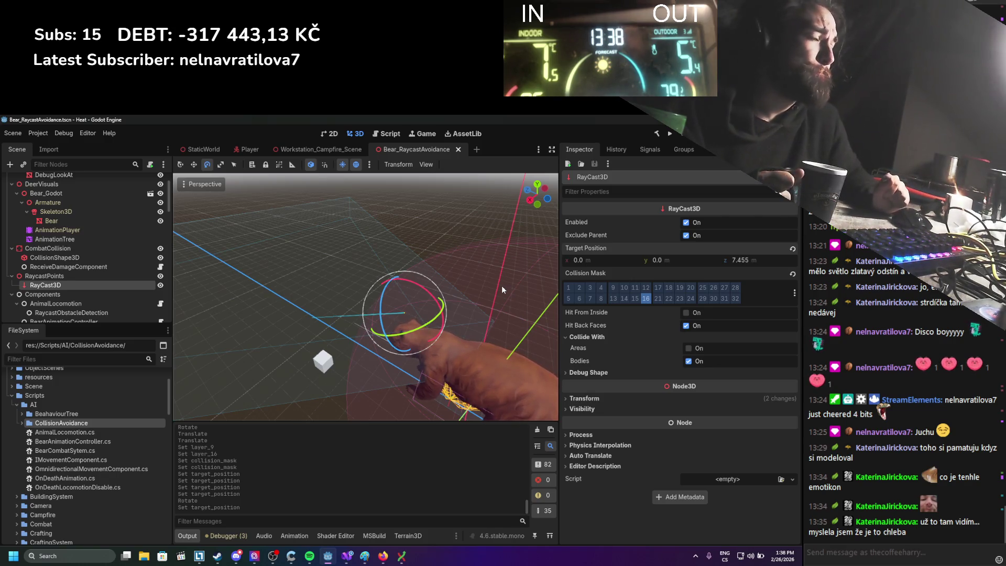
{"action": "left_click", "coordinate": [650, 150]}
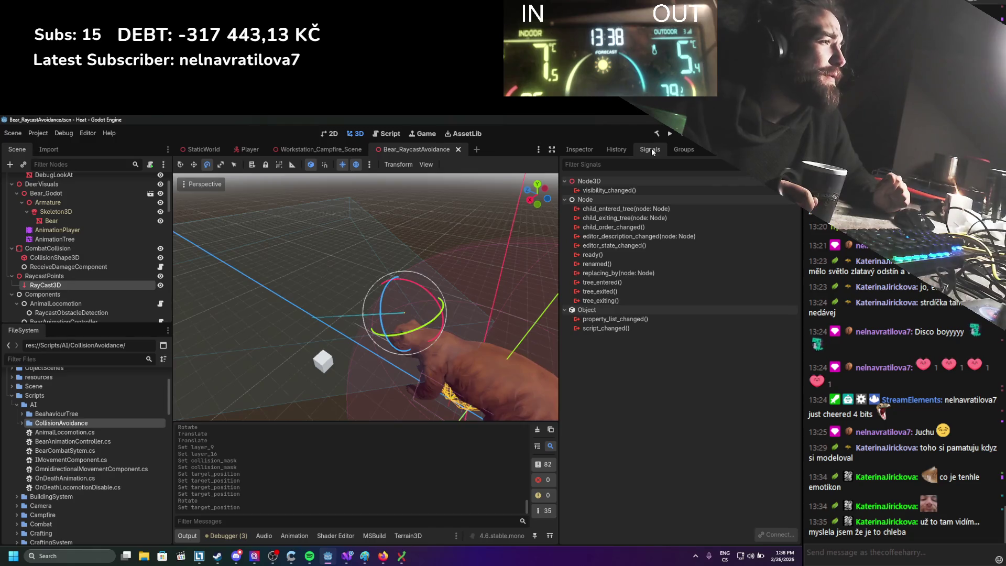
{"action": "left_click", "coordinate": [585, 150]}
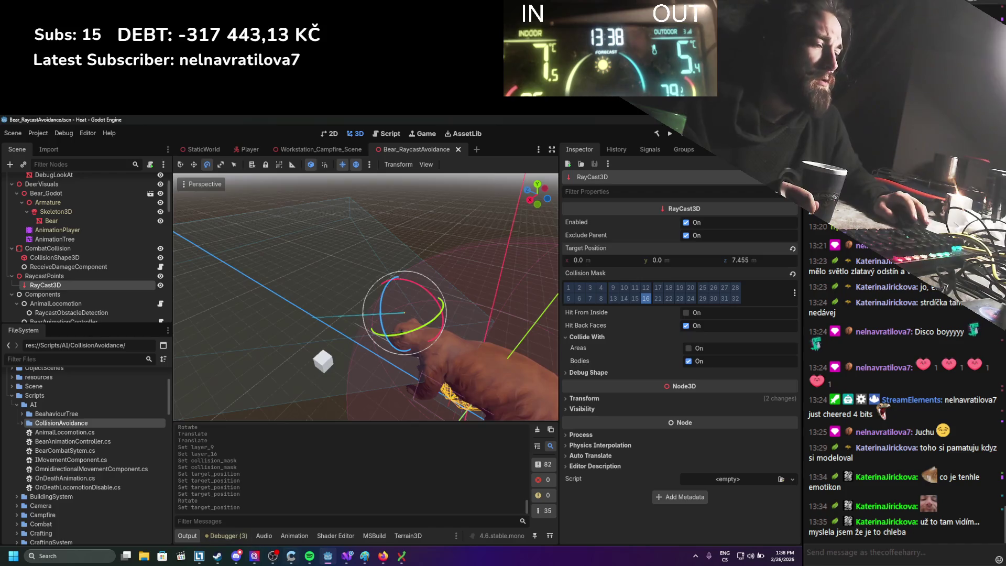
{"action": "left_click", "coordinate": [383, 556]}
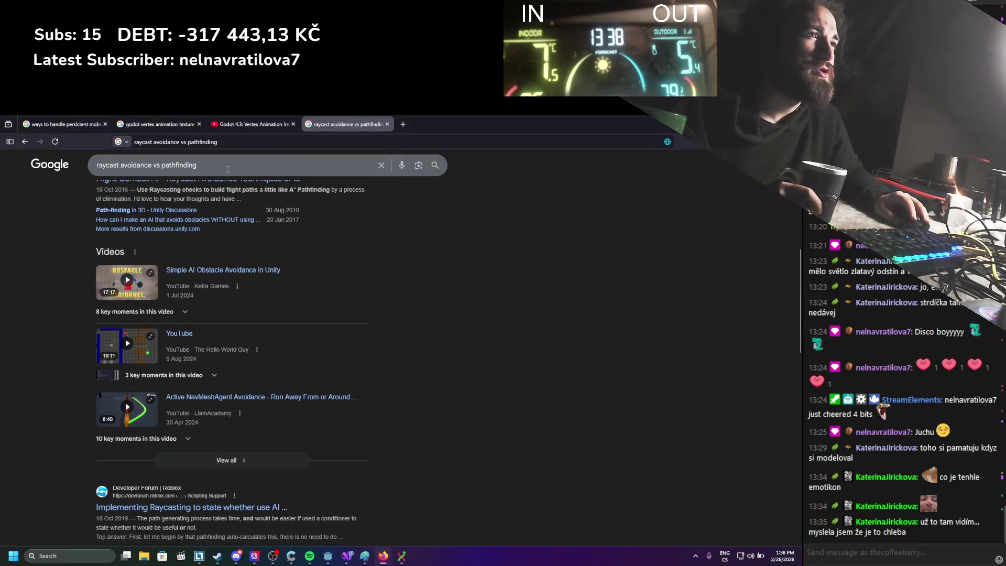
Step: Search 'godot raycast node vs code' and open the Reddit thread on raycast node speed
{"action": "type", "text": "godot ra"}
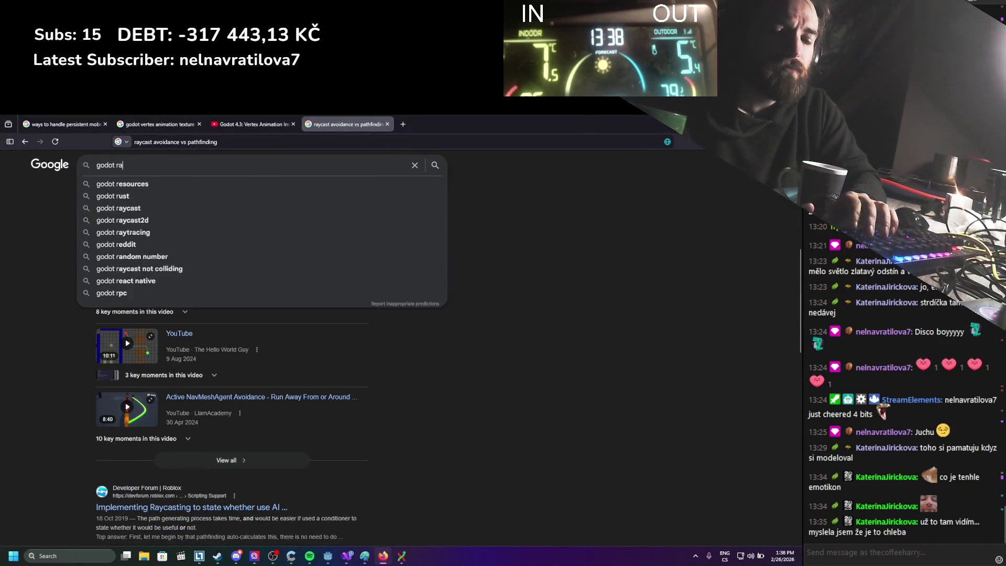
{"action": "type", "text": "ycast node"}
{"action": "key", "text": "Return"}
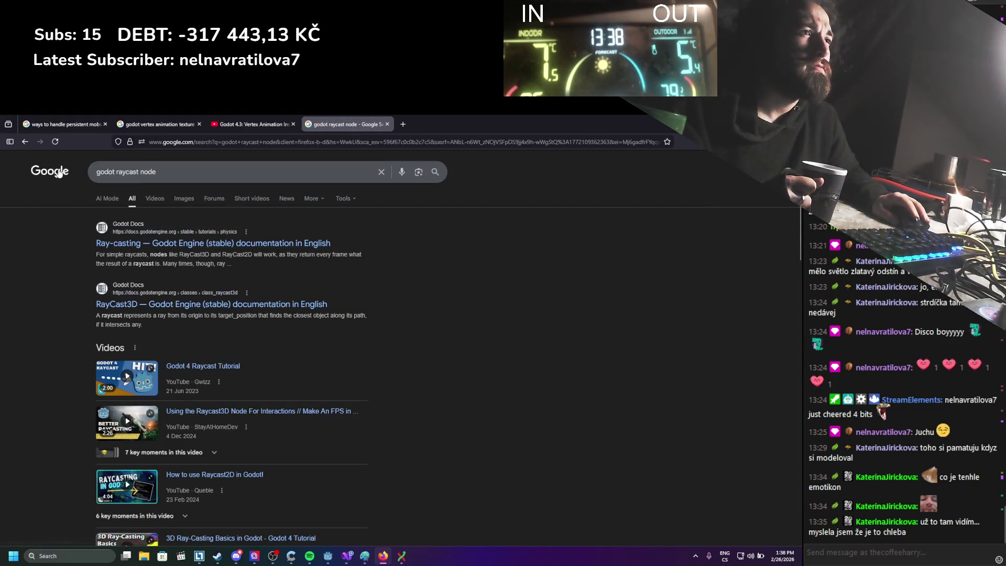
{"action": "left_click", "coordinate": [155, 175]}
{"action": "type", "text": "vs code"}
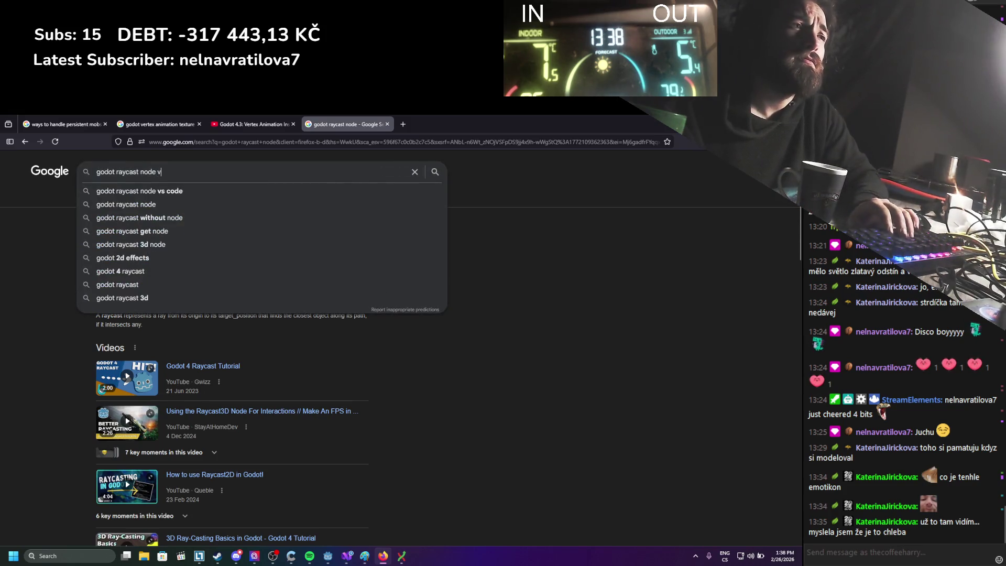
{"action": "key", "text": "Return"}
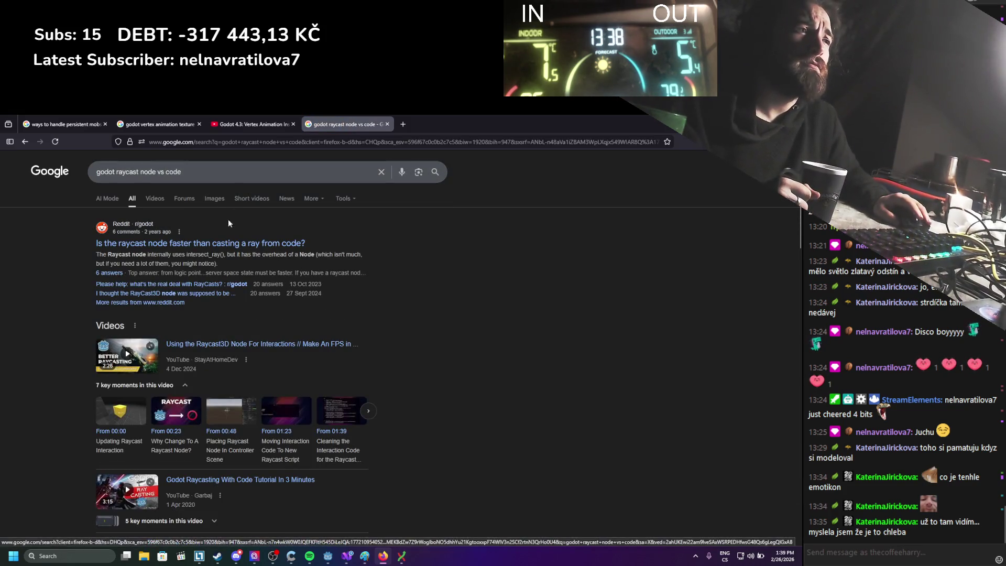
{"action": "middle_click", "coordinate": [217, 249]}
{"action": "left_click", "coordinate": [441, 121]}
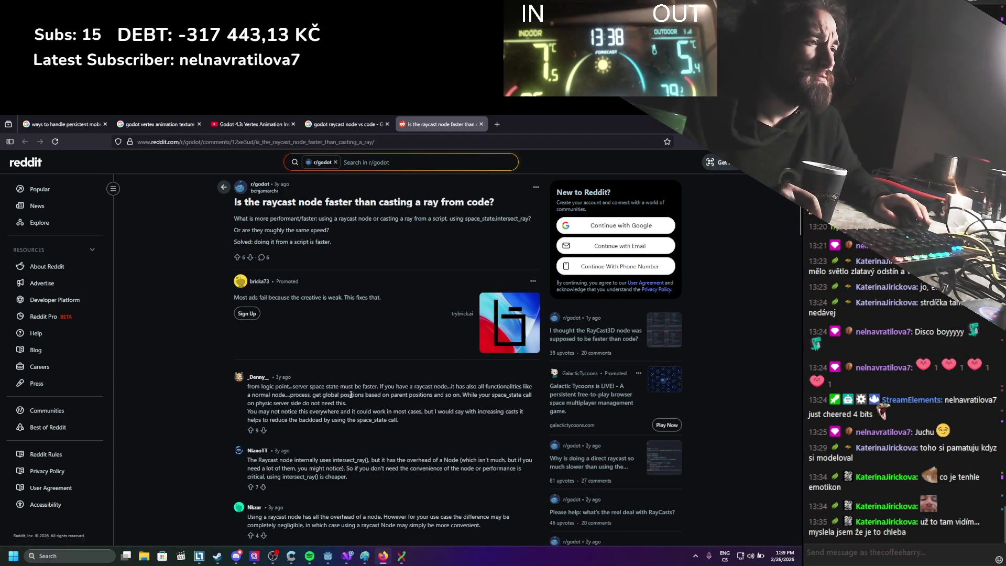
Step: Skim the Reddit answers, return to the Google results, then bring back Godot's Bear_RaycastAvoidance scene
{"action": "scroll", "coordinate": [350, 400], "scroll_direction": "down", "scroll_amount": 1}
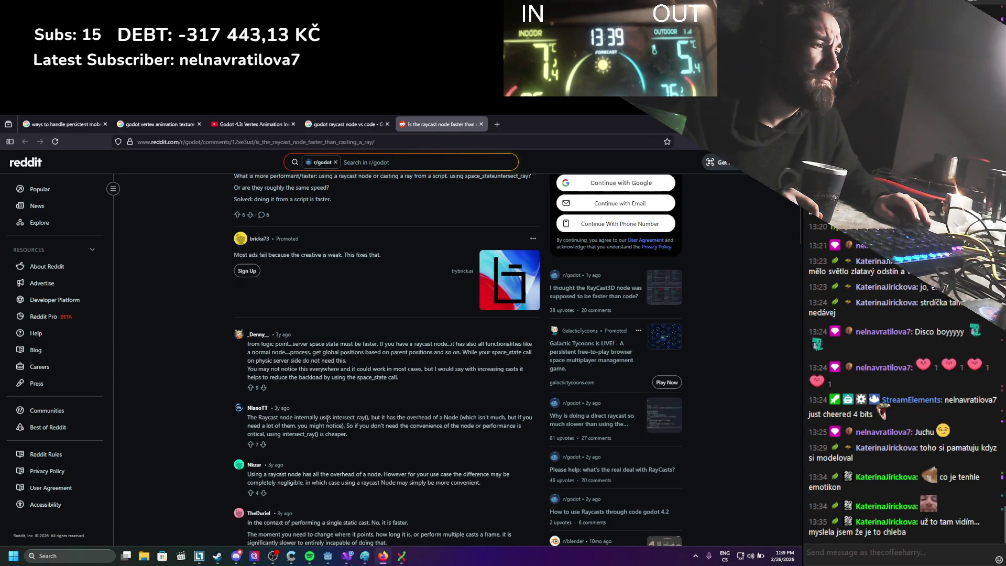
{"action": "scroll", "coordinate": [323, 420], "scroll_direction": "down", "scroll_amount": 3}
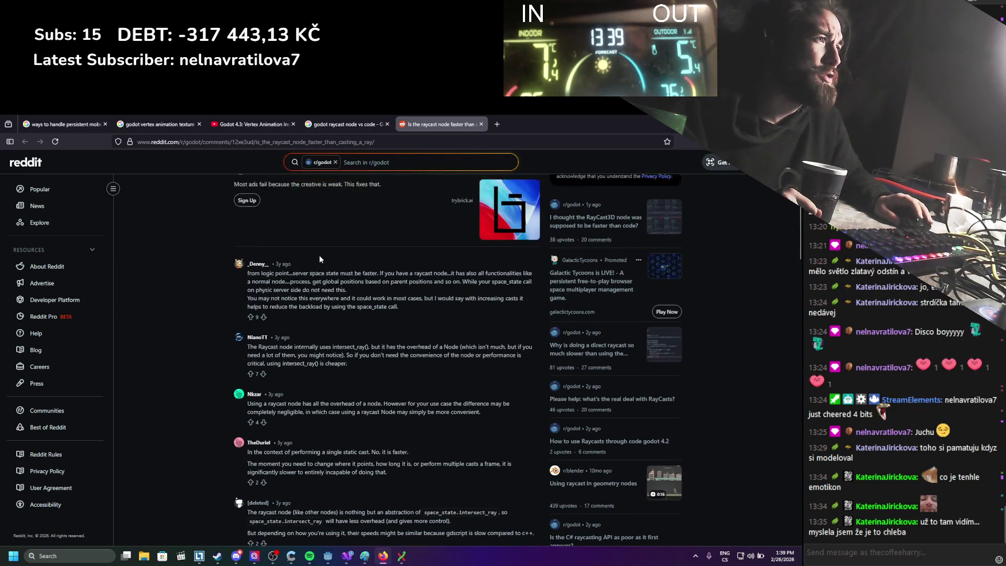
{"action": "key", "text": "ctrl+Page_Up"}
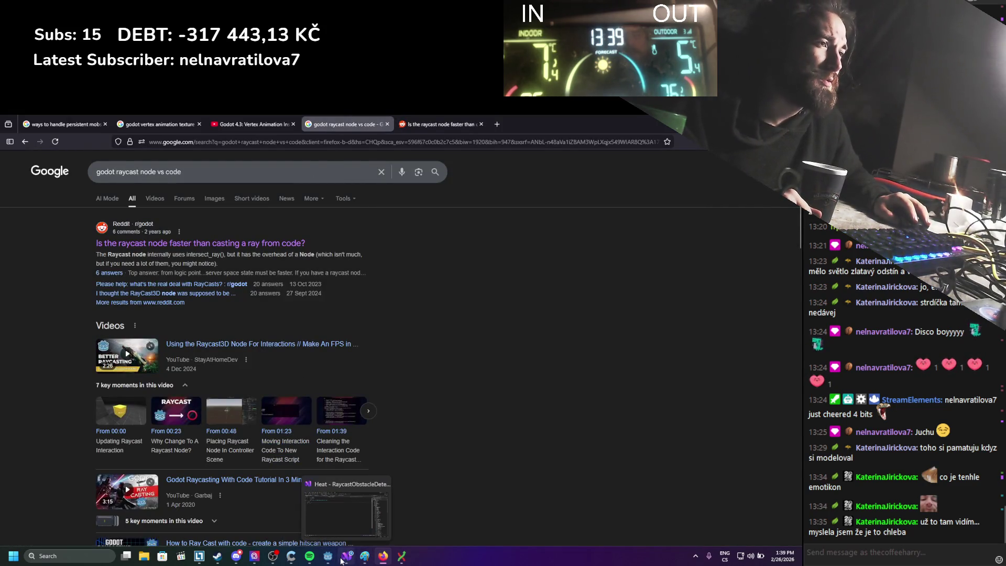
{"action": "left_click", "coordinate": [339, 558]}
{"action": "left_click", "coordinate": [329, 556]}
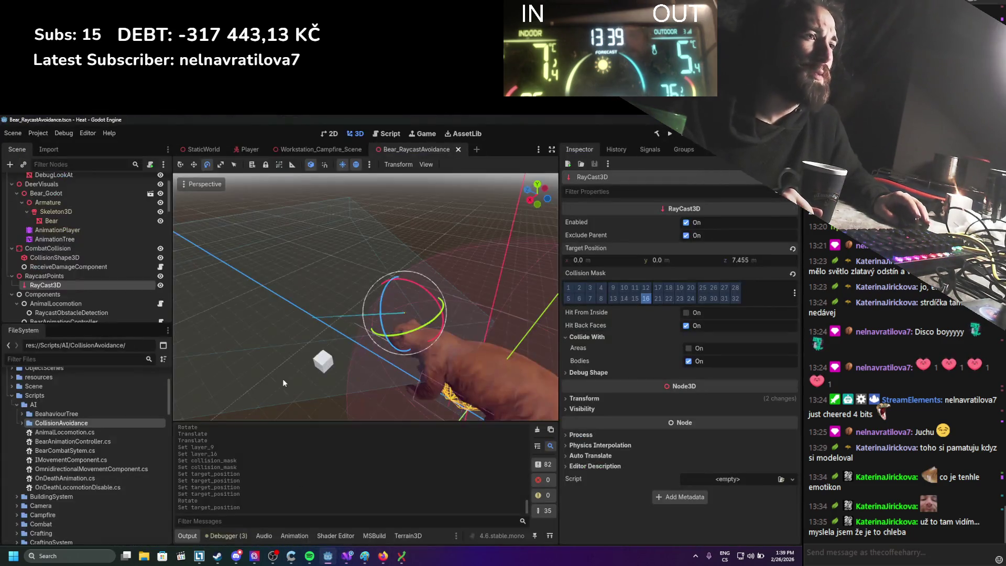